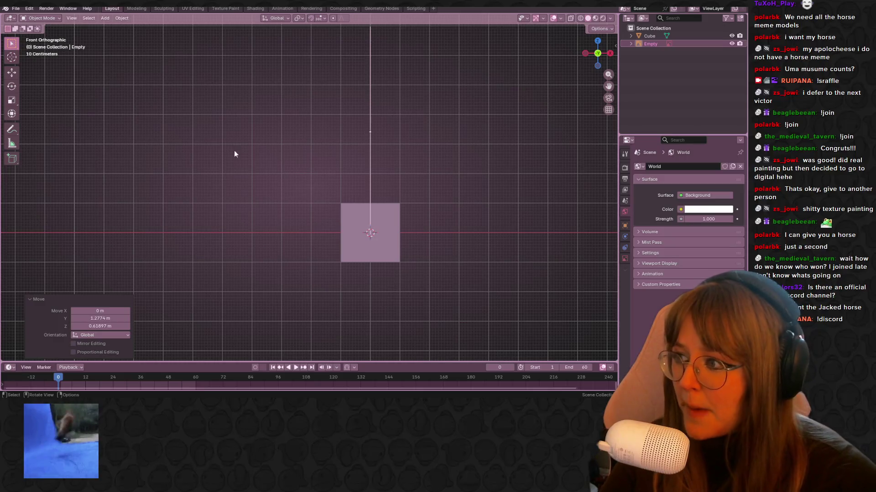
Slide the horse reference image far to the left along the X axis.
key("g")
key("y")
key("Escape")
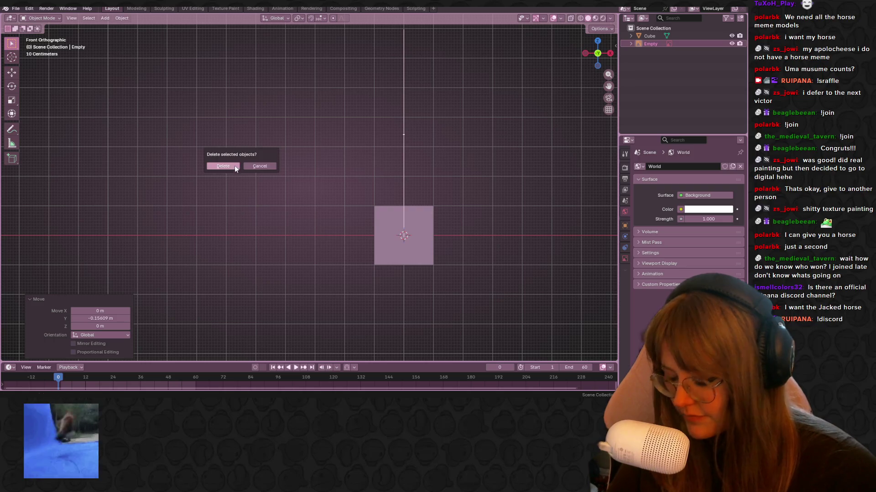
key("g")
key("x")
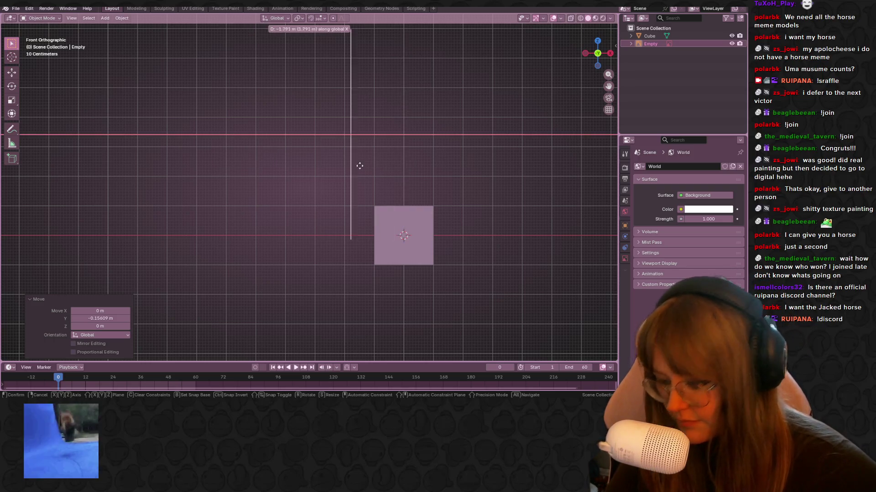
left_click(218, 155)
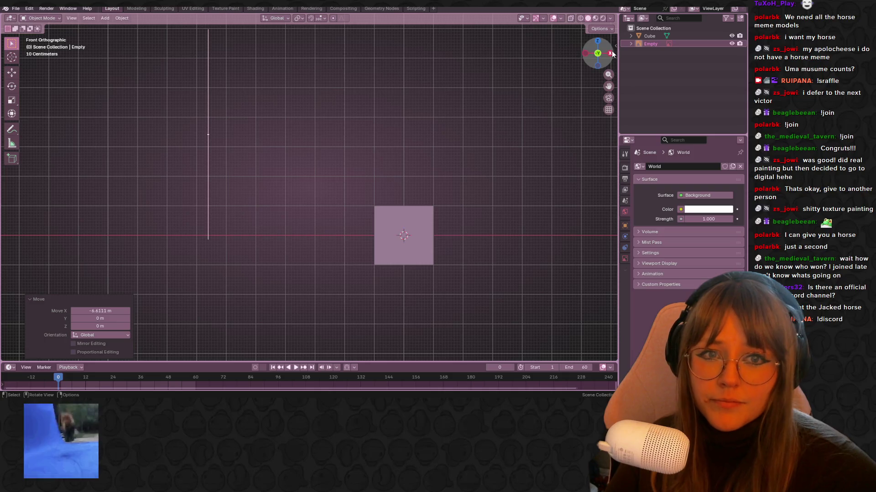
In the right side view, lift the cube up toward the horse's head.
left_click(611, 52)
left_click(202, 251)
middle_click_drag(268, 217, 334, 247, "shift")
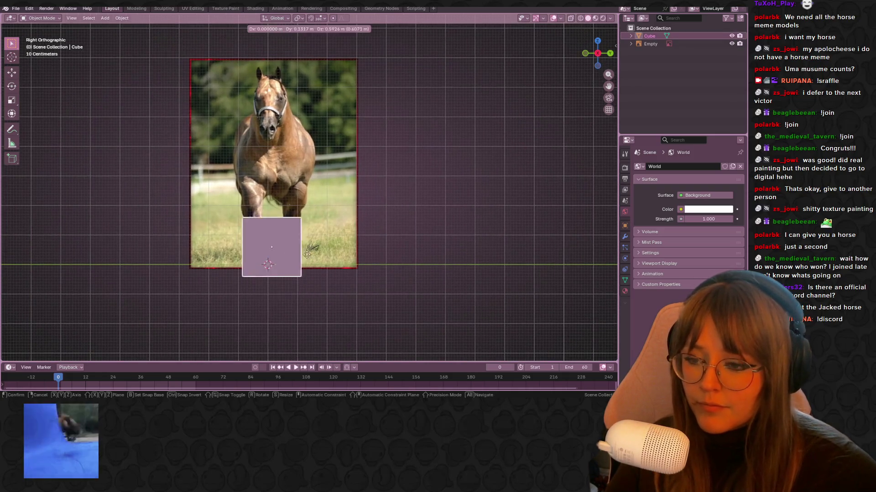
Finish raising the cube, save, and add a centred vertical loop cut in Edit Mode.
left_click_drag(273, 255, 278, 142)
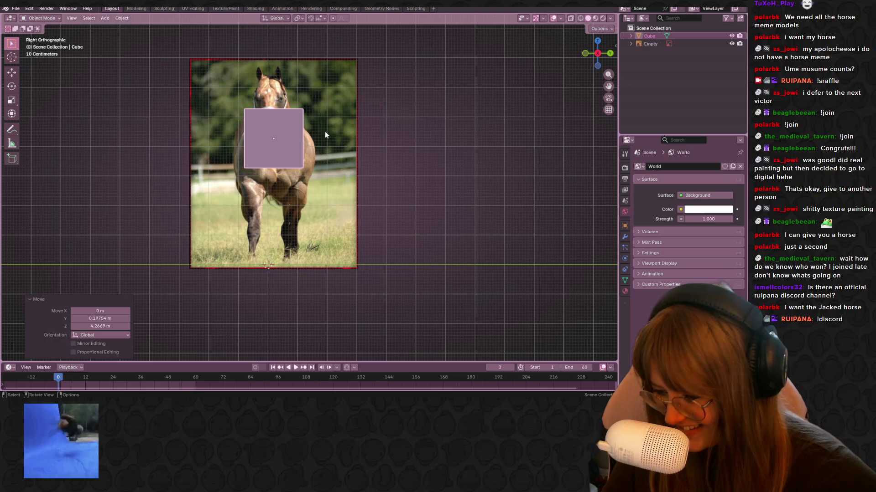
key("ctrl+s")
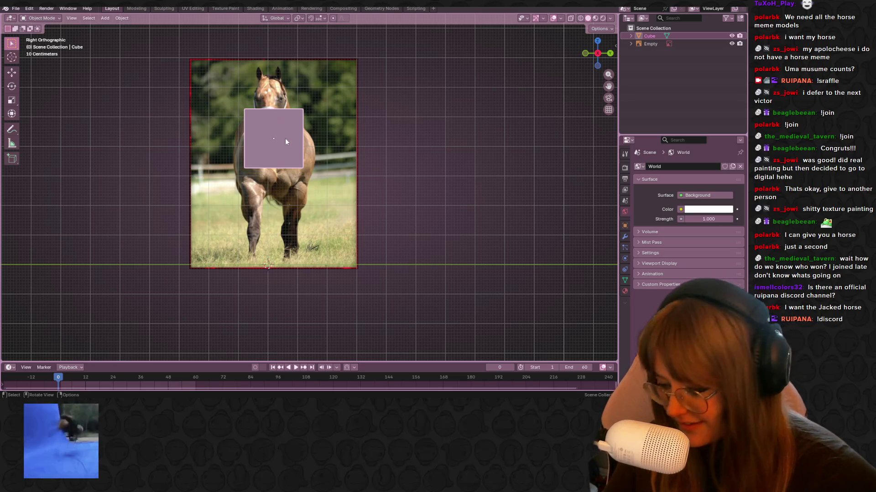
scroll(283, 135, "up", 1)
key("Tab")
key("ctrl+r")
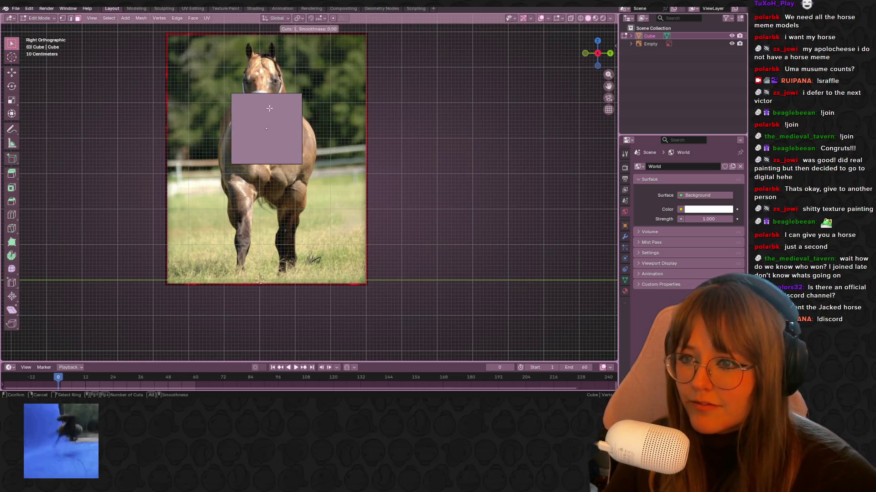
left_click(267, 114)
right_click(267, 114)
Delete the right half's vertices, then check the half-block from the side and back views.
key("b")
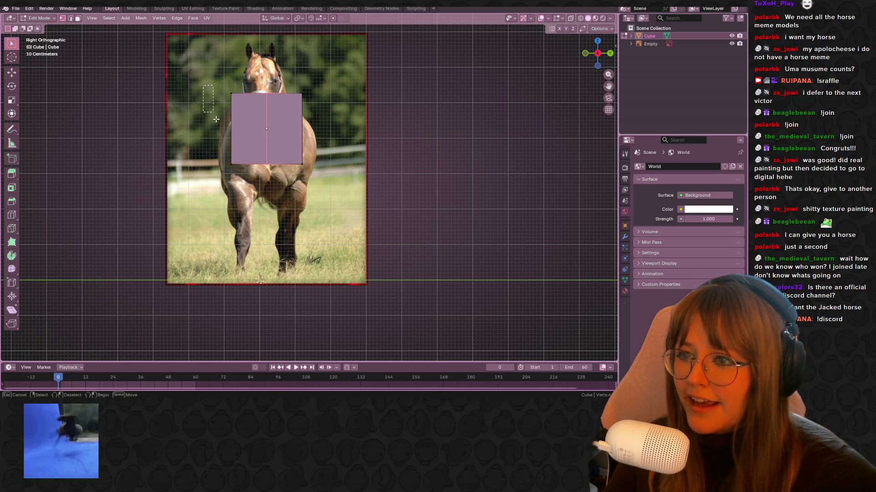
left_click_drag(292, 78, 337, 165)
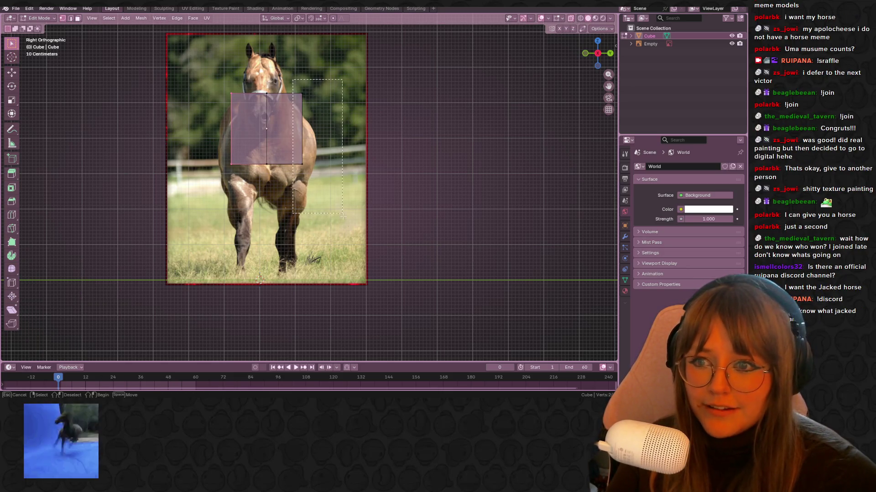
key("x")
left_click(310, 235)
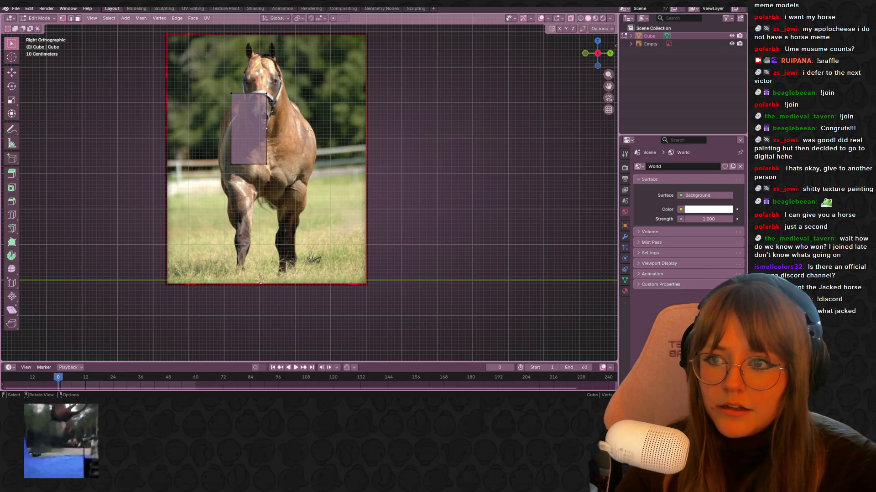
middle_click_drag(351, 146, 256, 97)
left_click(598, 54)
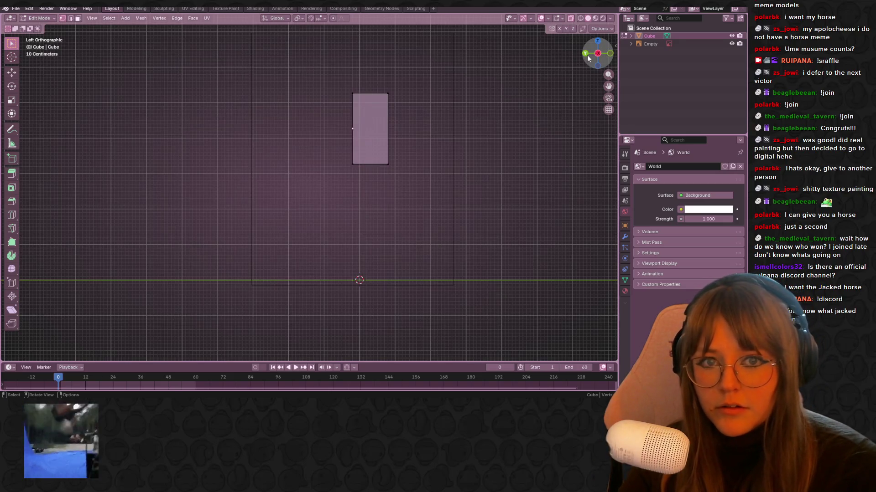
left_click(585, 54)
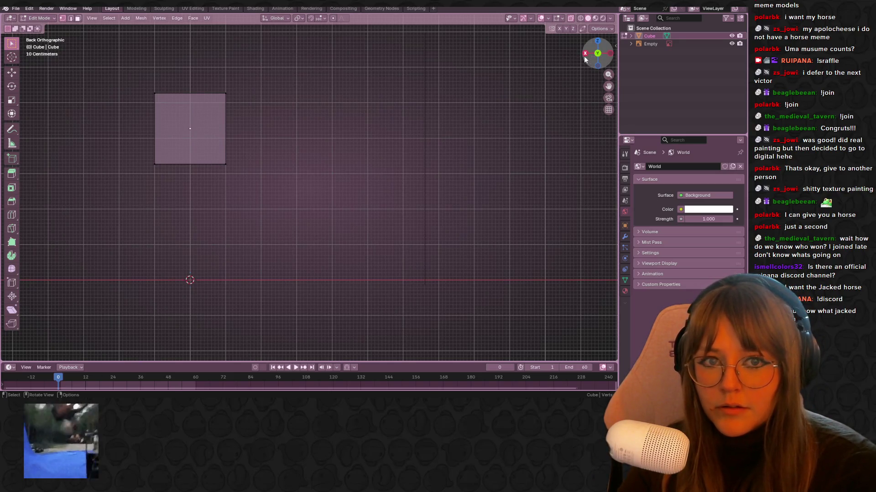
left_click(585, 54)
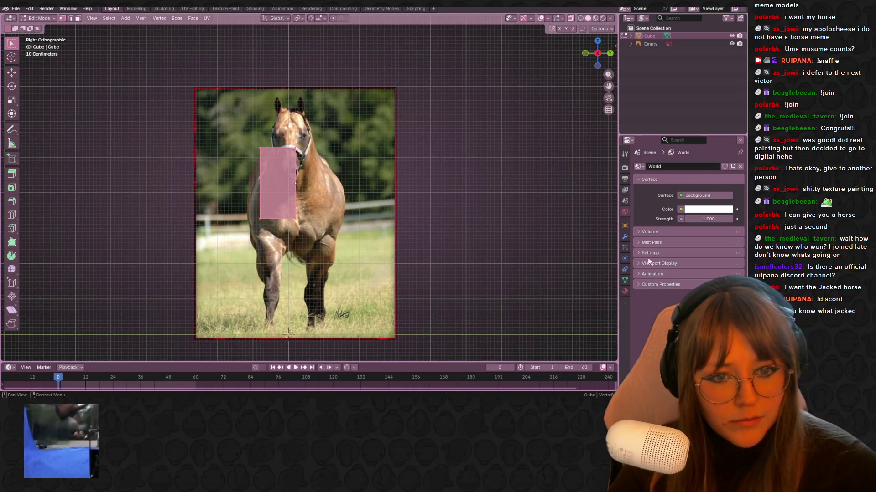
Add a Mirror modifier to the half-block, mirroring across Y instead of X.
left_click(625, 237)
left_click(677, 168)
left_click(658, 168)
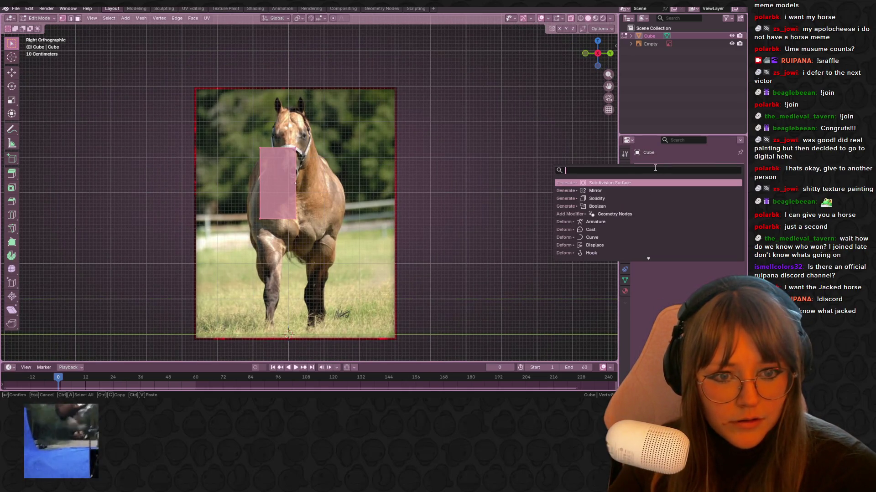
left_click(685, 190)
left_click(703, 194)
left_click(693, 193)
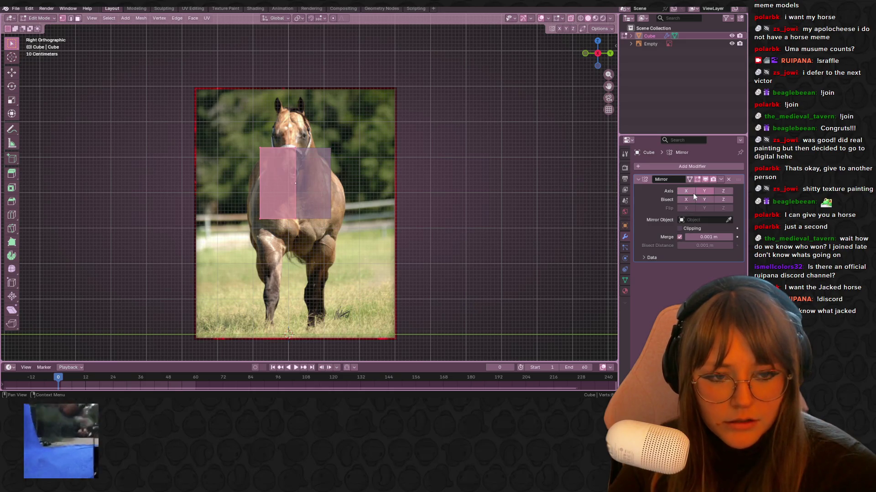
Shrink the mirrored mesh slightly and move it a bit lower over the horse.
scroll(436, 252, "up", 1)
middle_click_drag(436, 252, 436, 216, "shift")
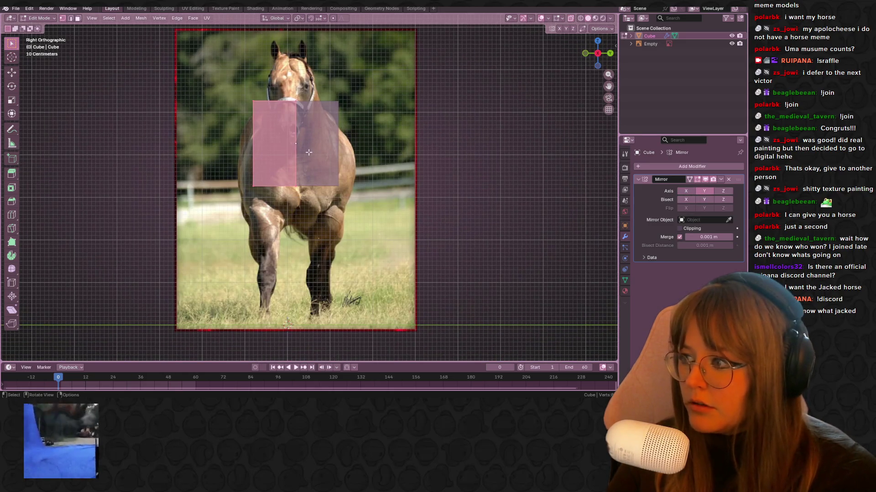
key("s")
left_click(301, 129)
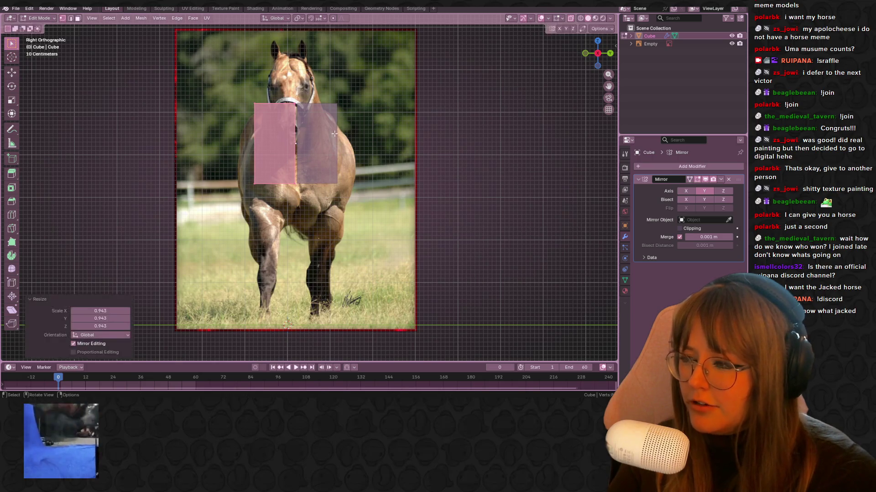
key("g")
left_click(332, 156)
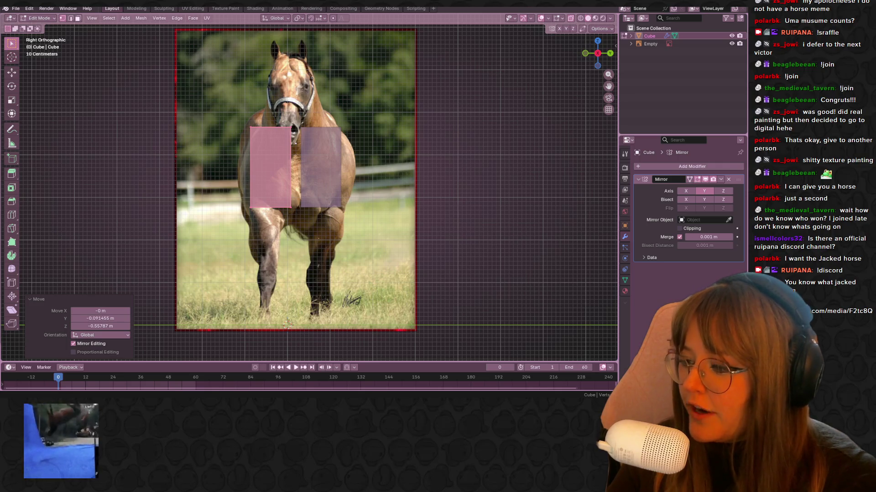
Return to Object Mode and delete the horse reference image.
left_click(336, 254)
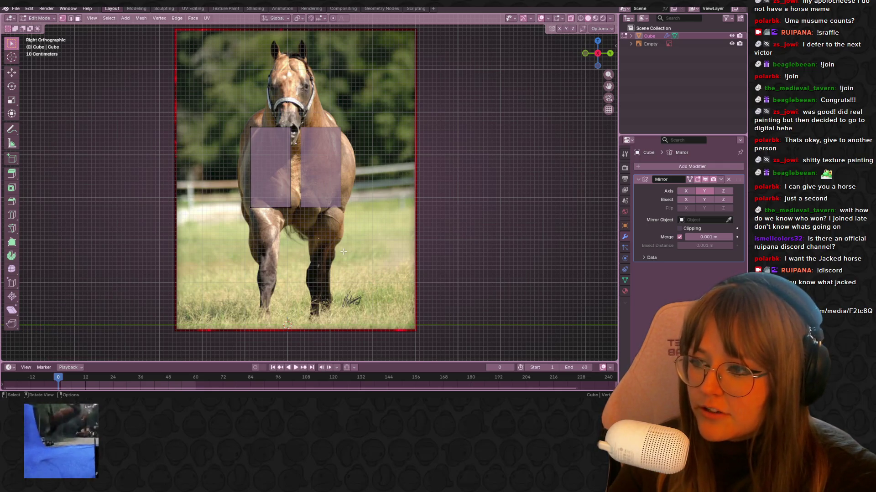
key("Tab")
left_click(344, 254)
key("Delete")
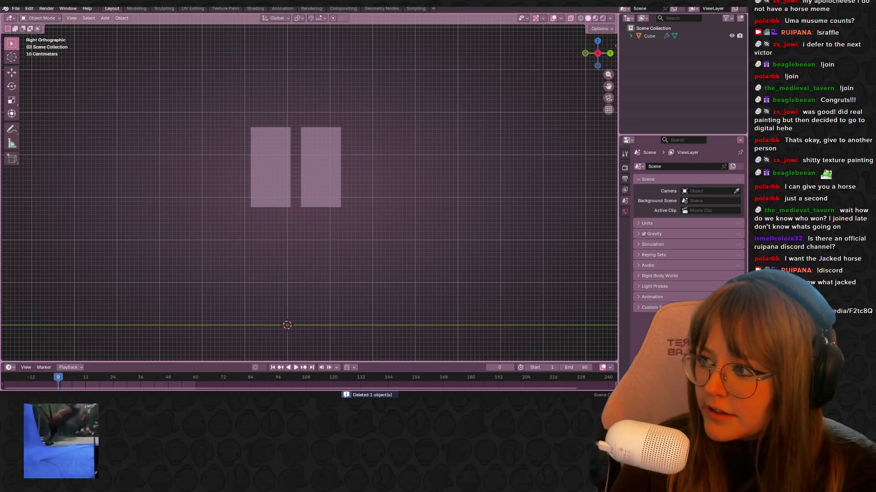
Drop in a new horse reference image and view it from the front.
left_click_drag(288, 97, 282, 95)
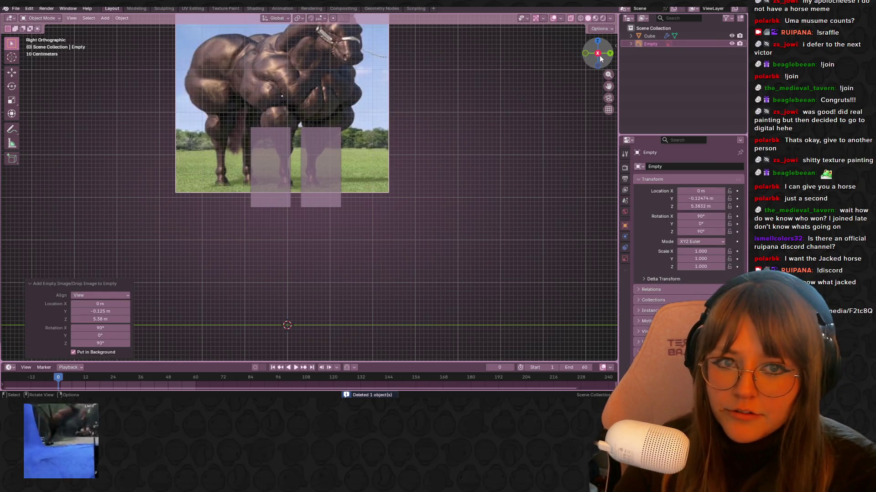
left_click_drag(585, 53, 586, 54)
left_click(585, 53)
key("h")
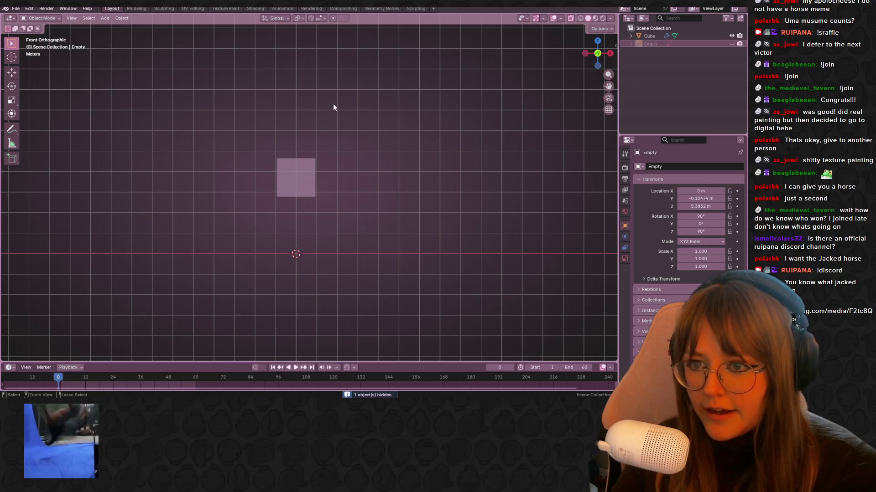
key("alt+h")
Move the reference image further left and enlarge it to 1.813 scale.
key("g")
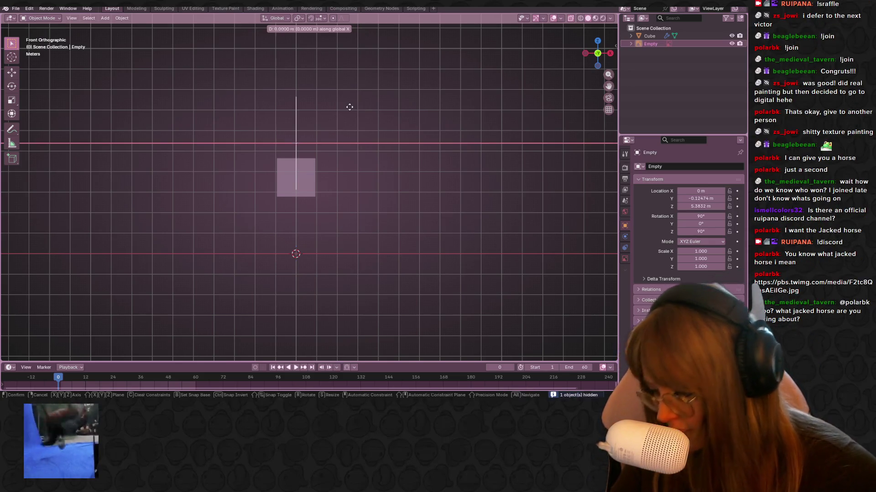
left_click(263, 103)
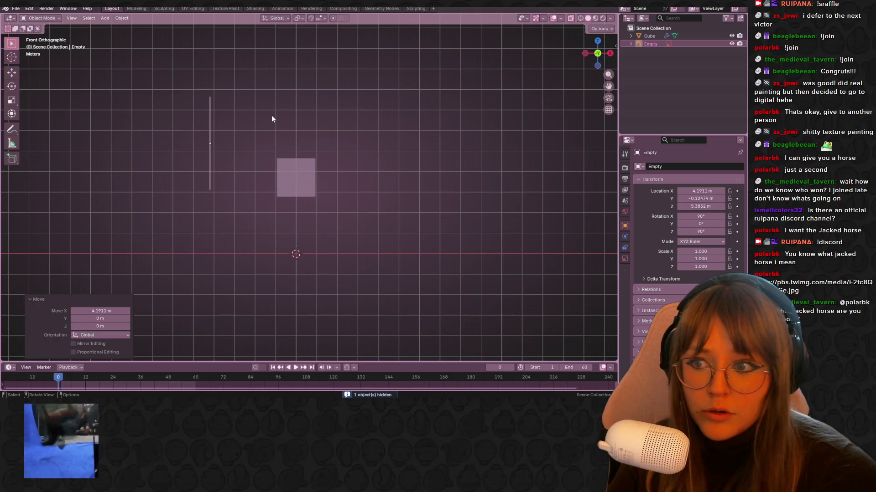
key("s")
left_click(319, 142)
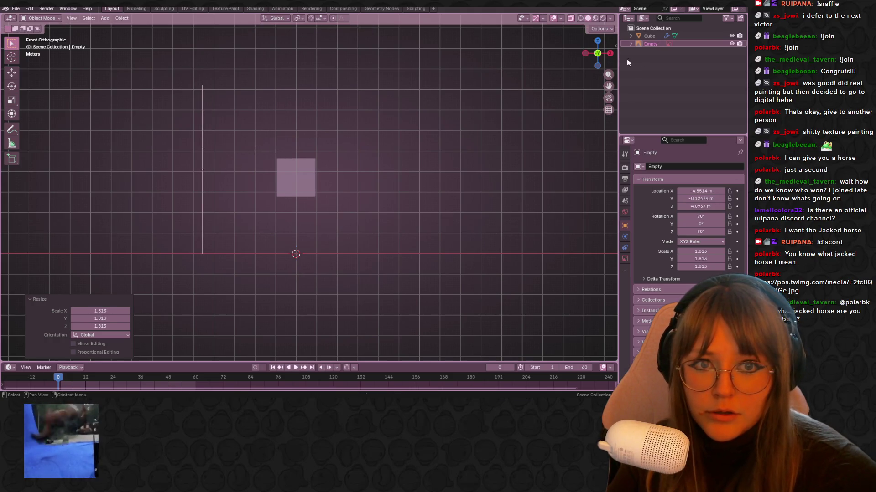
Select the reference image and rotate it 90° in the top view.
left_click(612, 53)
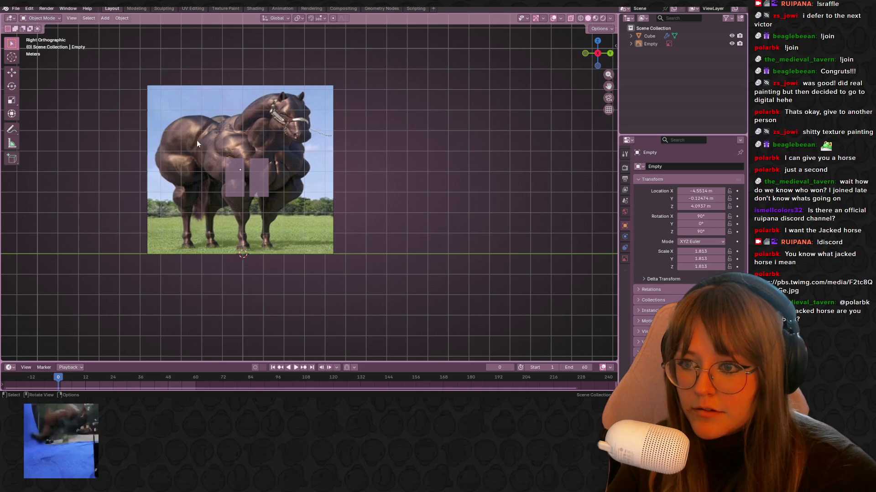
left_click(224, 175)
left_click(243, 186)
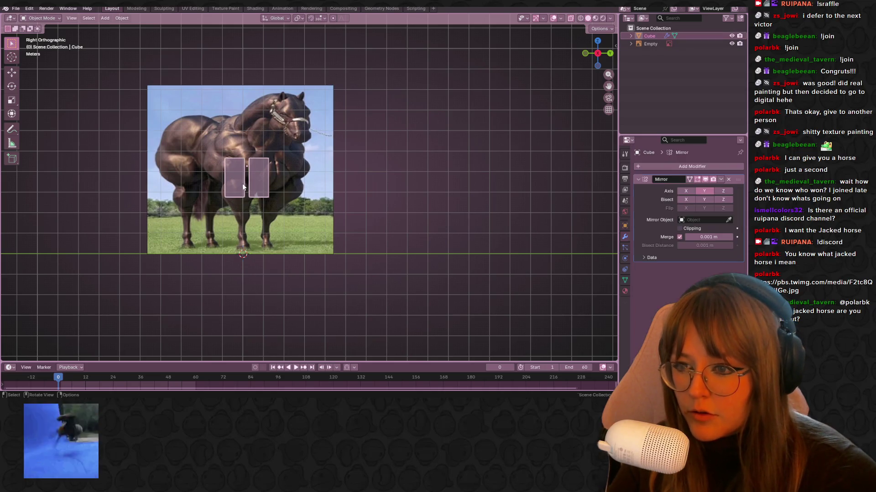
left_click(315, 161)
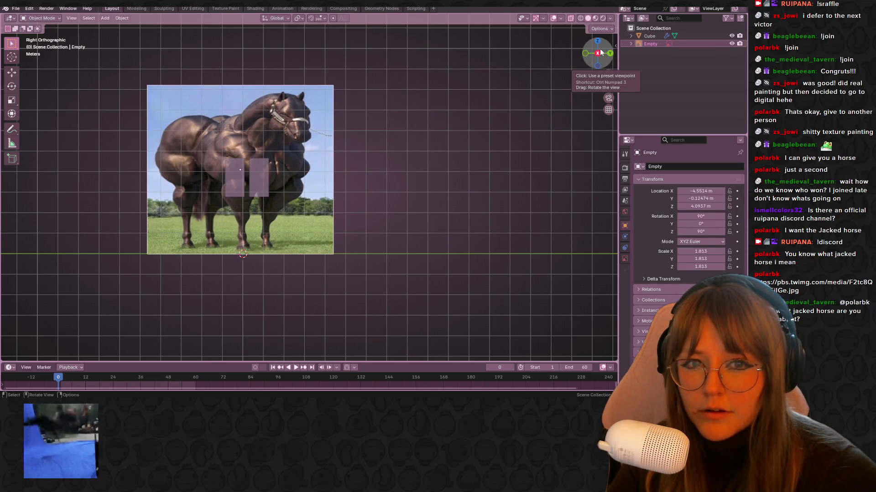
left_click(598, 53)
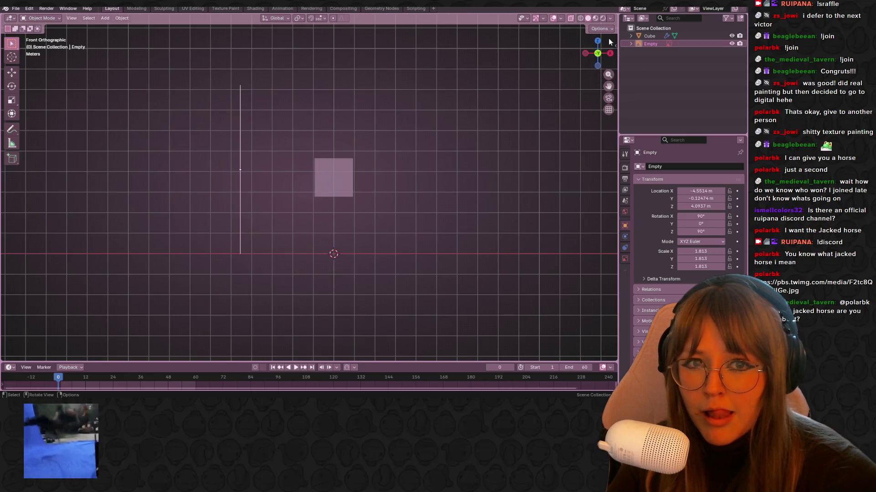
left_click(598, 41)
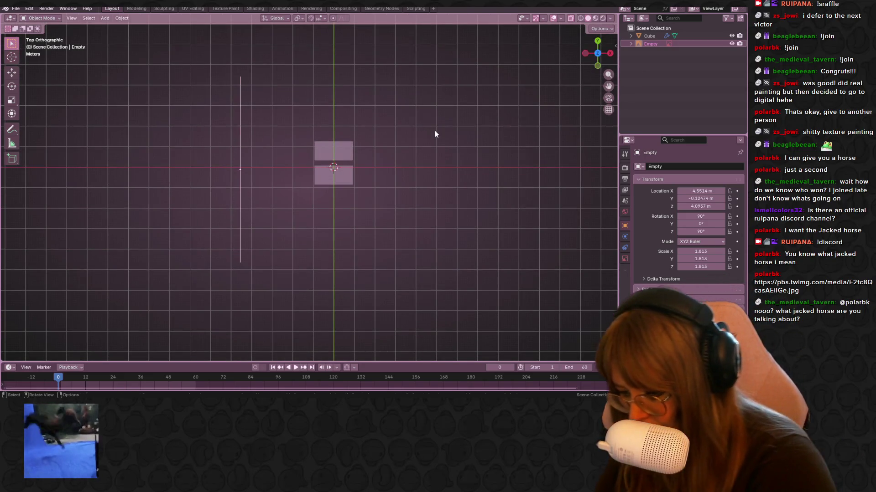
type("r90")
key("Return")
Reposition the rotated reference behind the cube, check it from the front, and select the cube.
key("g")
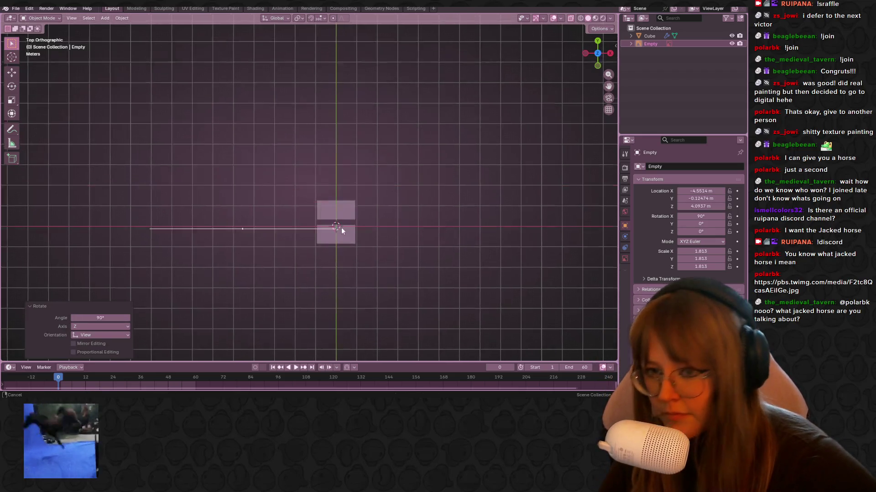
left_click(403, 119)
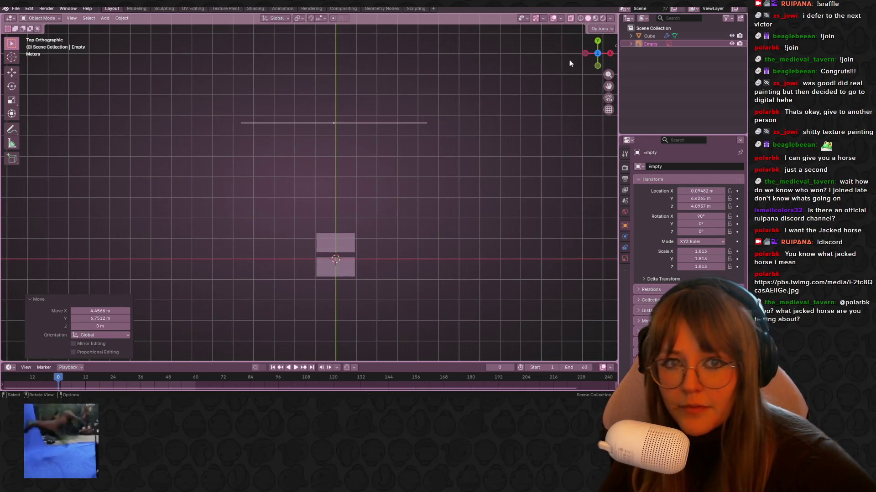
left_click(598, 65)
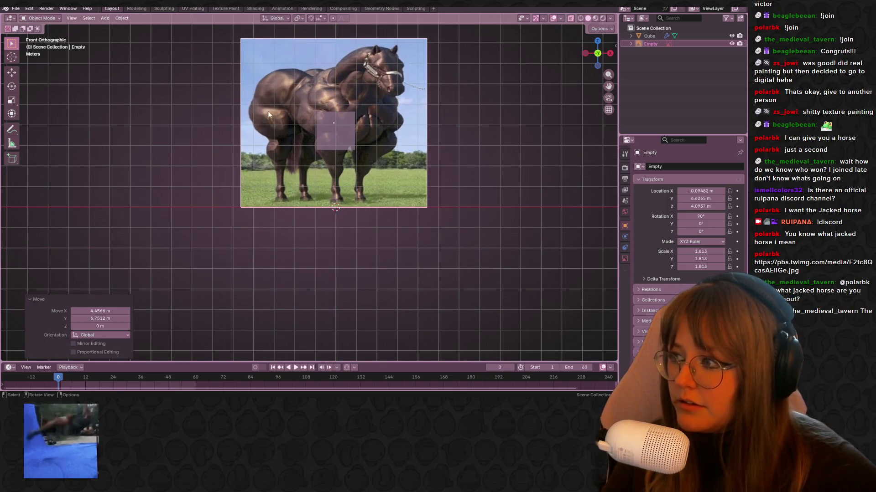
left_click(343, 132)
In Edit Mode, resize and move the cube's face to sit over the horse's neck.
left_click(349, 146)
key("Tab")
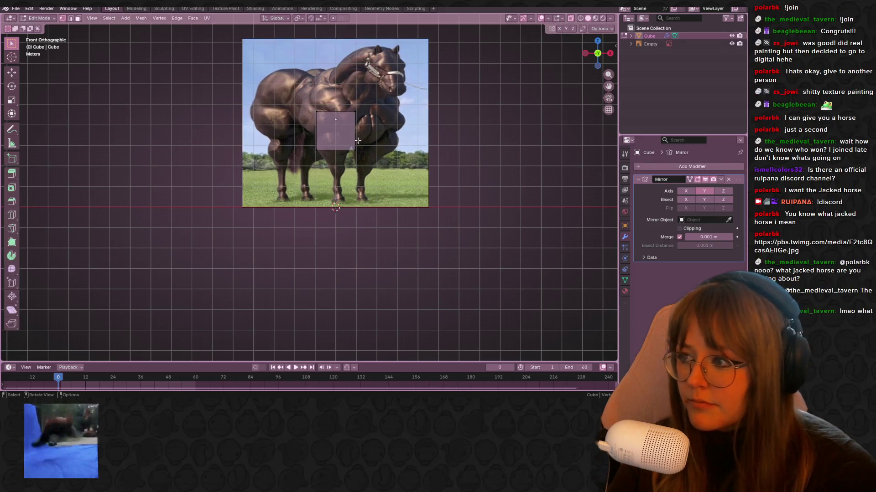
scroll(319, 114, "up", 3)
left_click_drag(199, 131, 376, 282)
key("s")
left_click(379, 275)
key("g")
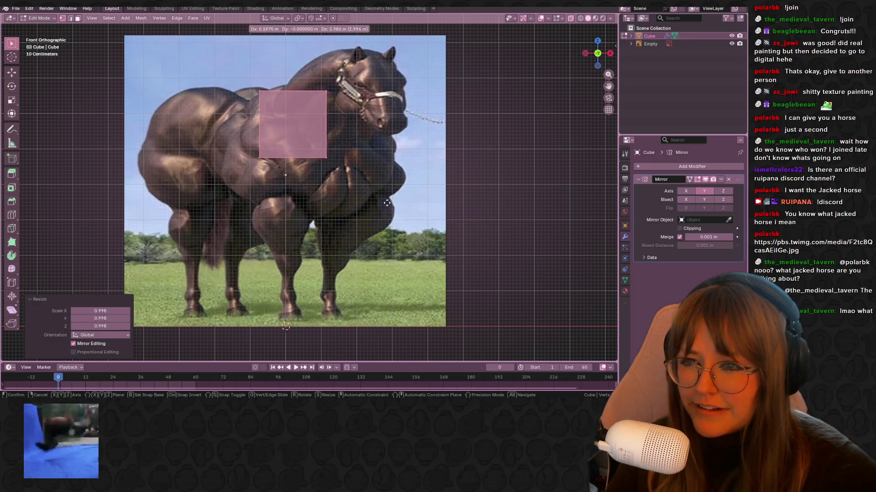
left_click(396, 208)
scroll(383, 180, "down", 1)
key("s")
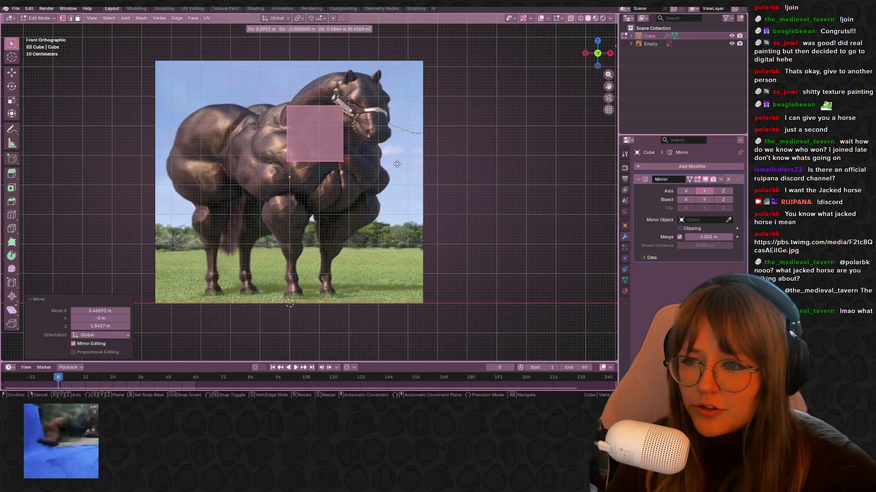
left_click(397, 210)
key("g")
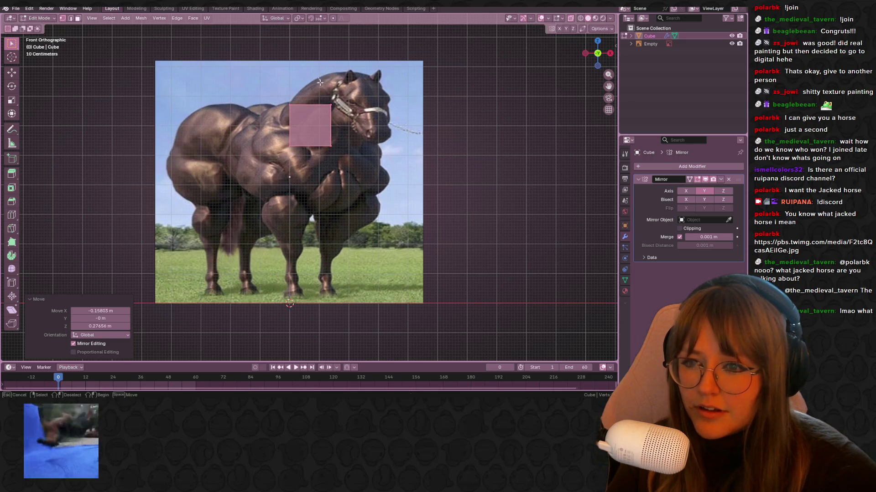
left_click(380, 152)
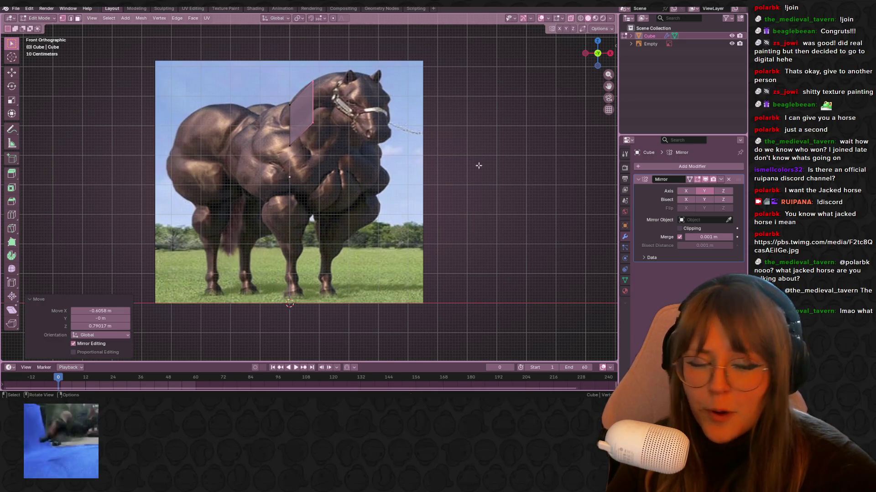
Add a Subdivision Surface modifier to the mirrored mesh.
left_click(680, 167)
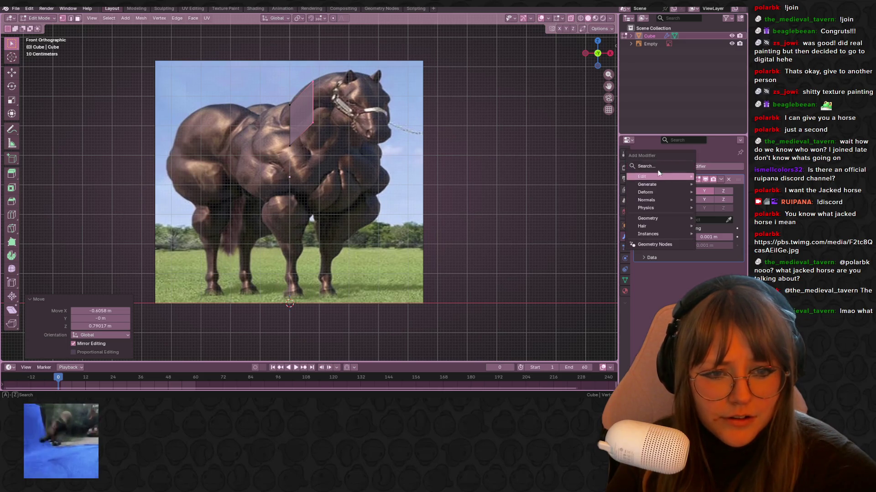
key("space")
left_click(605, 192)
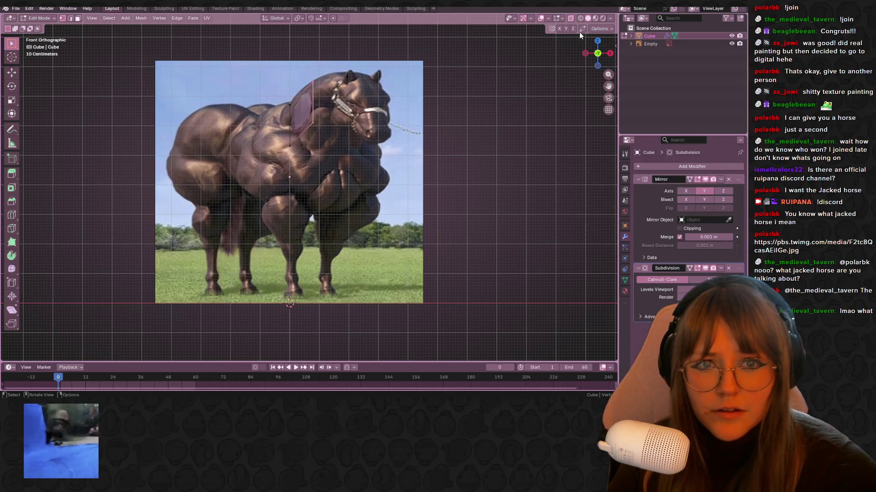
left_click(599, 29)
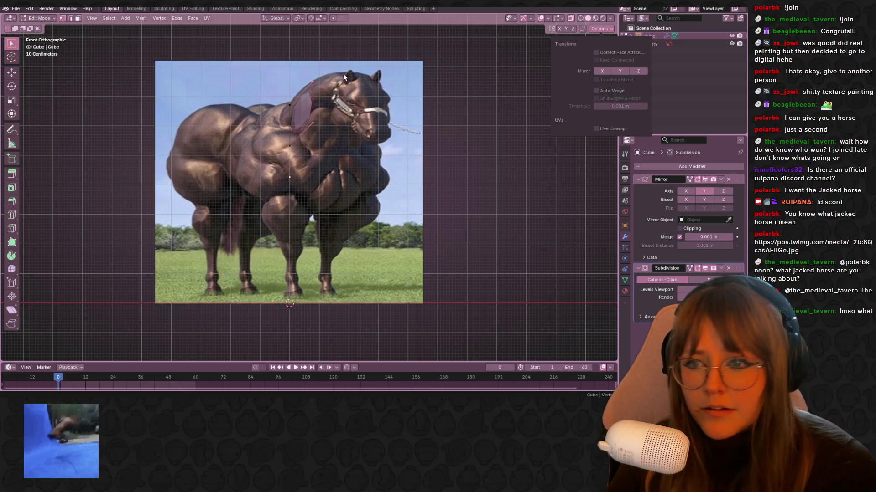
Rotate the selected face to tilt it along the neck.
key("r")
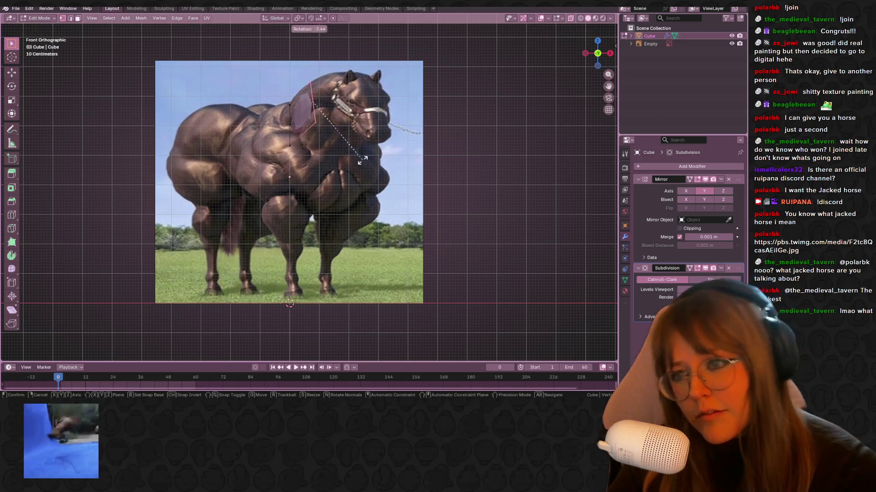
left_click(567, 198)
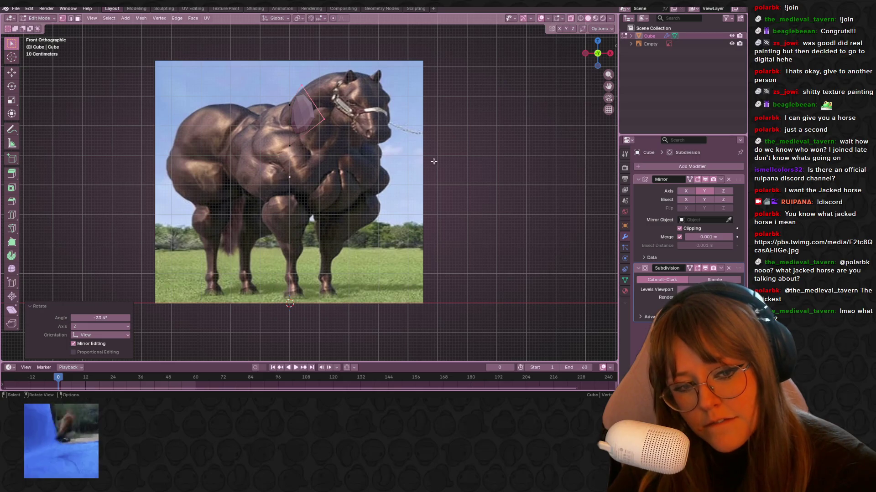
middle_click_drag(295, 108, 308, 129, "shift")
left_click_drag(301, 183, 301, 183)
key("r")
left_click(338, 155)
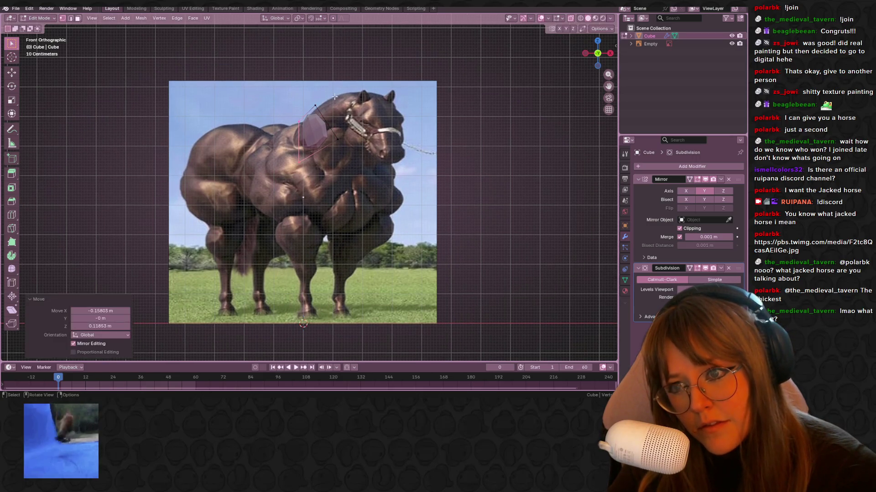
key("r")
left_click(384, 144)
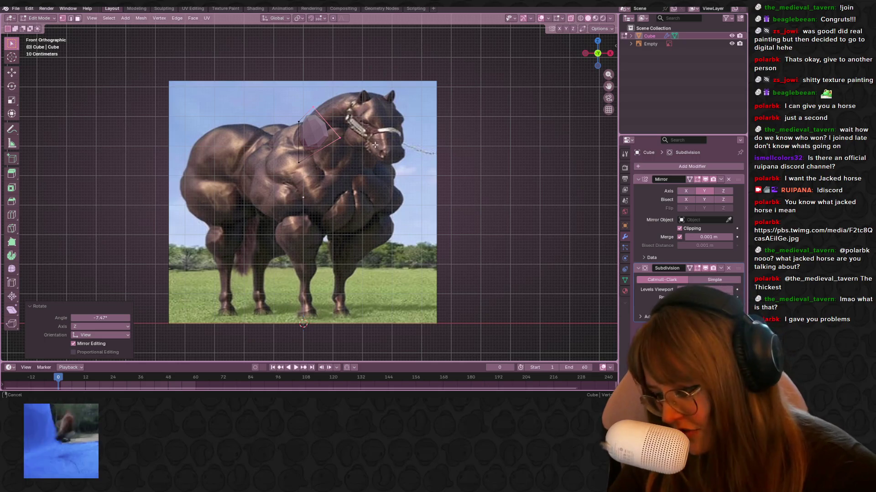
Cancel a stray extrusion, nudge the face, and fine-tune its angle.
middle_click_drag(386, 120, 396, 142, "shift")
key("e")
key("Escape")
key("g")
left_click(343, 82)
key("r")
left_click(436, 194)
key("r")
left_click(431, 203)
key("r")
left_click(426, 214)
middle_click_drag(426, 214, 421, 233, "shift")
Extrude the face up along the neck and shift it down and left.
key("e")
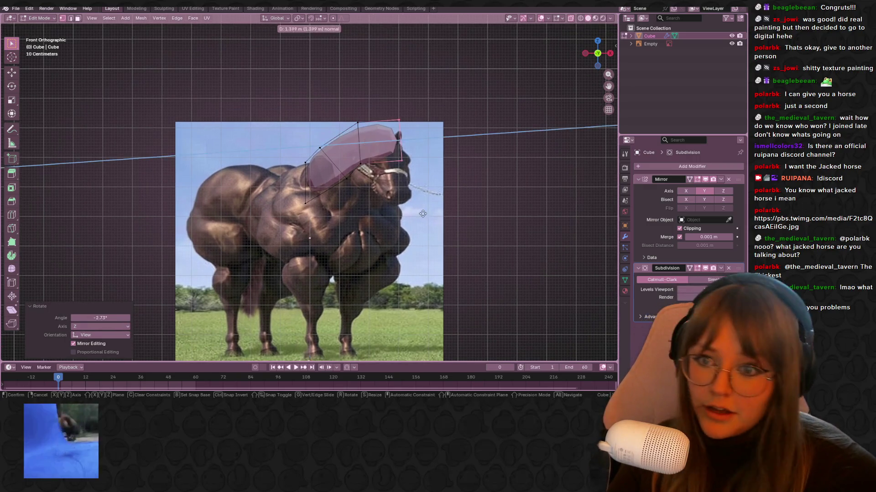
left_click(441, 209)
key("g")
left_click(410, 123)
mouse_move(436, 141)
middle_mouse_down("shift")
mouse_move(453, 129)
mouse_move(387, 120)
middle_mouse_up("shift")
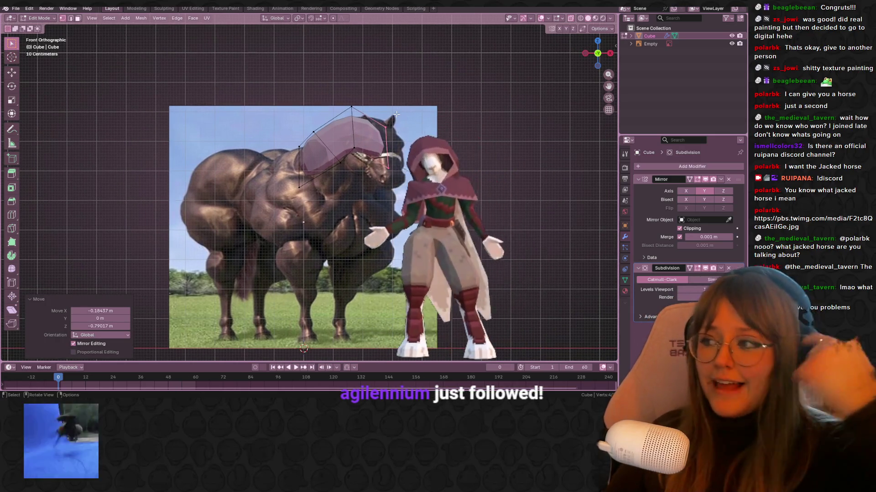
Extrude freely out toward the head and adjust the front vertices.
key("e")
key("c")
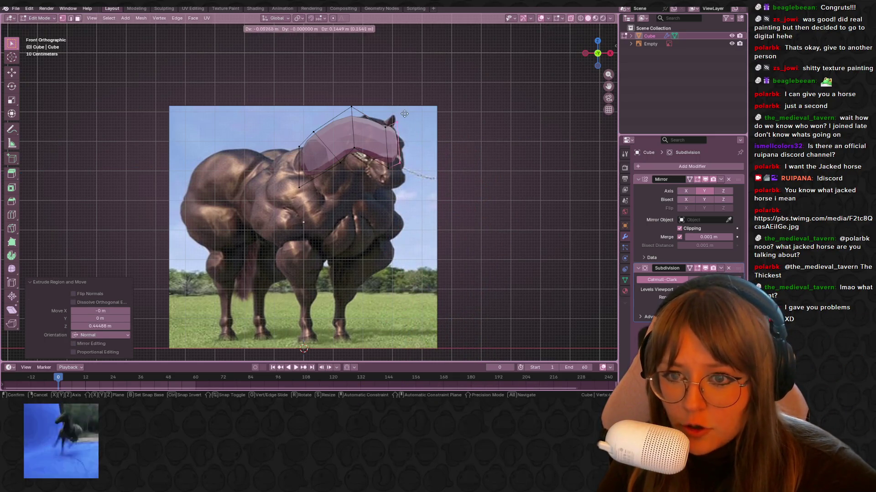
left_click(386, 126)
left_click_drag(425, 172, 426, 173)
key("g")
left_click(428, 177)
Extrude the front faces toward the muzzle, then scale and move them into place.
scroll(423, 165, "up", 4)
key("e")
left_click(456, 140)
key("s")
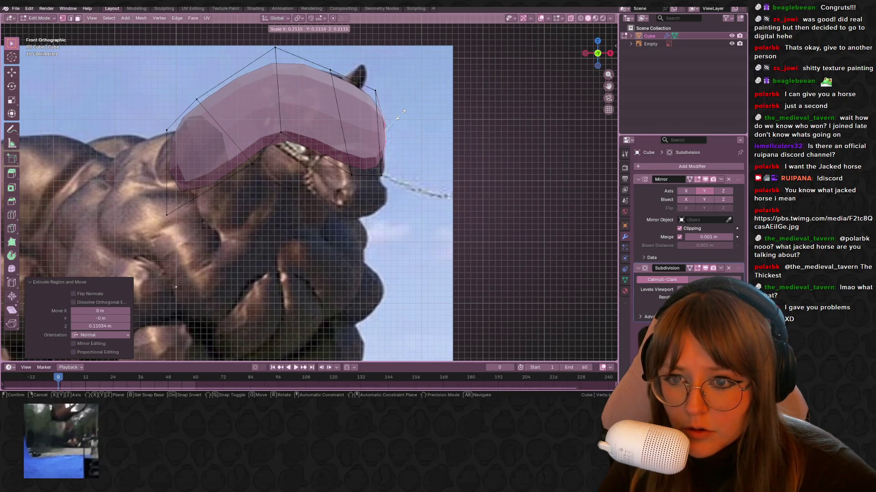
left_click(398, 116)
key("g")
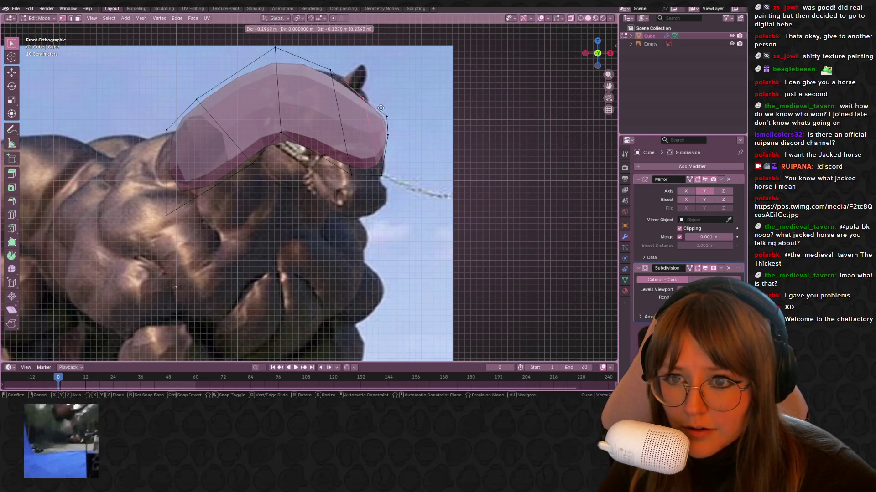
left_click(385, 108)
key("g")
left_click(351, 97)
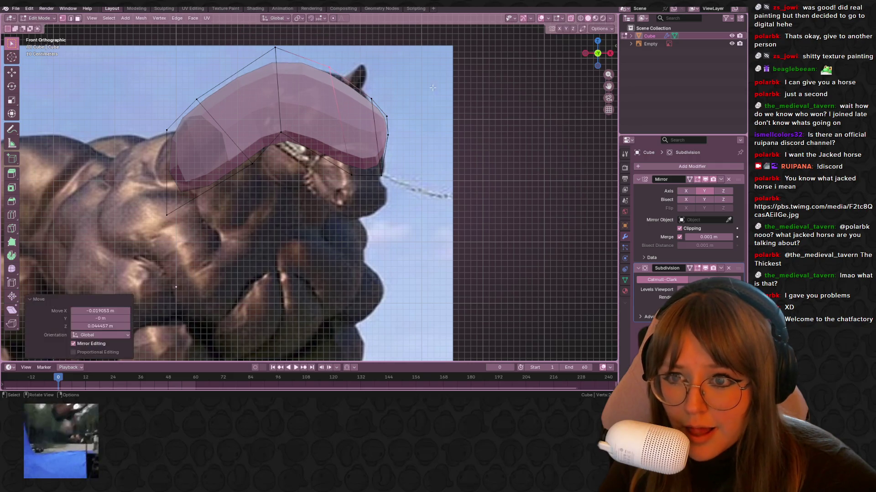
Add a centred edge loop on the head, nudge its vertices to the outline, and orbit to check.
key("ctrl+e")
key("Escape")
key("ctrl+r")
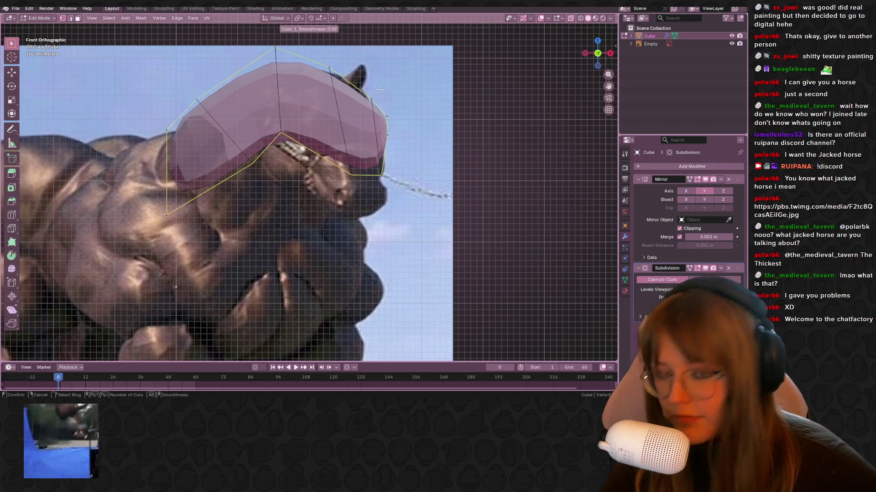
left_click(349, 89)
right_click(349, 89)
key("g")
left_click(373, 87)
key("g")
left_click(374, 98)
left_click(375, 84)
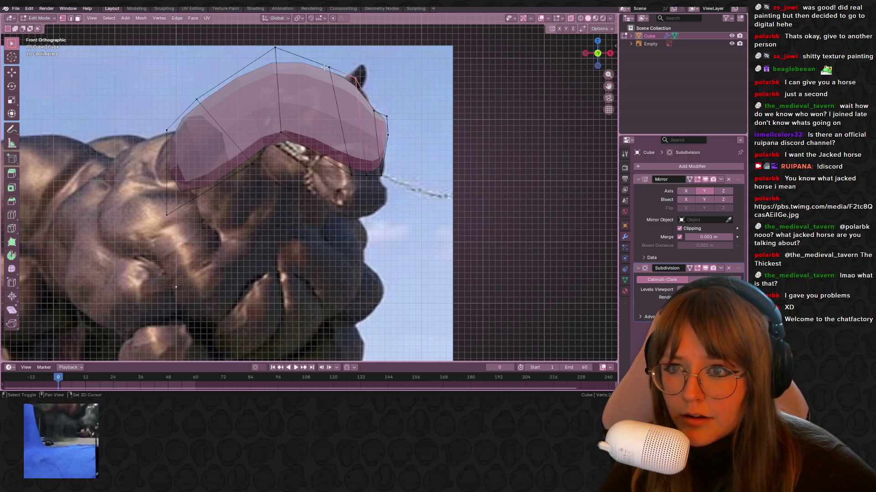
mouse_move(408, 63)
middle_mouse_down()
mouse_move(360, 91)
mouse_move(336, 83)
mouse_move(360, 59)
mouse_move(370, 80)
middle_mouse_up()
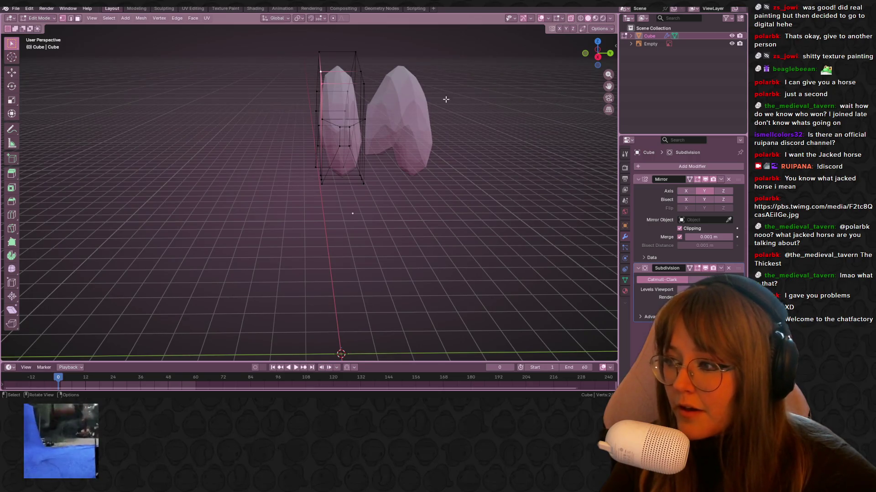
In Right view, move the mesh toward the centre so the mirrored halves meet.
left_click(597, 57)
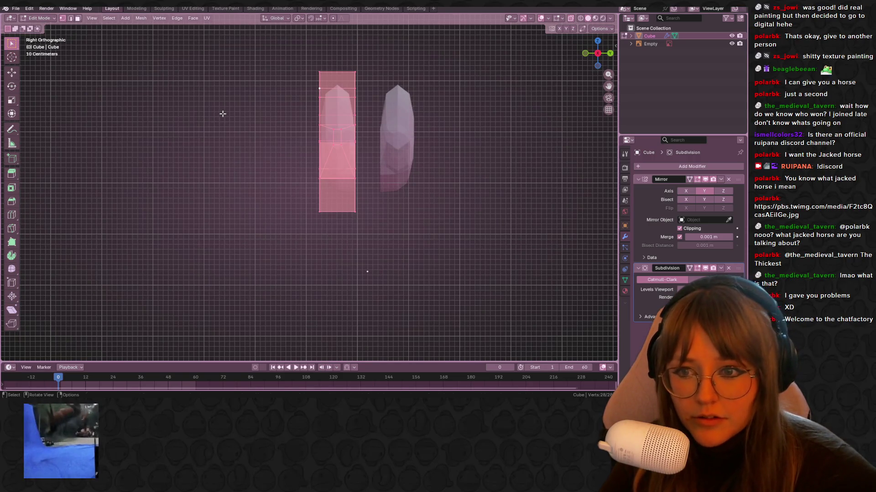
key("g")
left_click(254, 115)
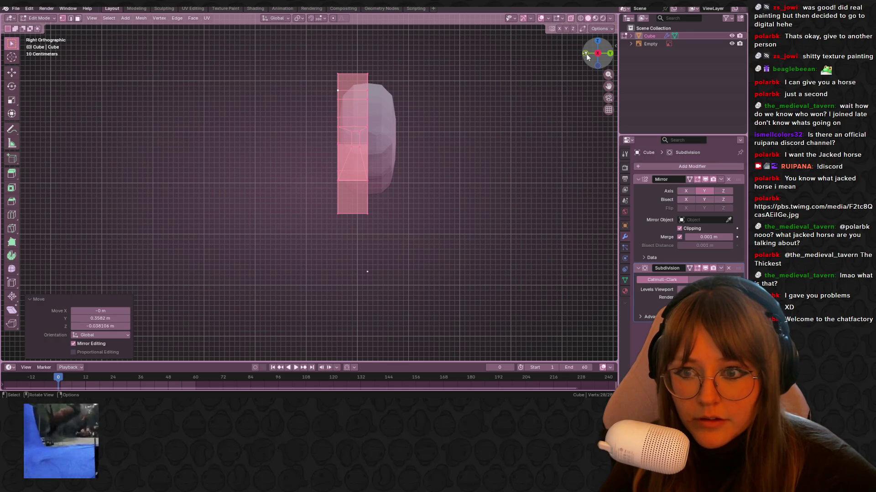
In Front view, rotate the ear vertex and extrude it upward from the head.
left_click(586, 55)
left_click_drag(388, 88, 405, 105)
key("r")
left_click(437, 89)
key("e")
left_click(472, 64)
mouse_move(473, 64)
middle_mouse_down()
mouse_move(464, 123)
mouse_move(386, 87)
mouse_move(516, 68)
mouse_move(363, 140)
middle_mouse_up()
Add an edge loop across the head mesh and slide it into place.
right_click(397, 91)
key("Escape")
key("ctrl+r")
left_click(385, 88)
left_click(395, 80)
left_click(362, 140)
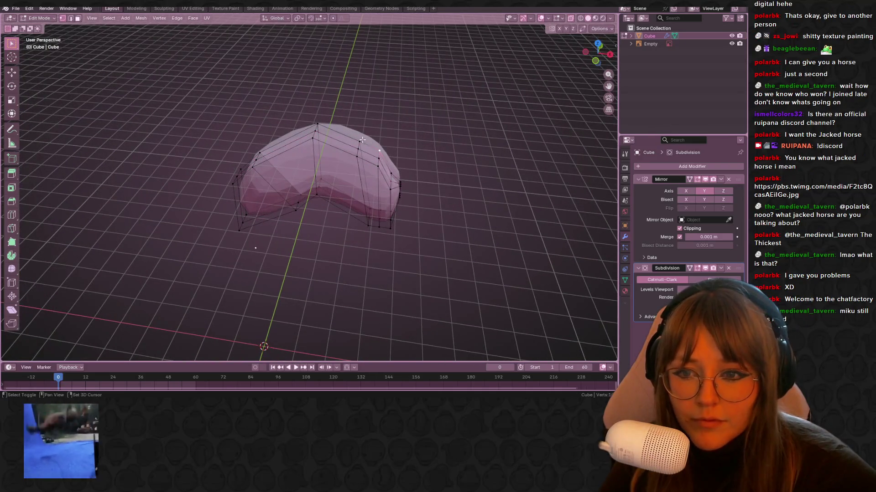
key("KP_1")
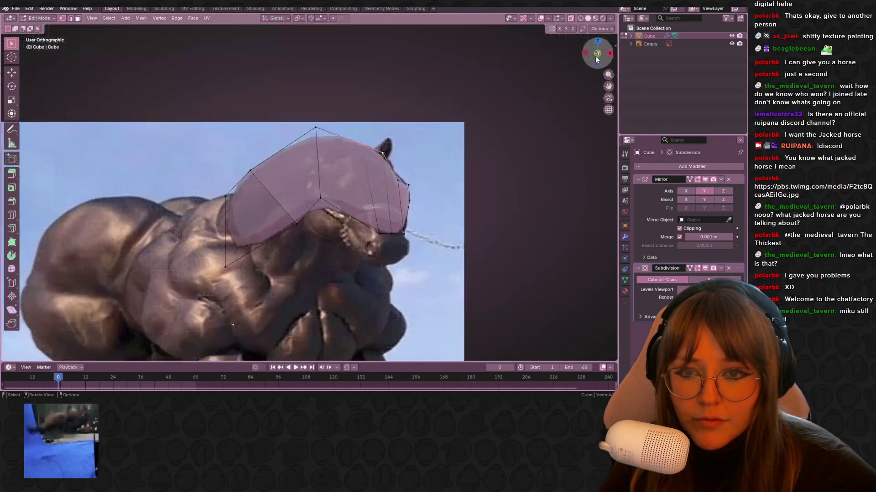
Adjust the selection's rotation, then extrude the top faces upward into an ear.
key("r")
key("g")
left_click(456, 133)
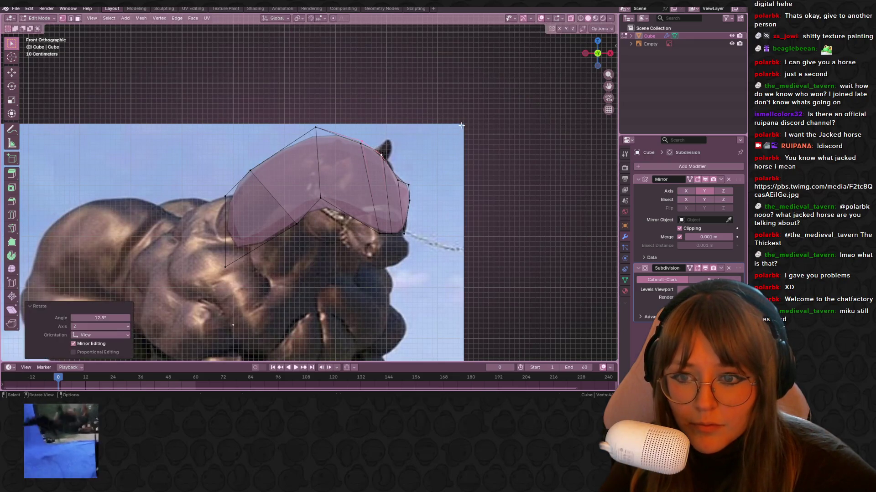
key("r")
key("Escape")
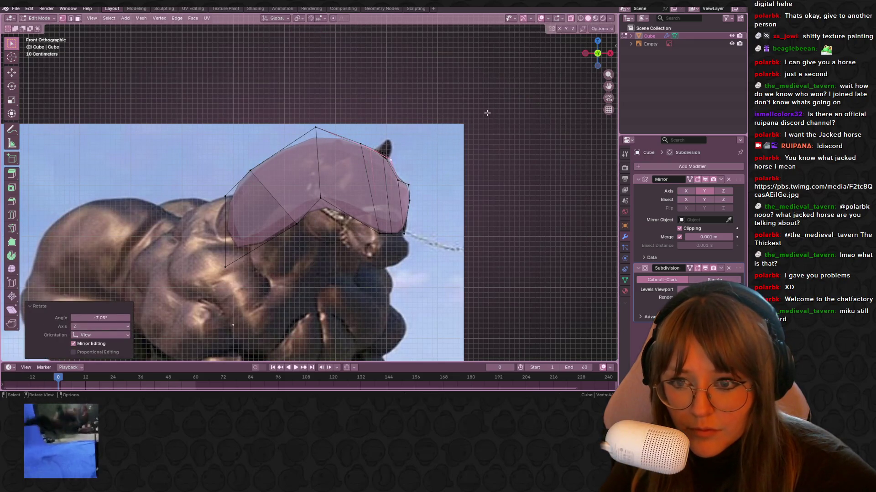
key("e")
left_click(471, 141)
Shrink the extruded ear tip and move it into position.
key("g")
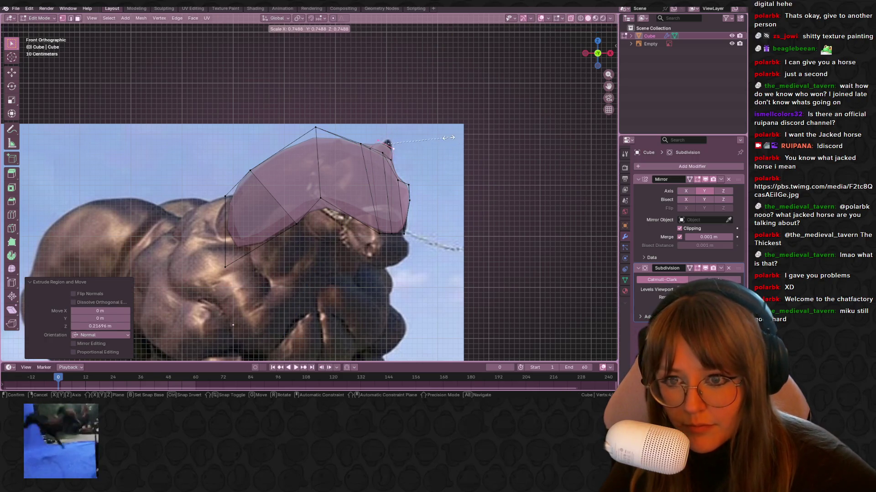
left_click(456, 133)
key("g")
left_click(457, 132)
key("s")
key("g")
left_click(434, 132)
mouse_move(434, 133)
middle_mouse_down()
mouse_move(443, 159)
mouse_move(451, 141)
middle_mouse_up()
key("KP_1")
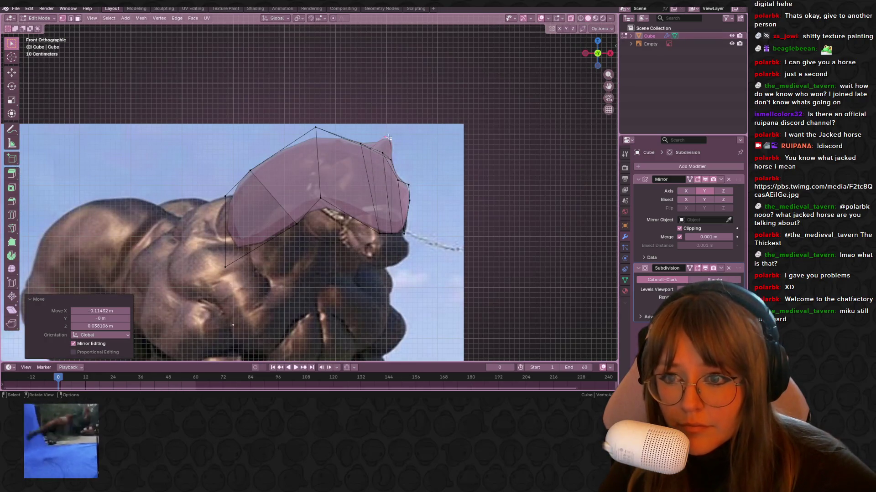
Move the ear tip vertex to match the reference ear.
left_click_drag(374, 161, 375, 161)
key("g")
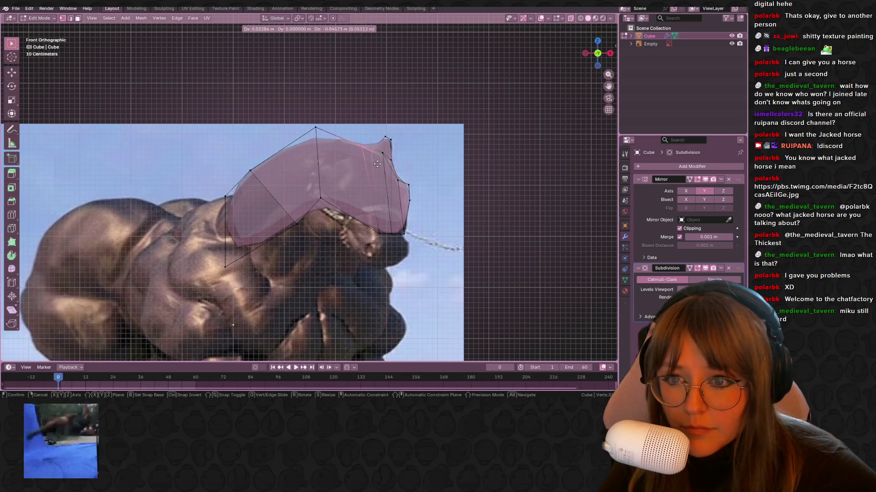
left_click(350, 131)
right_click(351, 136)
key("Escape")
Add a loop cut across the head and slide it into place.
key("ctrl+r")
left_click_drag(330, 131, 331, 131)
middle_click_drag(331, 131, 372, 134)
middle_click_drag(450, 131, 430, 145)
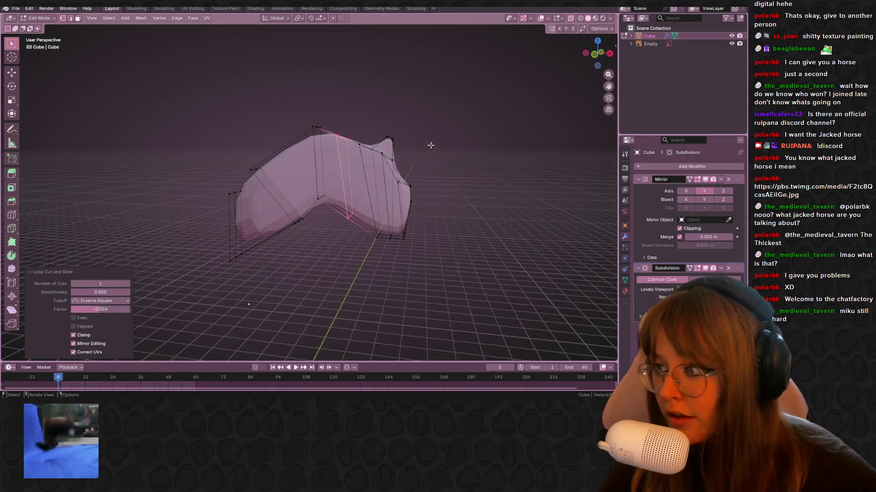
key("KP_1")
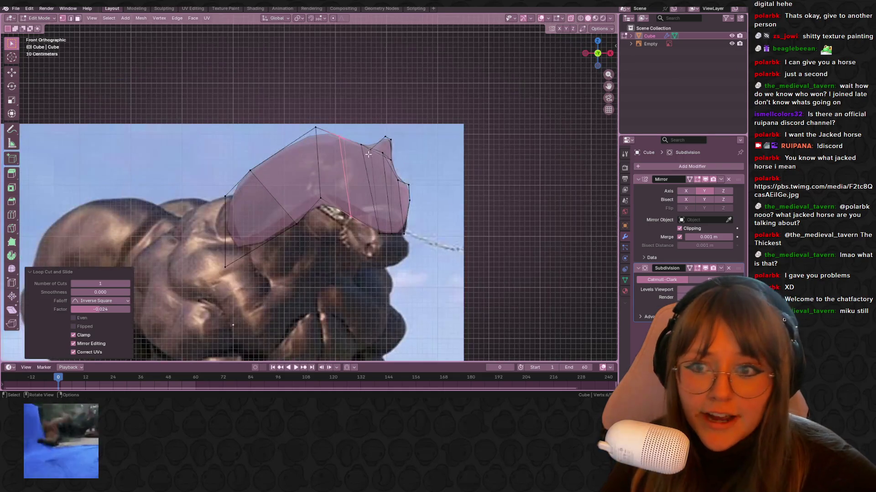
key("g")
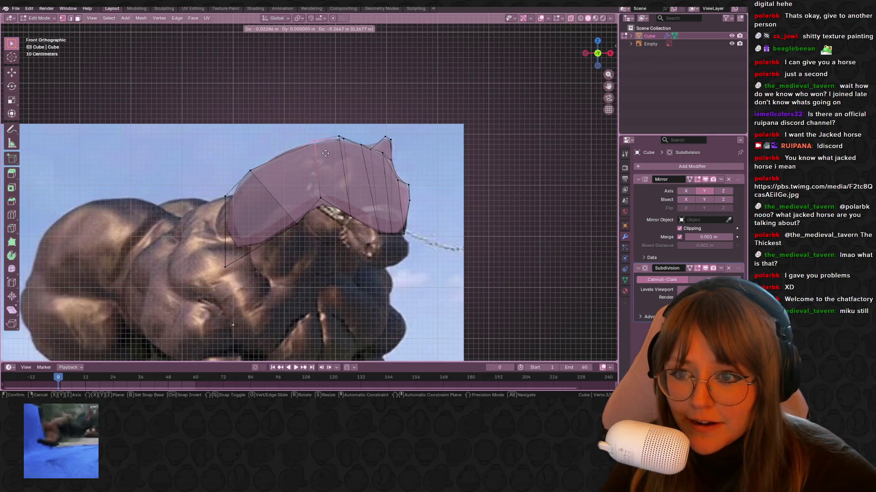
left_click(343, 153)
Add a second loop cut across the head and adjust a head vertex.
middle_click_drag(343, 152, 391, 163)
key("ctrl+r")
left_click(391, 162)
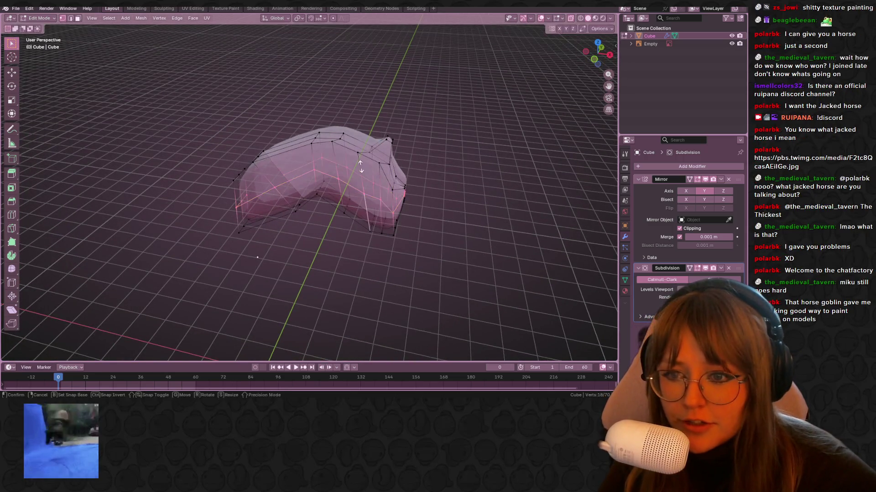
left_click(338, 152)
left_click(340, 139)
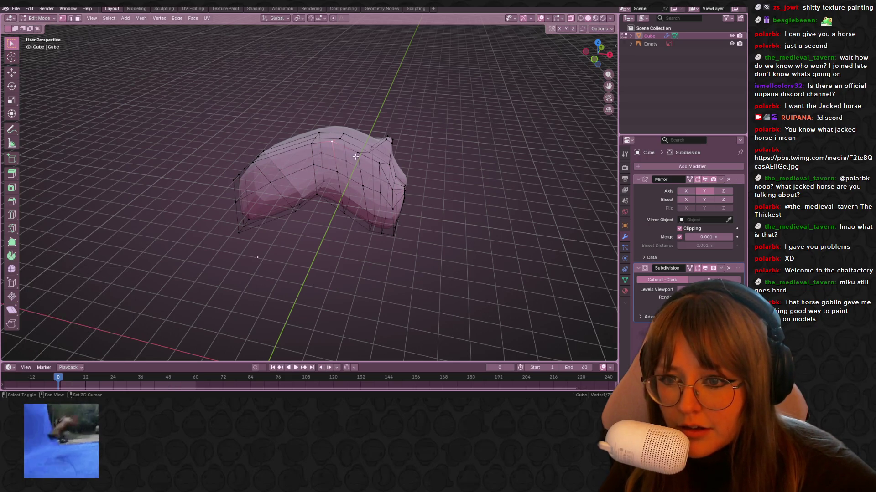
middle_click_drag(387, 178, 395, 164)
key("g")
left_click(390, 169)
mouse_move(390, 169)
middle_mouse_down()
mouse_move(351, 141)
mouse_move(353, 151)
middle_mouse_up()
left_click(351, 141)
left_click(351, 140)
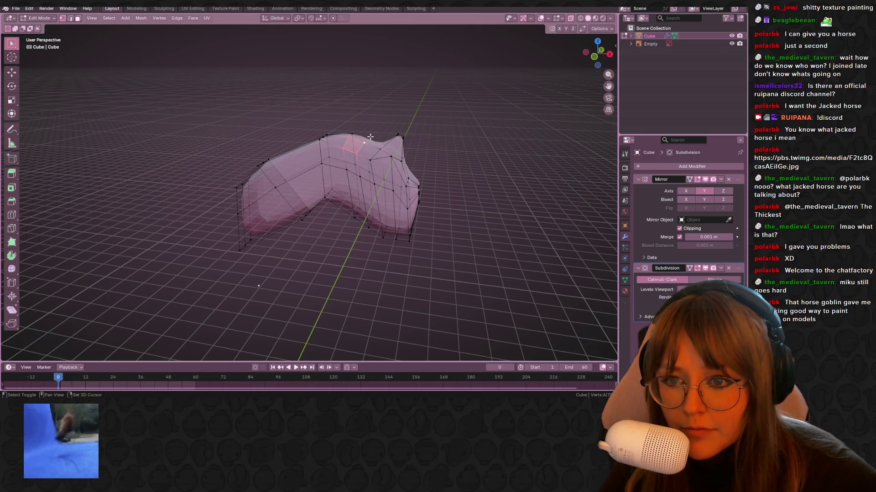
key("KP_1")
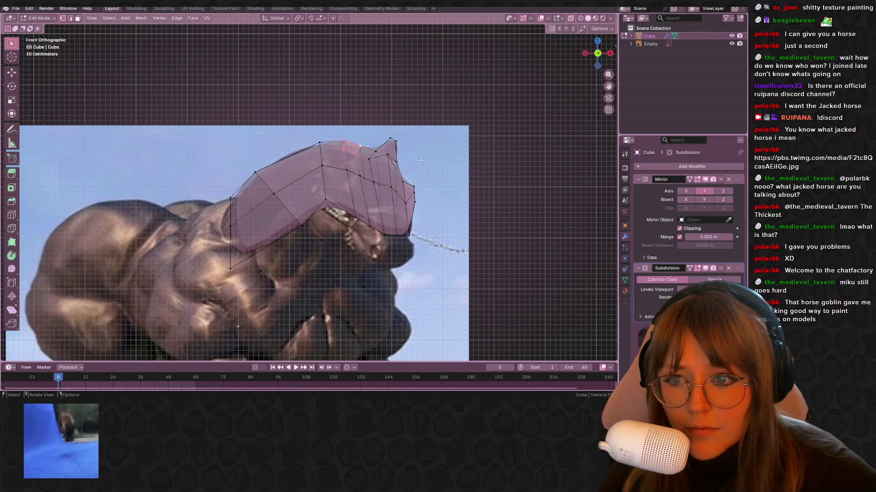
Push the selected face along Z and move the first ear's tip vertices.
key("g")
key("z")
key("z")
left_click(387, 125)
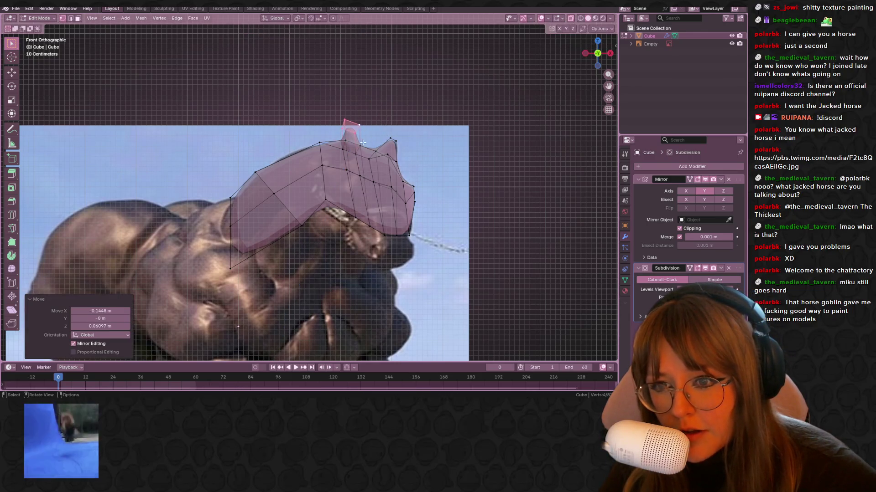
left_click(373, 173)
key("g")
left_click_drag(374, 156, 355, 156)
left_click(330, 143)
Reposition the other ear's vertices and check both ears from an angle.
key("g")
left_click(361, 145)
left_click(360, 145)
key("g")
left_click(360, 145)
mouse_move(360, 145)
middle_mouse_down()
mouse_move(433, 185)
mouse_move(505, 185)
mouse_move(450, 196)
mouse_move(439, 169)
mouse_move(489, 172)
middle_mouse_up()
Zoom in on the head in Front view and select its lower front vertices.
key("Tab")
key("Tab")
left_click(593, 62)
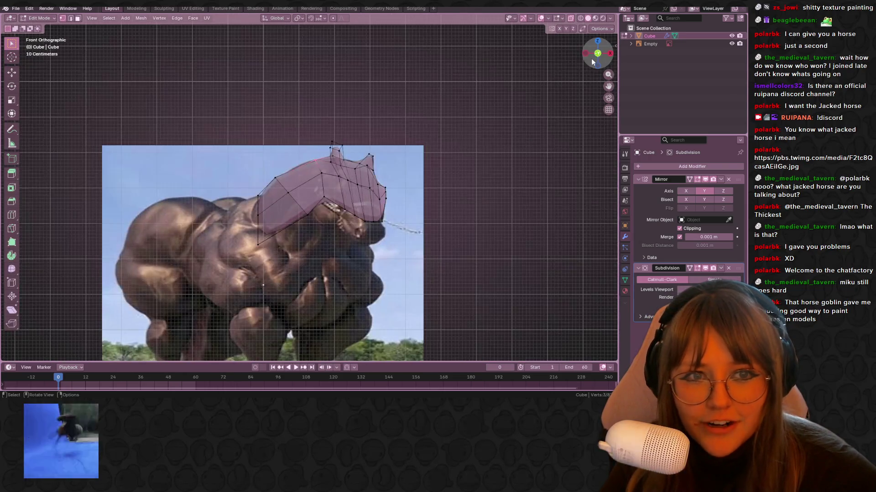
scroll(319, 205, "up", 2)
middle_click_drag(421, 212, 389, 149, "shift")
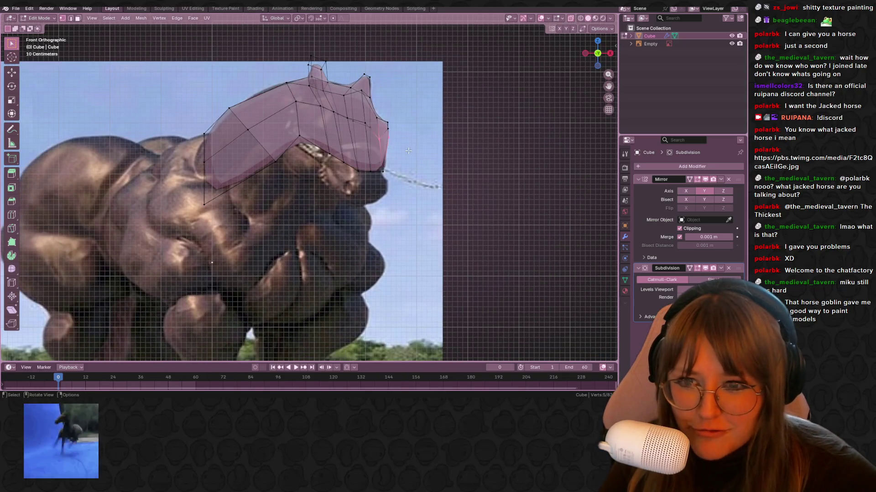
left_click_drag(391, 137, 335, 176)
key("g")
left_click(411, 206)
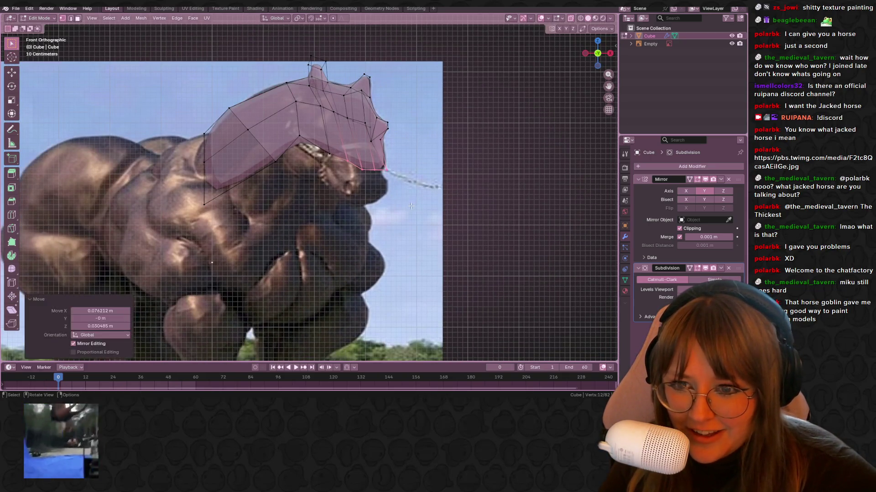
key("ctrl+z")
Rotate the lower front vertices and extend them along Z to form the muzzle.
key("r")
left_click(356, 183)
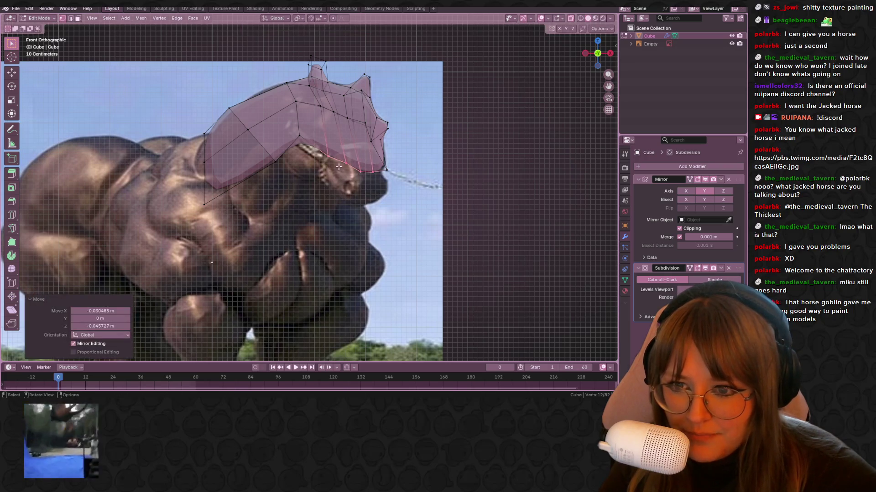
key("r")
left_click(380, 179)
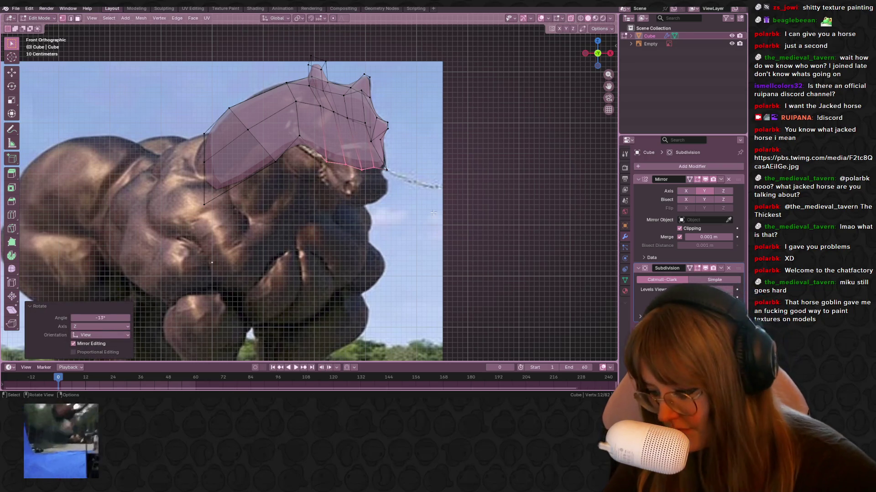
key("r")
left_click(401, 209)
key("g")
key("z")
key("z")
key("z")
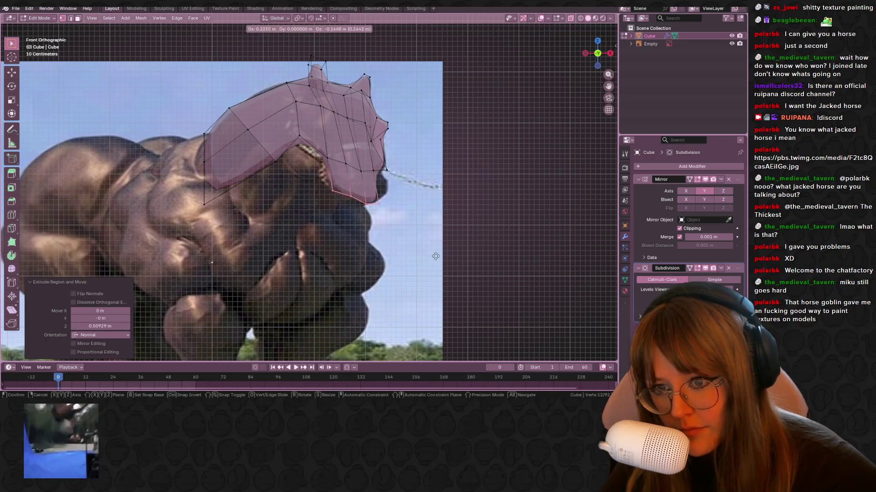
left_click(360, 157)
Move the muzzle vertices to follow the reference's lower face.
left_click_drag(376, 213, 378, 213)
key("g")
left_click(388, 222)
key("g")
left_click(409, 209)
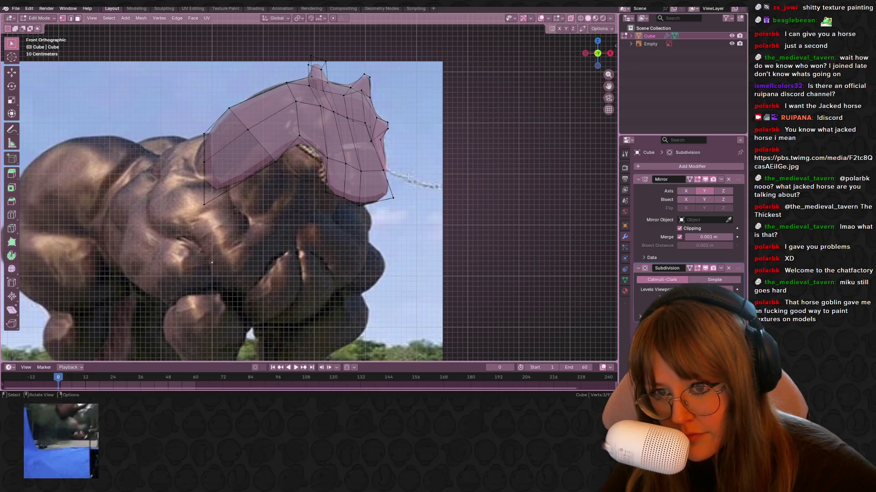
key("g")
left_click(406, 151)
Adjust further muzzle vertices and select the vertices near the jaw.
middle_click_drag(406, 151, 439, 170, "shift")
key("g")
left_click(355, 201)
left_click_drag(350, 167, 350, 167)
key("g")
left_click(337, 203)
middle_click_drag(337, 204, 345, 160, "shift")
left_click(321, 150)
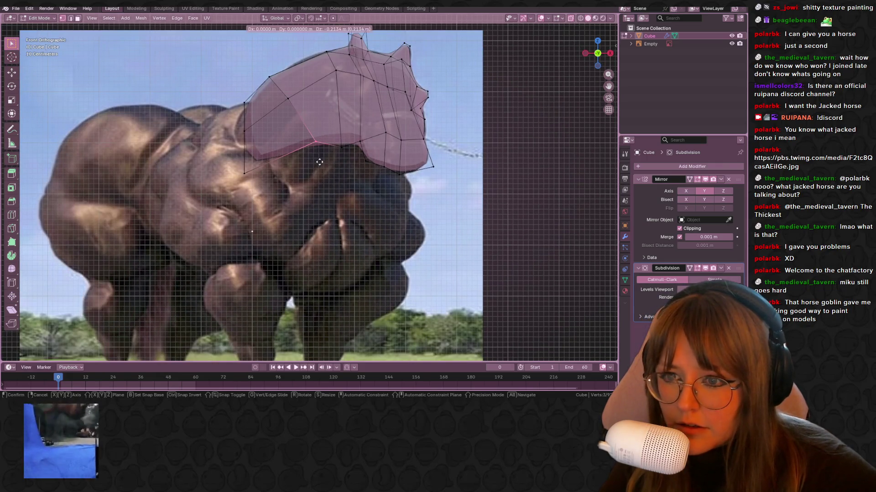
scroll(320, 150, "down", 4)
left_click(317, 163, "shift")
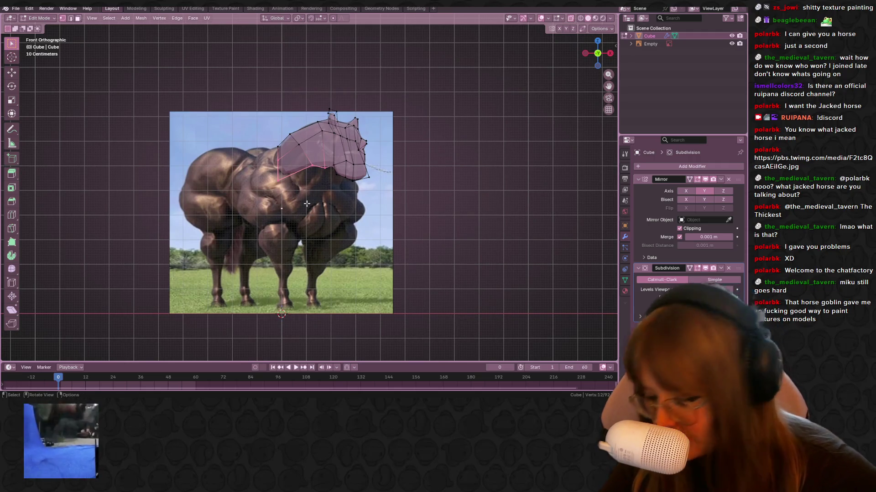
middle_click_drag(315, 192, 314, 145, "shift")
key("e")
left_click(300, 185)
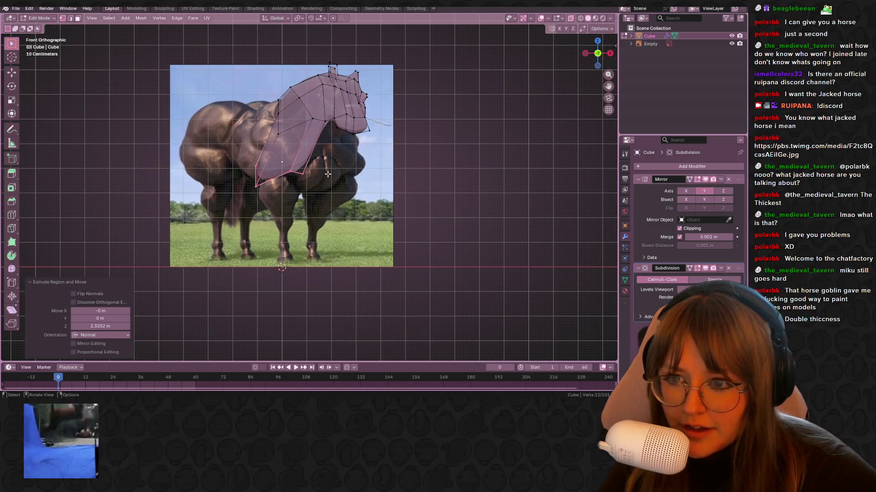
key("ctrl+z")
left_click_drag(327, 107, 357, 155)
mouse_move(357, 155)
middle_mouse_down()
mouse_move(414, 180)
mouse_move(428, 170)
mouse_move(383, 174)
mouse_move(438, 245)
mouse_move(399, 182)
mouse_move(447, 290)
mouse_move(445, 195)
middle_mouse_up()
key("Tab")
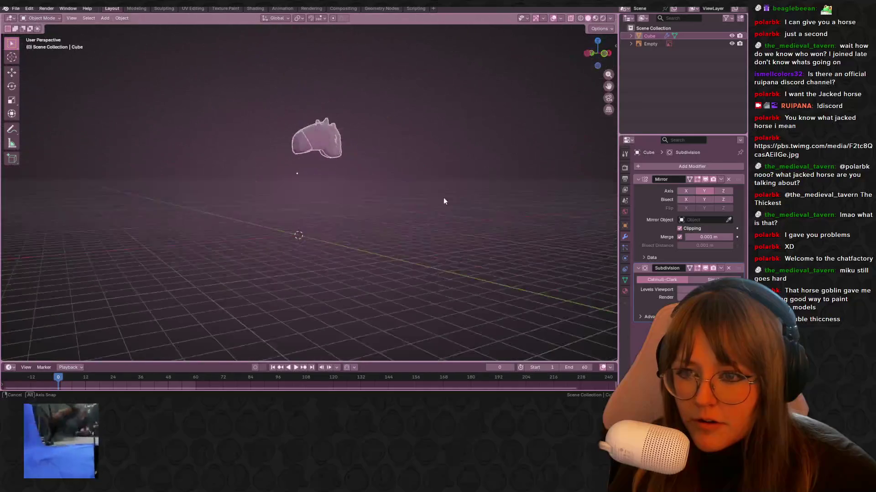
left_click(604, 54)
key("Tab")
scroll(454, 154, "up", 3)
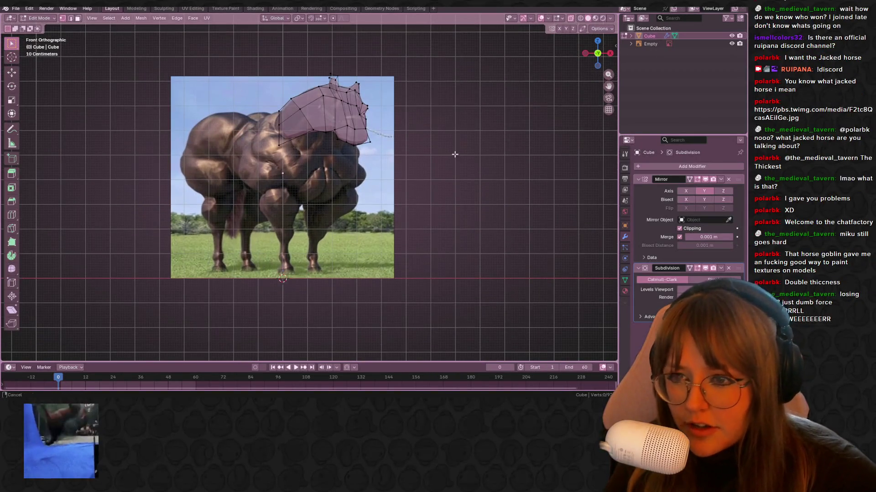
Add a cube, then shrink it and position it in the horse's chest.
key("shift+a")
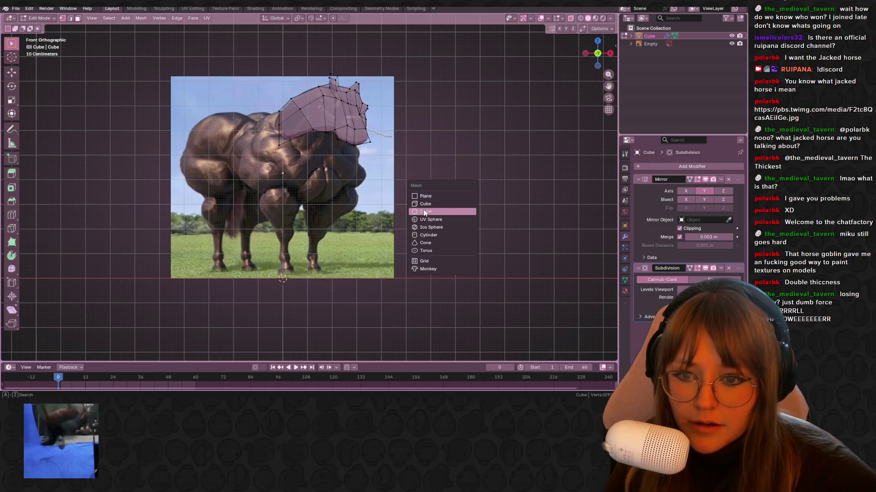
left_click(425, 204)
key("g")
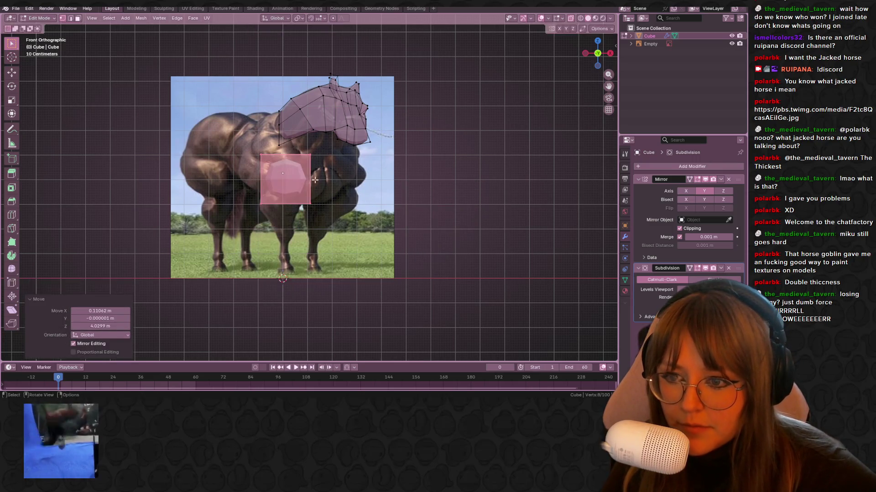
left_click(323, 167)
key("s")
left_click(309, 188)
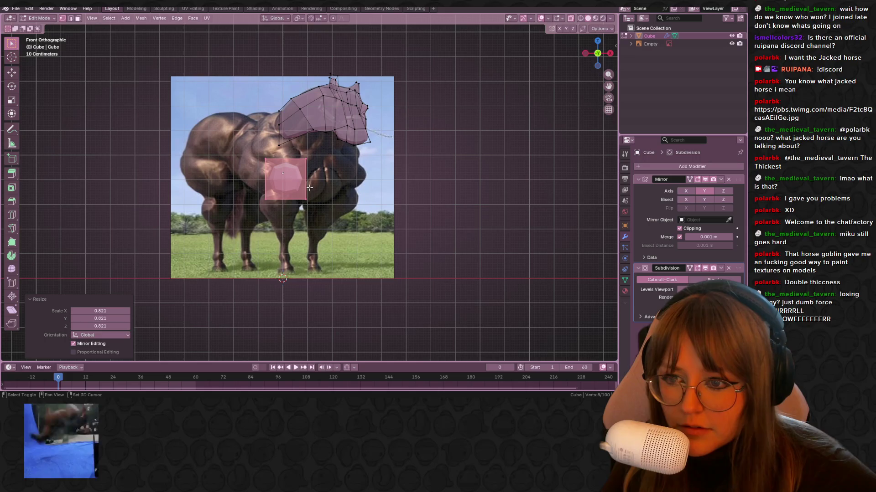
key("g")
left_click(339, 205)
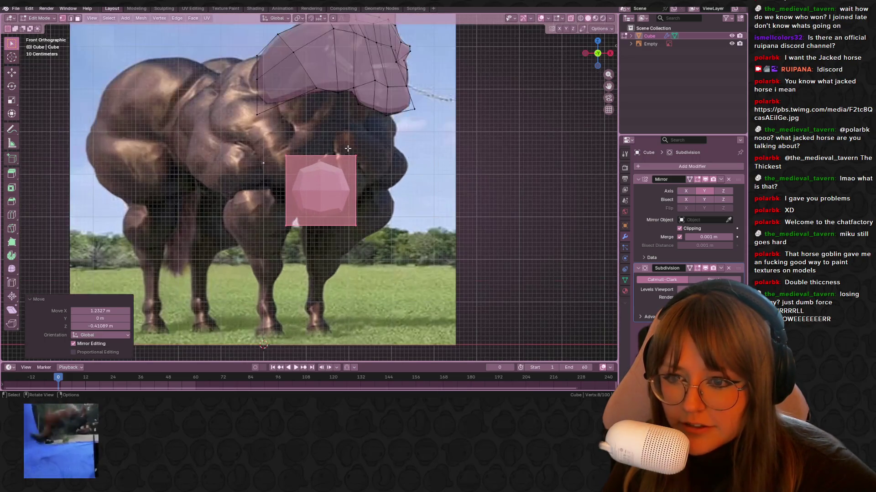
Extrude the cube's side outward and move the new faces right and down.
scroll(392, 246, "up", 3)
middle_click_drag(398, 249, 388, 259, "shift")
key("e")
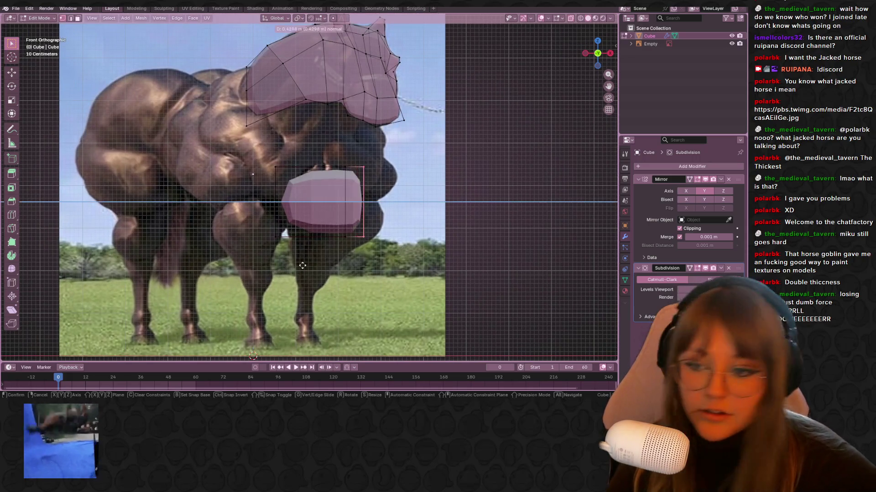
left_click(315, 255)
key("g")
left_click(446, 231)
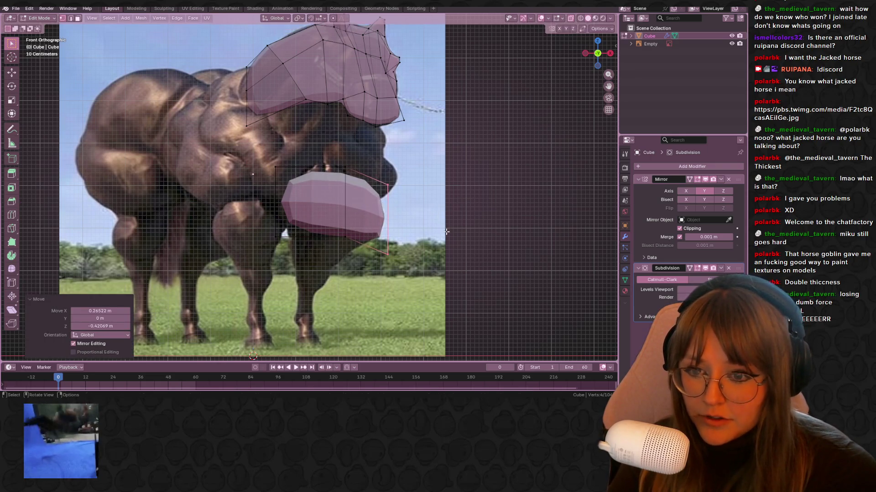
Tilt the neck faces about 15° and shift them to the right.
key("r")
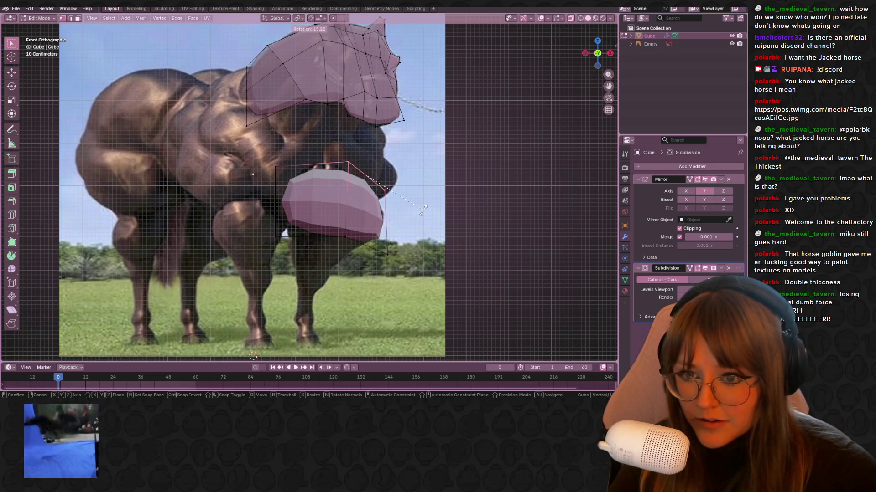
left_click(411, 203)
middle_click_drag(411, 204, 405, 213, "shift")
key("g")
left_click(437, 194)
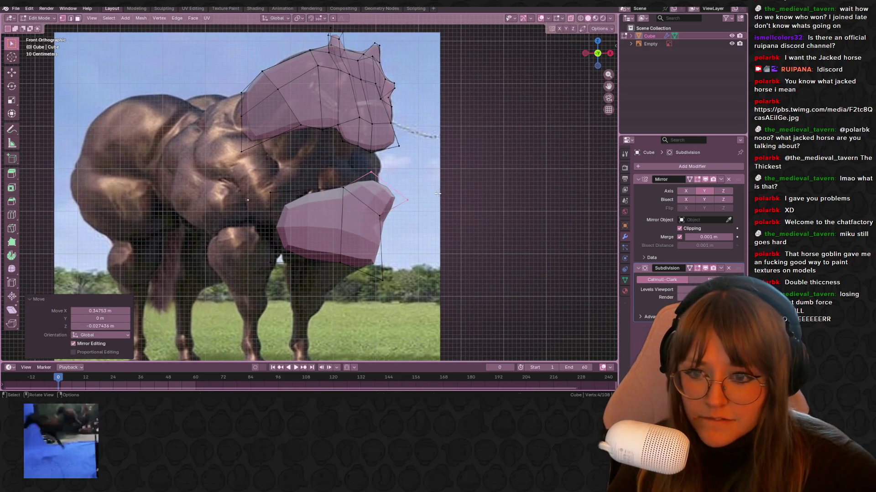
Extend the neck's front faces along Z and move them up-left toward the head.
left_click_drag(358, 175, 358, 175)
middle_click_drag(378, 170, 391, 188, "shift")
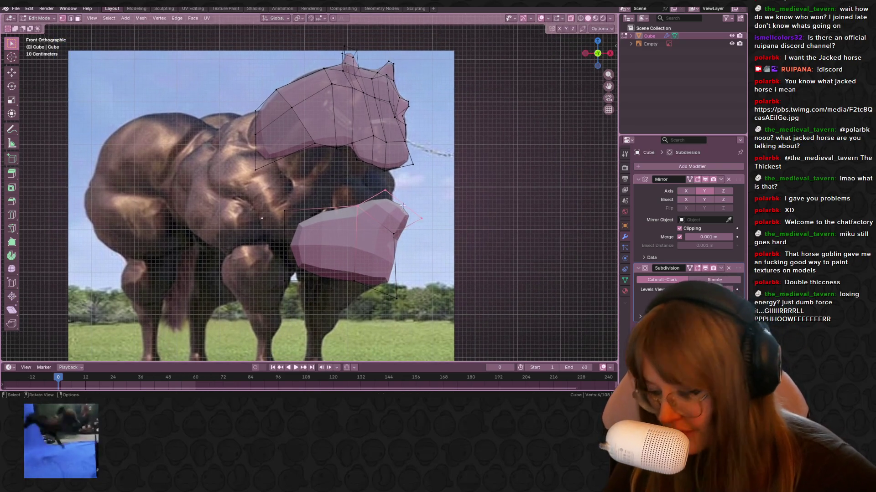
key("g")
key("z")
key("z")
left_click(392, 188)
key("g")
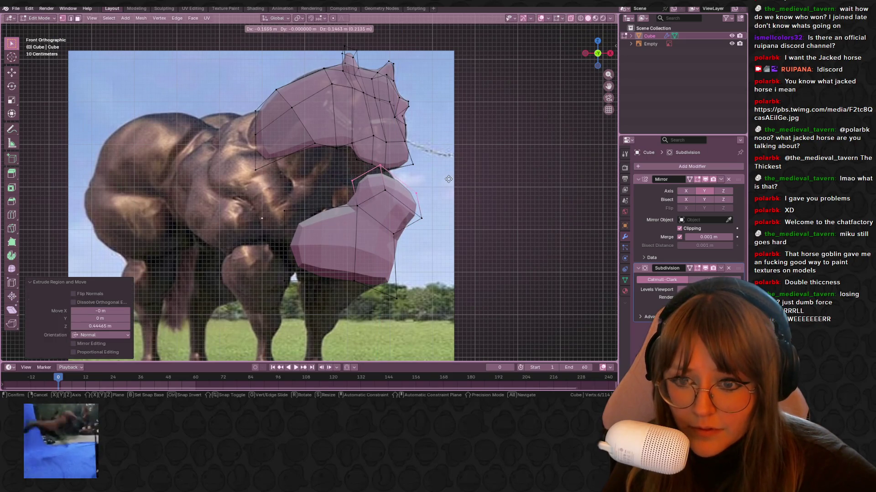
left_click(414, 222)
Pull the neck's vertices into shape along the reference, undoing an accidental dissolve.
left_click(414, 222)
key("g")
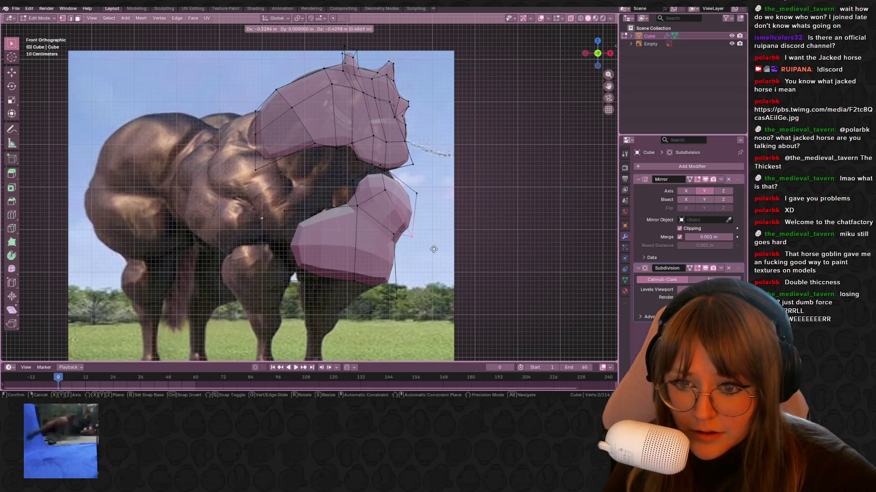
left_click(425, 210)
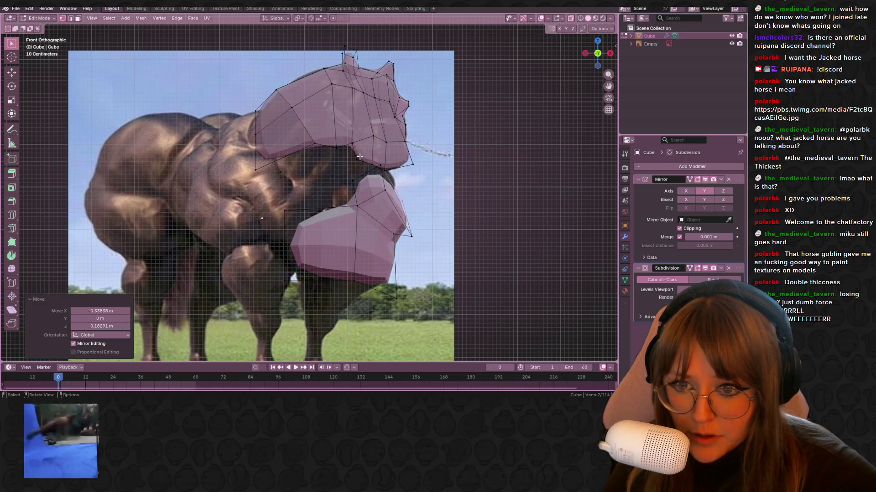
key("ctrl+x")
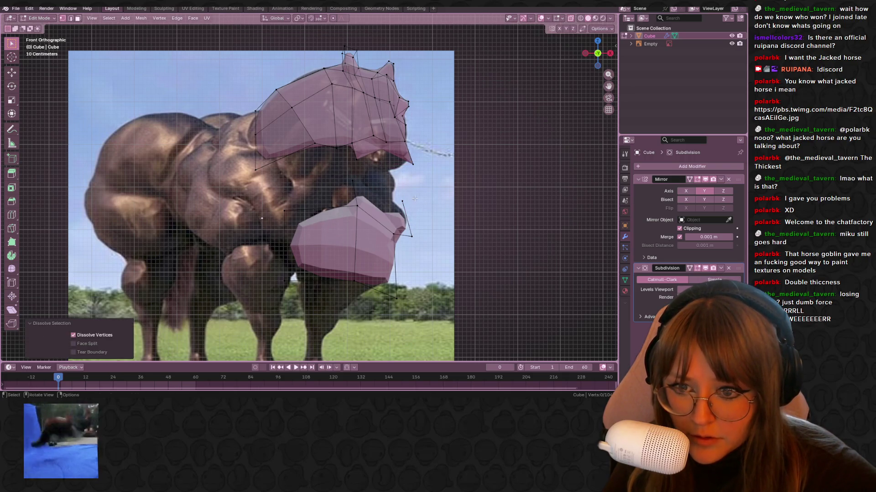
key("ctrl+z")
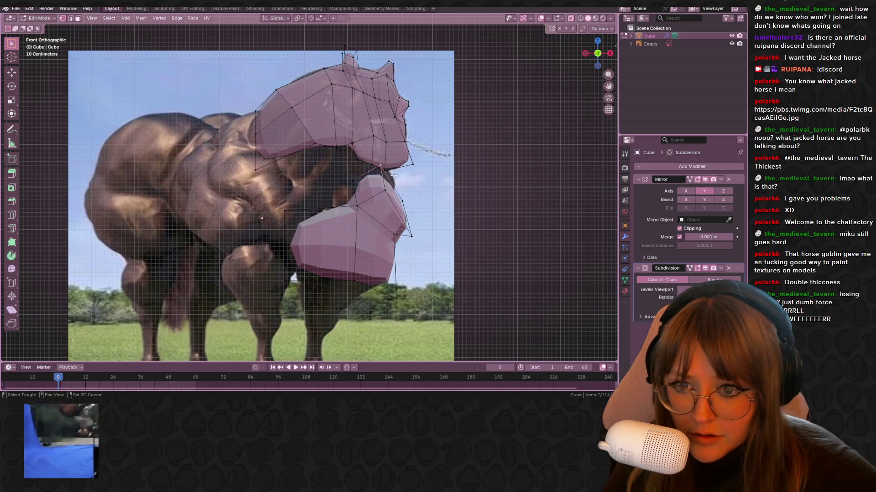
left_click_drag(393, 175, 400, 205)
left_click(384, 187)
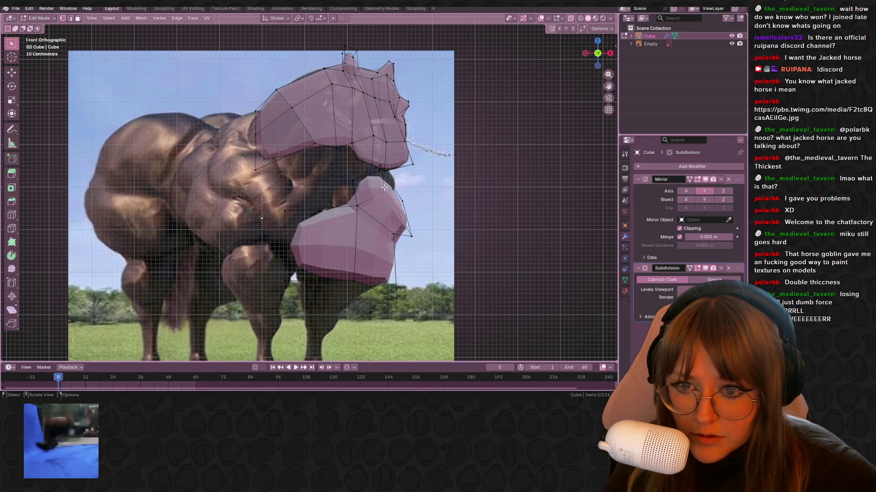
mouse_move(384, 184)
middle_mouse_down()
mouse_move(430, 196)
mouse_move(551, 123)
middle_mouse_up()
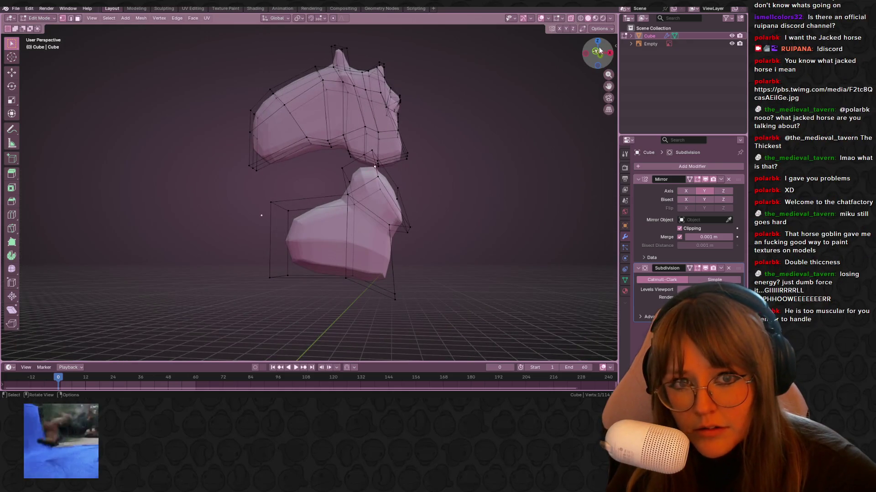
In Right view, move the torso's left column of vertices outward to widen the body.
left_click(600, 50)
left_click_drag(601, 50, 603, 58)
left_click(609, 53)
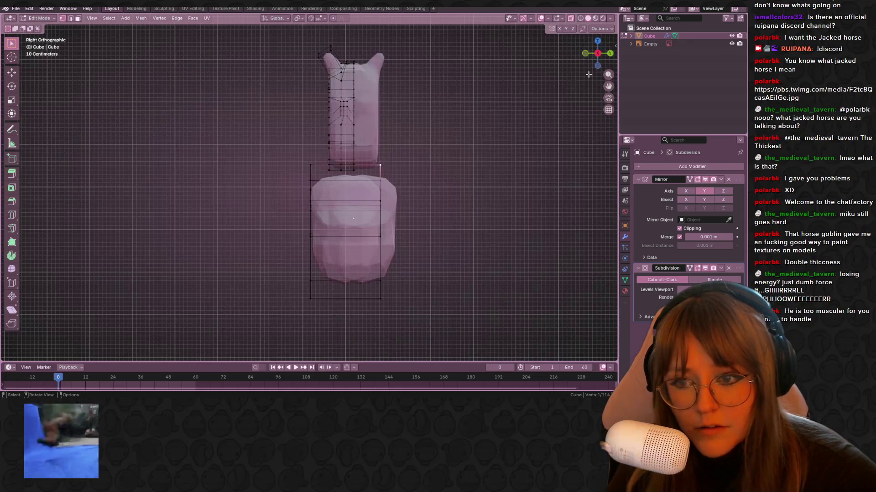
left_click_drag(205, 144, 319, 308)
key("g")
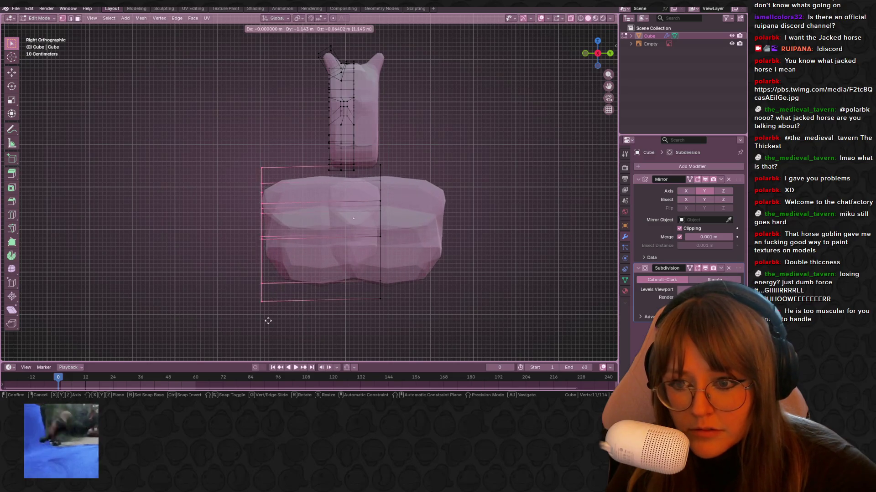
left_click(375, 216)
Return to Front view with the reference, frame the torso and select its four rear vertices.
left_click(587, 53)
scroll(420, 193, "up", 3)
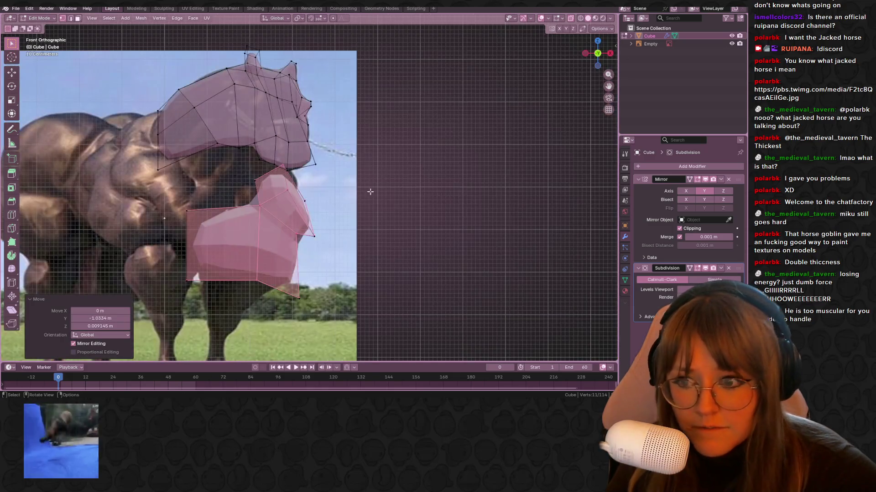
middle_click_drag(409, 188, 526, 128, "shift")
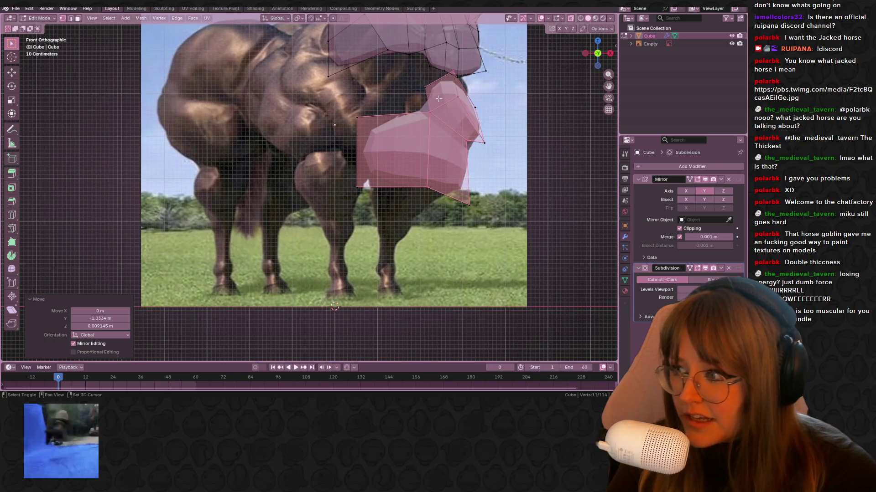
mouse_move(324, 114)
left_mouse_down()
mouse_move(361, 234)
mouse_move(433, 234)
left_mouse_up()
middle_click_drag(490, 181, 490, 213, "shift")
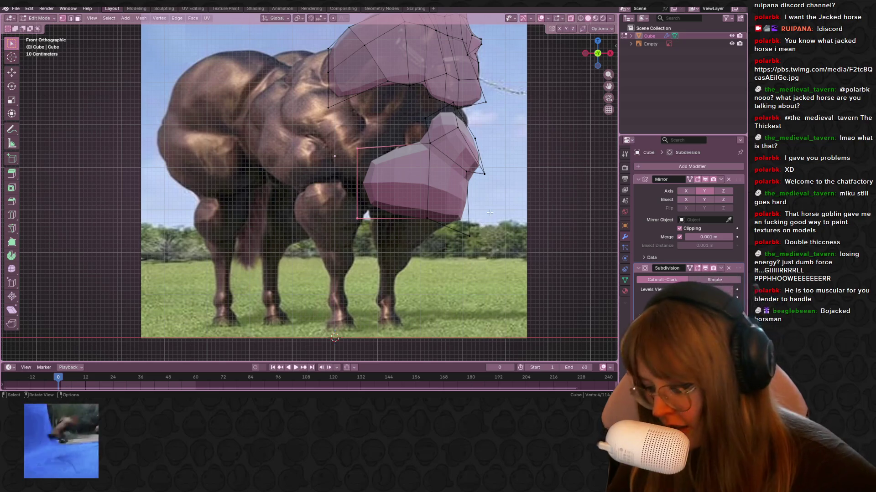
Extrude the rear torso vertices backward, then rotate and reposition the new rear edge.
key("e")
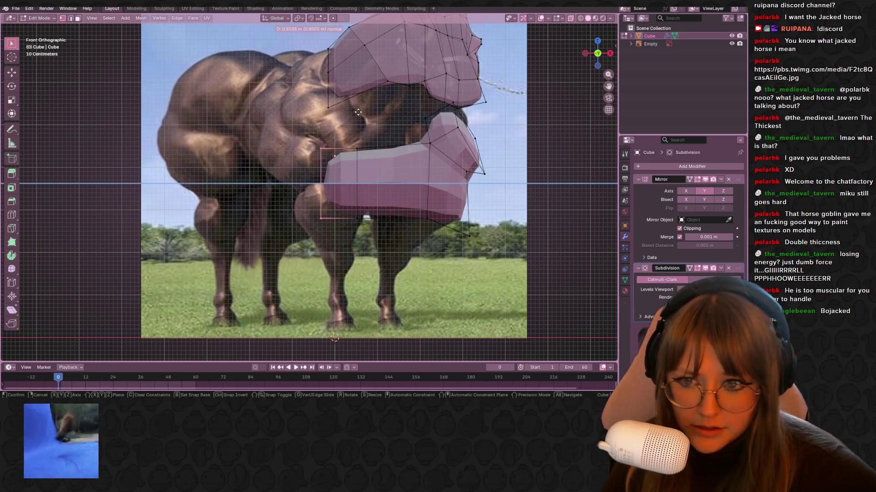
left_click(365, 114)
key("g")
left_click(340, 136)
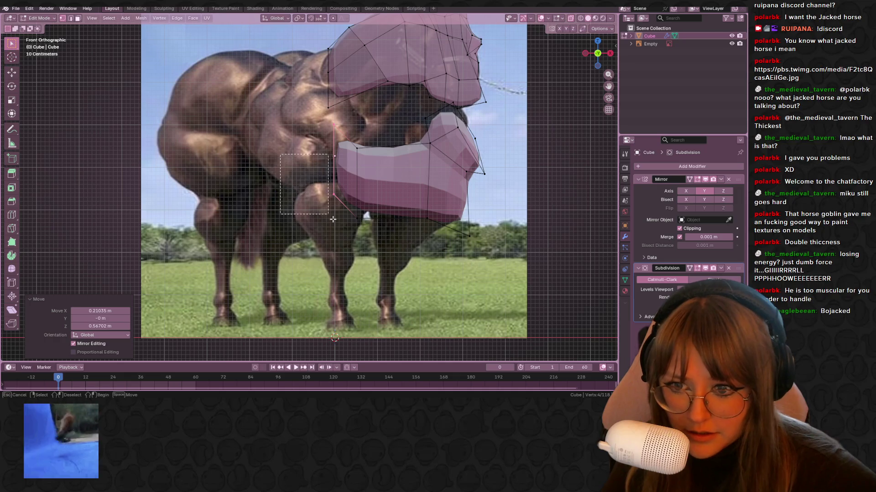
left_click(354, 245)
key("r")
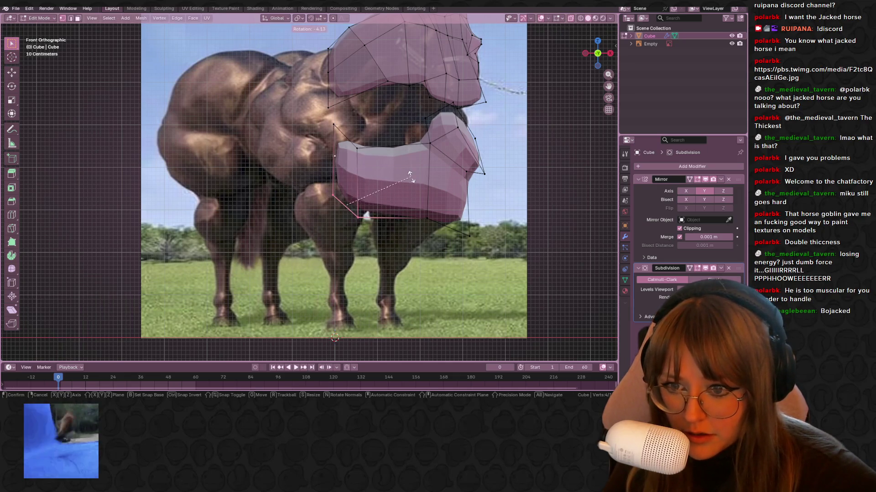
left_click(305, 122)
left_click_drag(305, 122, 342, 133)
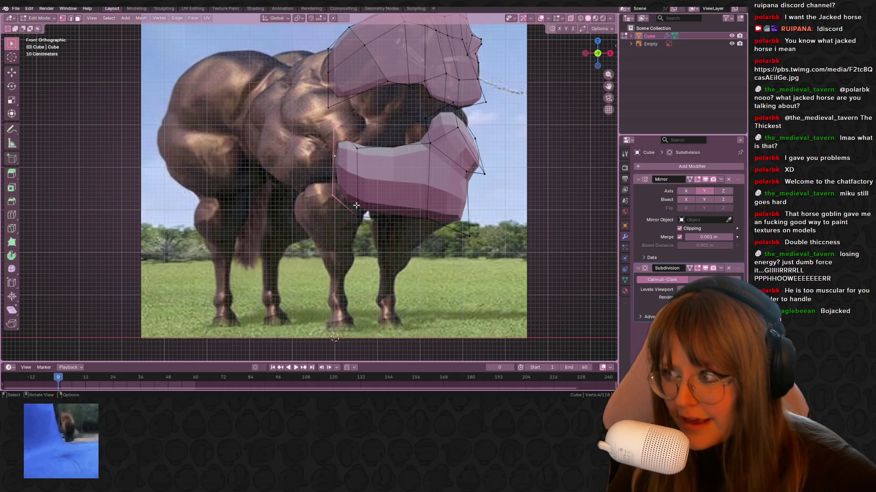
middle_click_drag(430, 211, 450, 207, "shift")
key("g")
left_click(281, 173)
Extrude the torso's bottom rear edges downward into a leg stub and adjust its vertices.
mouse_move(406, 212)
left_mouse_down()
mouse_move(375, 237)
mouse_move(306, 188)
left_mouse_up()
key("e")
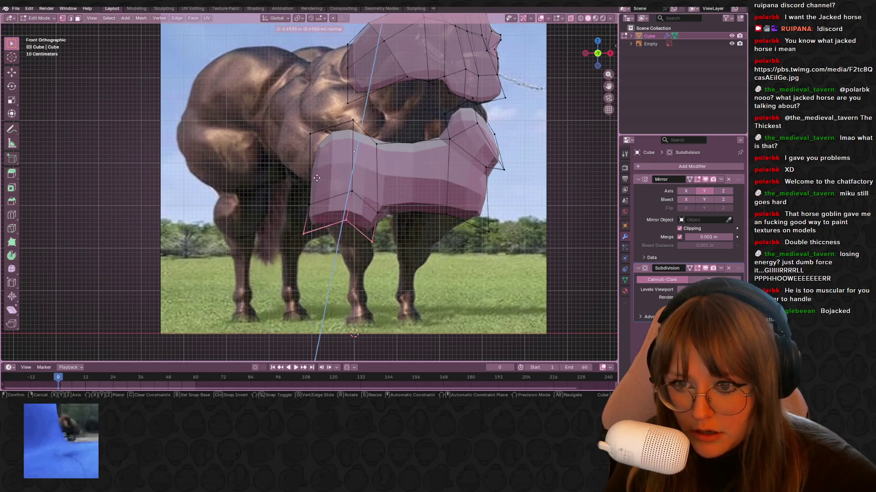
left_click(353, 211)
key("g")
key("x")
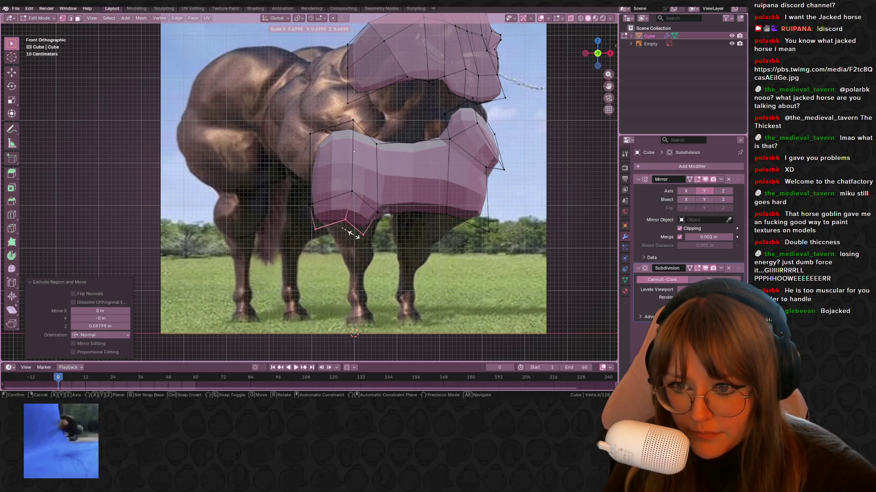
left_click(344, 209)
left_click(365, 233)
key("g")
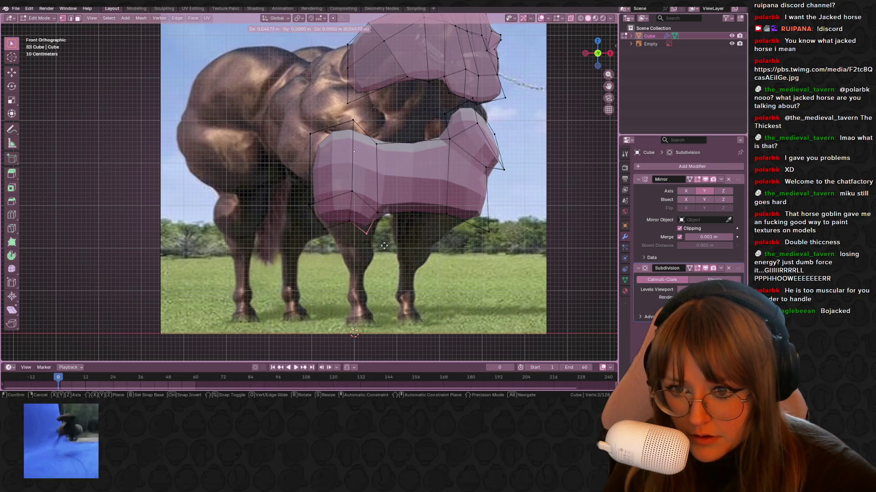
left_click(394, 236)
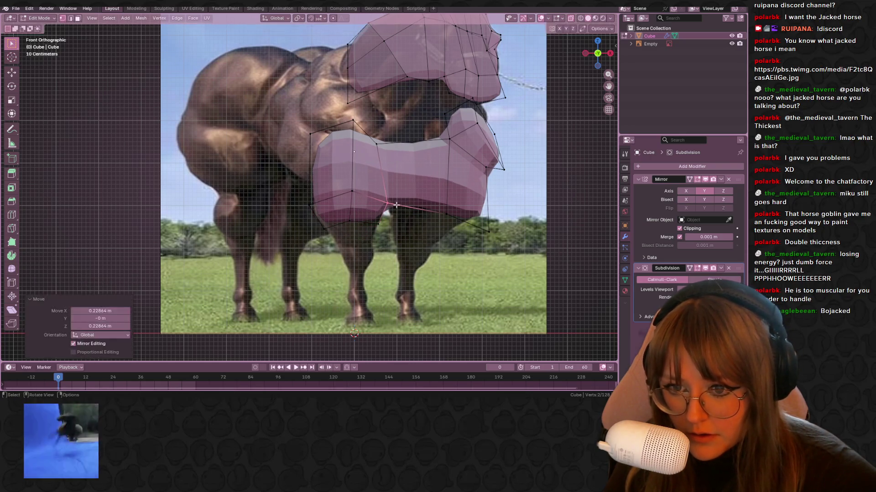
middle_click_drag(392, 214, 388, 201, "shift")
left_click_drag(307, 206, 402, 242)
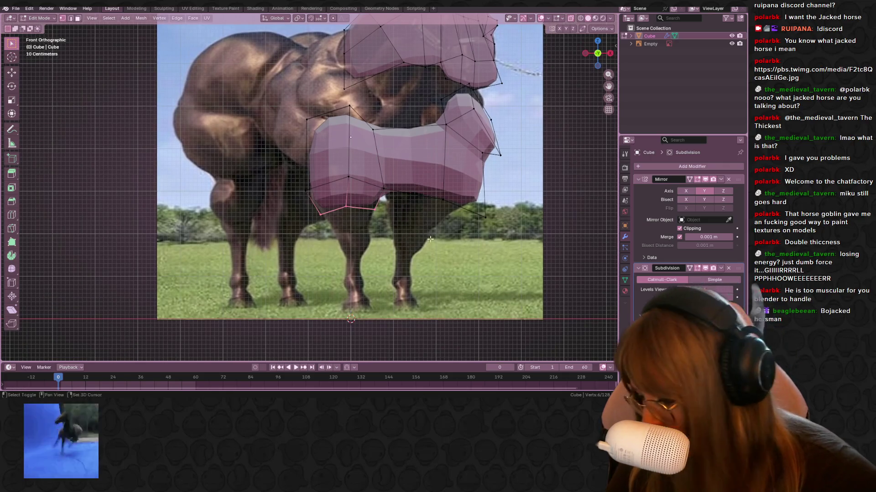
middle_click_drag(419, 265, 434, 279, "shift")
Pull the leg's bottom ring down, narrow it and position it on the reference.
key("g")
key("z")
key("z")
left_click(449, 296)
key("s")
left_click(411, 238)
key("g")
left_click(414, 247)
middle_click_drag(414, 246, 408, 201, "shift")
Extrude another leg segment downward and narrow its ring.
key("e")
left_click(408, 202)
key("s")
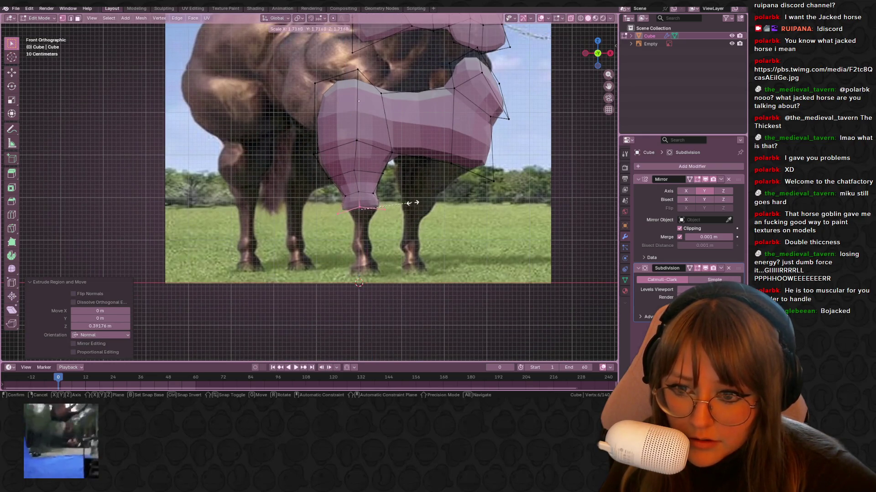
key("Escape")
key("ctrl+z")
key("e")
left_click(383, 214)
key("s")
left_click(340, 209)
Nudge the leg bottom right, shrink it slightly, then shift it left along X.
left_click_drag(428, 220, 427, 220)
key("g")
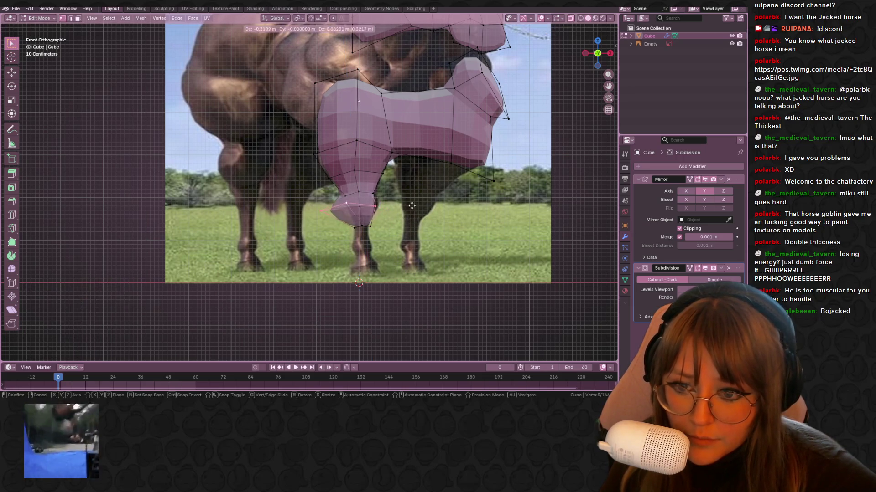
left_click(418, 205)
key("s")
key("Escape")
key("g")
left_click(406, 206)
key("s")
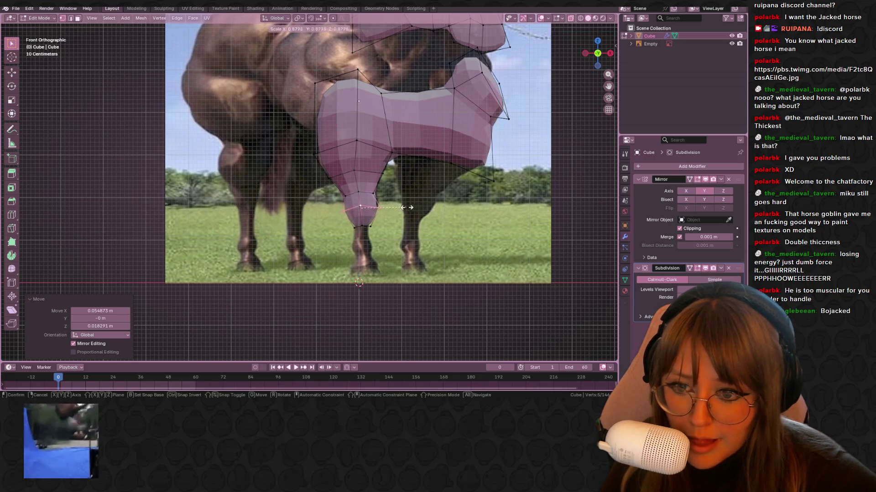
left_click(402, 216)
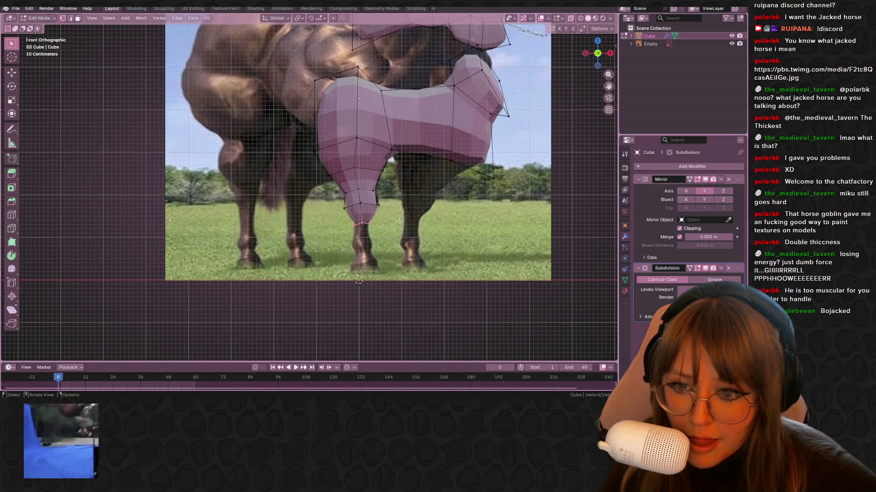
key("g")
key("x")
left_click(395, 221)
middle_click_drag(395, 221, 394, 178, "shift")
Extend the leg further down and widen its six bottom vertices.
key("e")
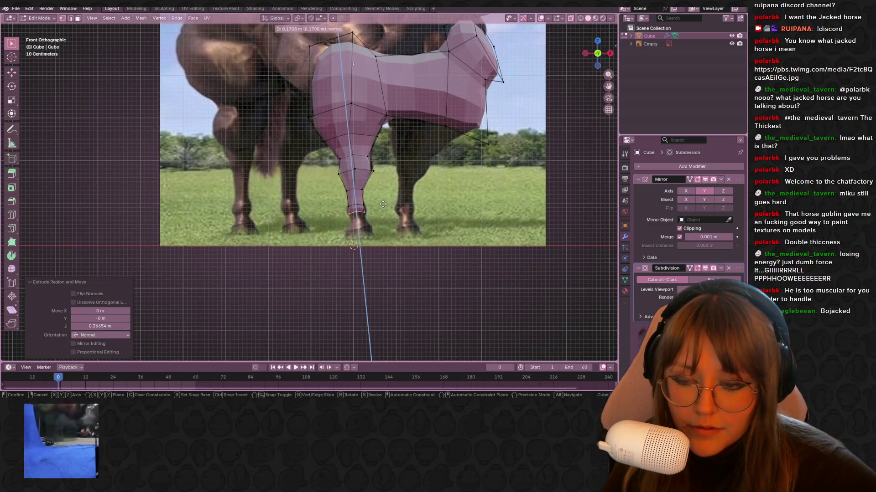
left_click(395, 202)
key("a")
key("alt+a")
left_click_drag(340, 201, 372, 218)
key("s")
left_click(411, 221)
scroll(398, 165, "up", 2)
Extrude a narrower ankle ring, then a widened ring and the hoof down to the ground.
key("e")
left_click(398, 169)
key("s")
left_click(434, 162)
key("e")
left_click(460, 170)
key("s")
left_click(560, 175)
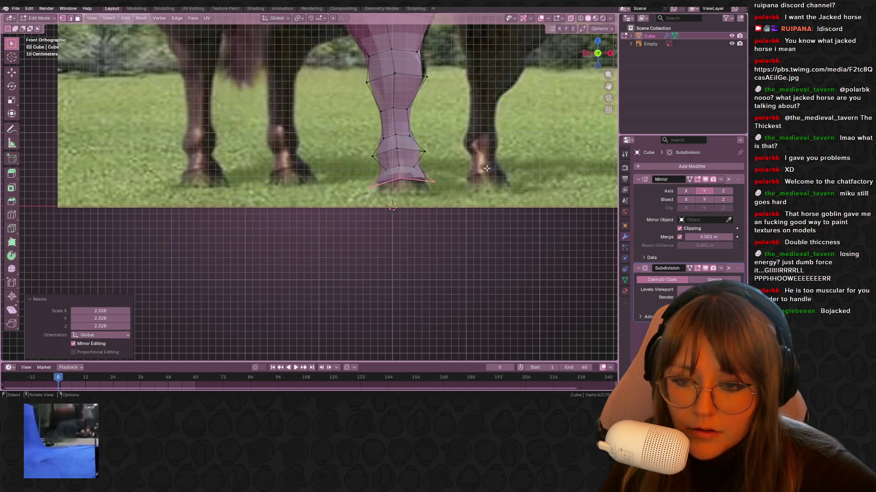
key("e")
left_click(462, 184)
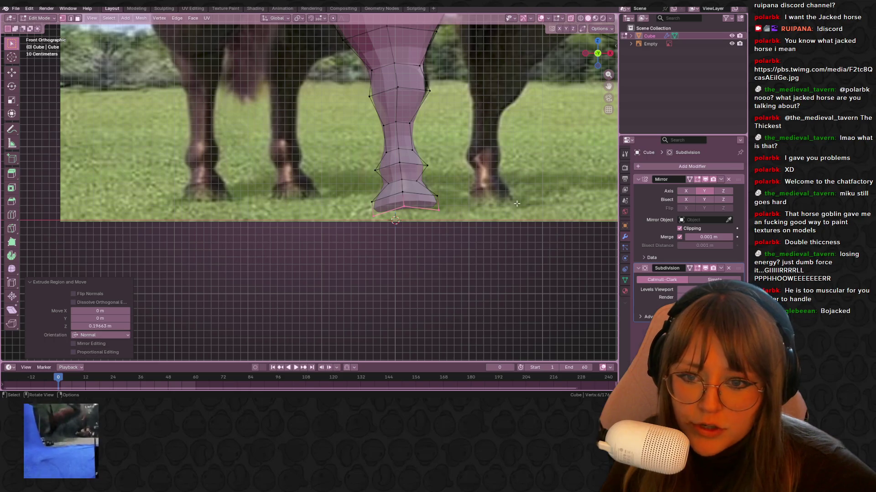
scroll(517, 204, "down", 4)
middle_click_drag(430, 130, 410, 229, "shift")
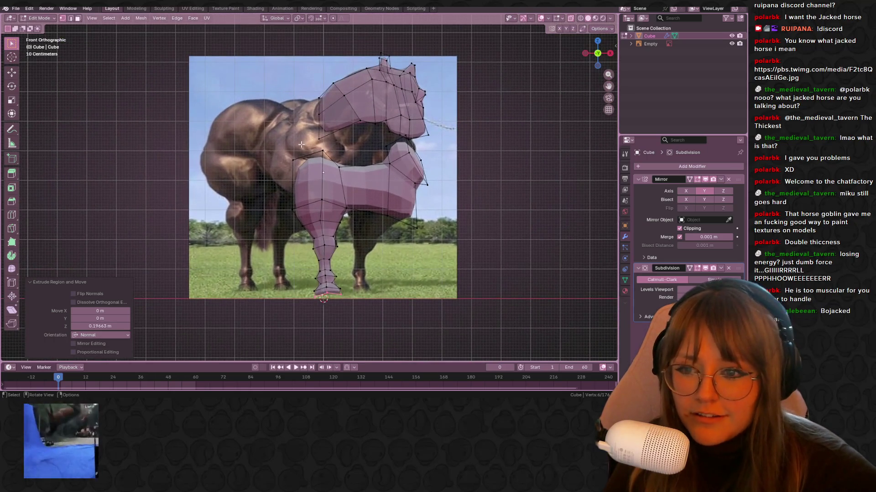
Extrude the top face of the front leg upward twice into the chest.
left_click_drag(355, 187, 354, 187)
middle_click_drag(355, 187, 379, 201, "shift")
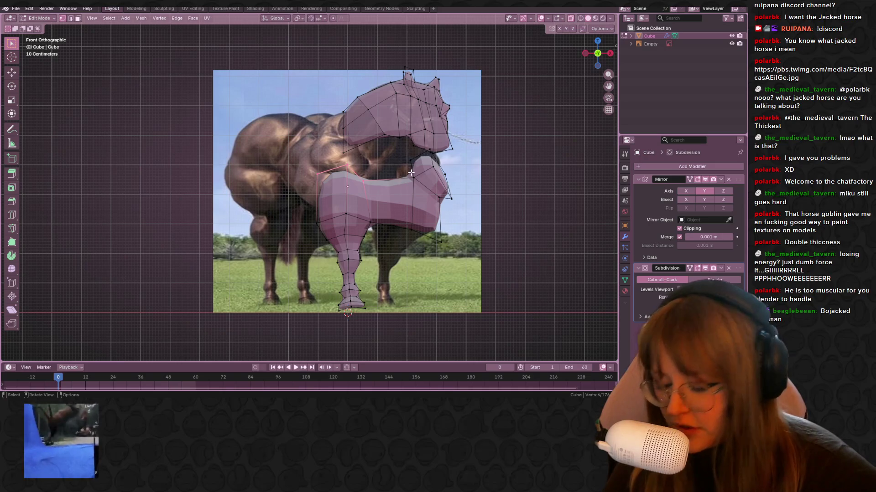
key("e")
left_click(380, 156)
key("e")
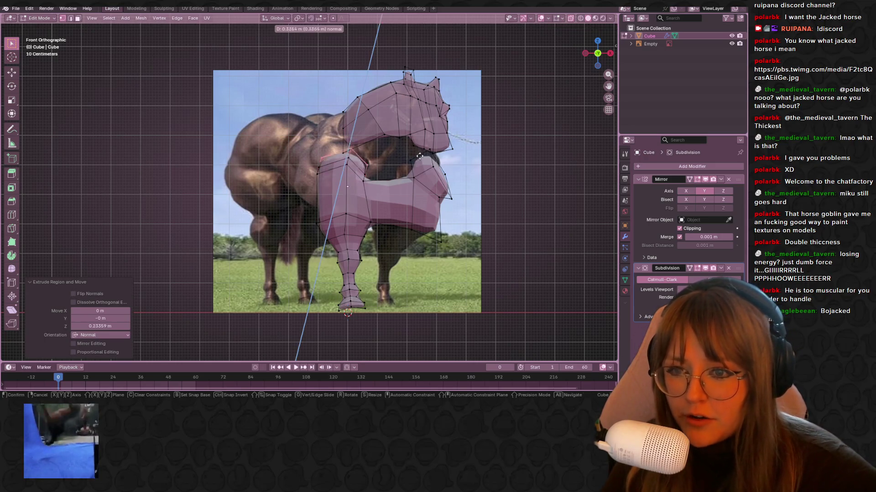
left_click(423, 135)
Select and grow the vertices around the hole at the leg-chest joint, checking it in 3D.
left_click_drag(360, 149, 418, 192)
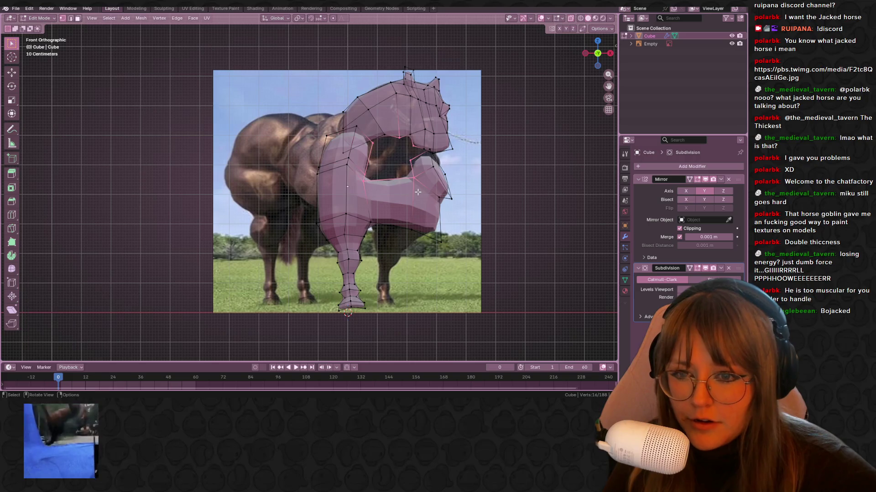
left_click(378, 146)
mouse_move(388, 152)
middle_mouse_down()
mouse_move(422, 190)
mouse_move(355, 187)
middle_mouse_up()
left_click(351, 185, "shift")
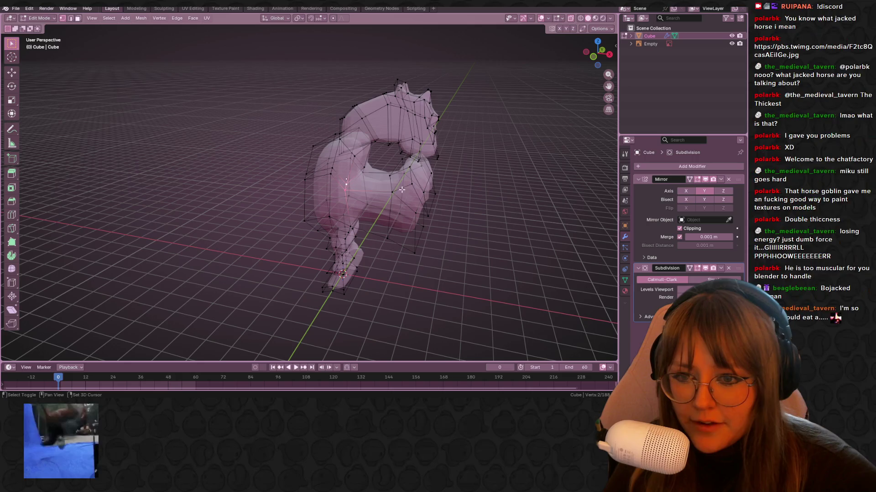
left_click(353, 159, "shift")
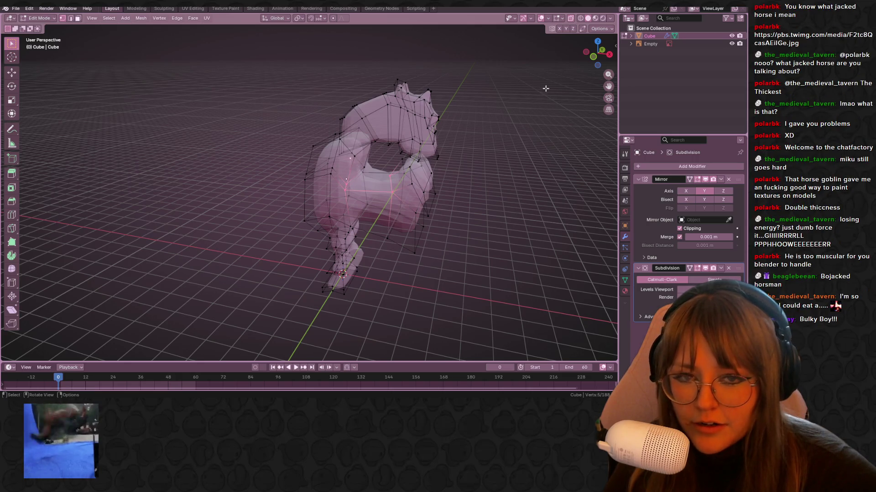
left_click(593, 56)
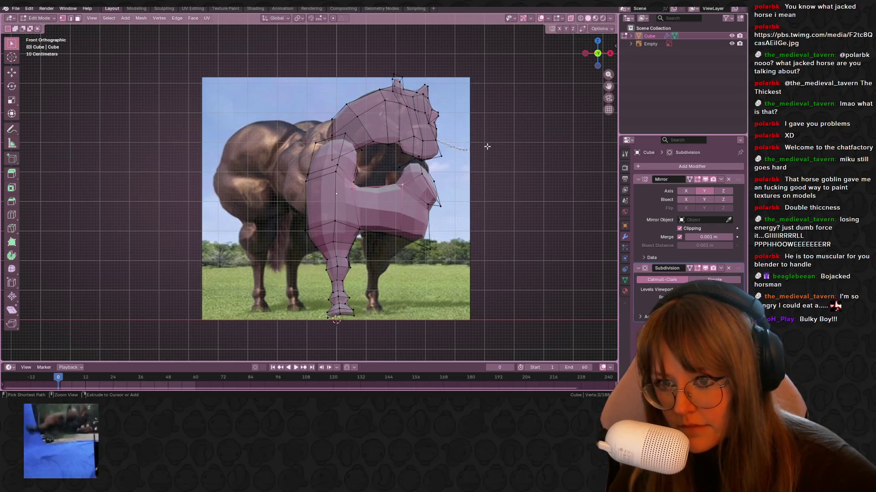
key("ctrl+KP_Add")
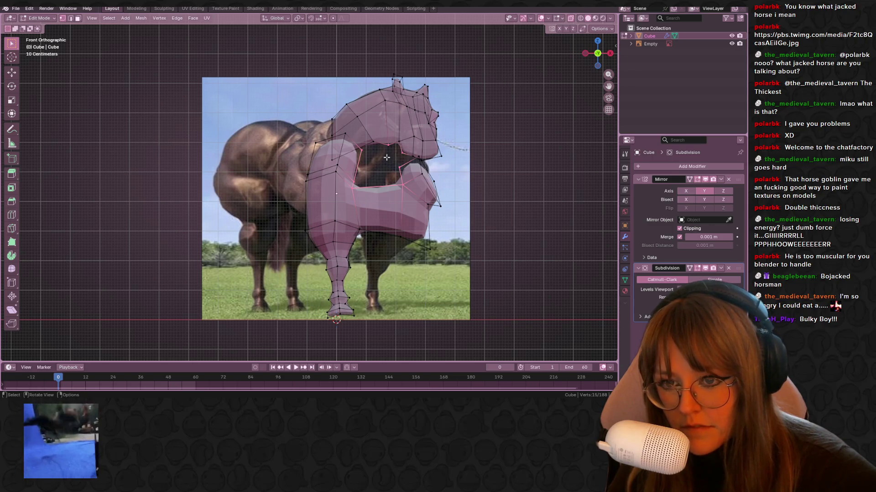
left_click(388, 159)
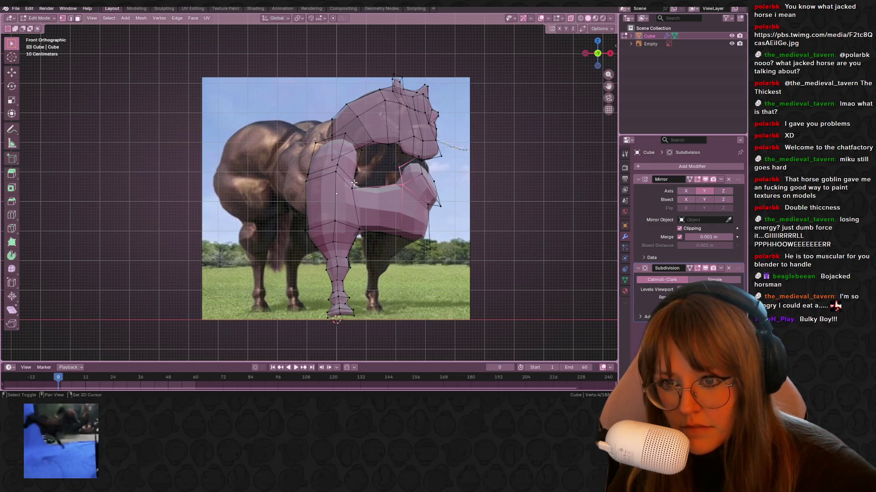
middle_click_drag(370, 187, 356, 192)
key("ctrl+KP_Add")
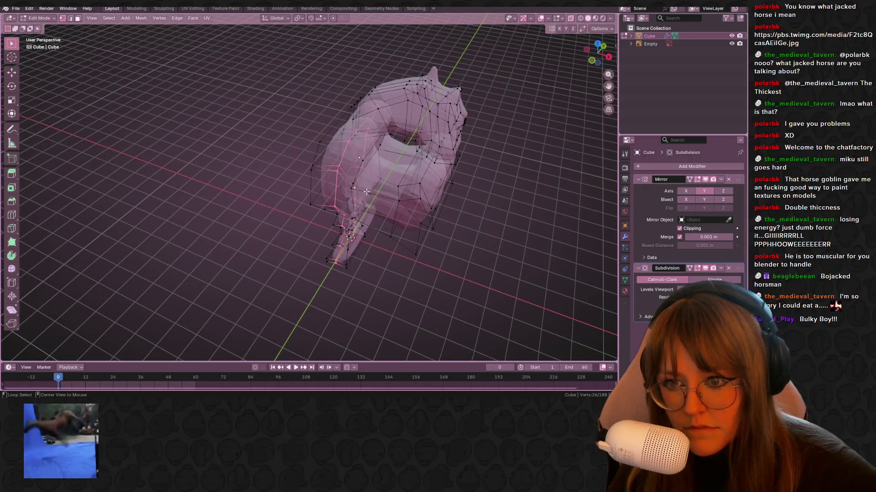
key("KP_1")
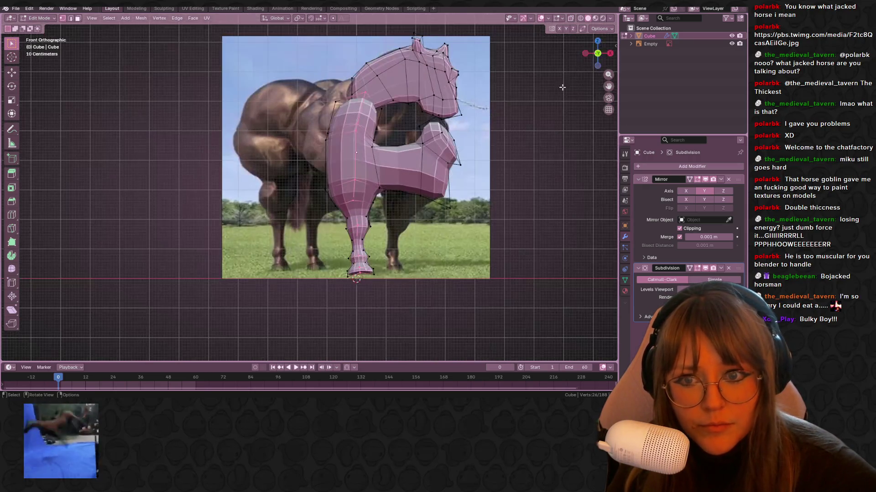
Orbit around the chest to inspect it, then return to Front view and select a chest vertex.
left_click_drag(369, 127, 379, 156)
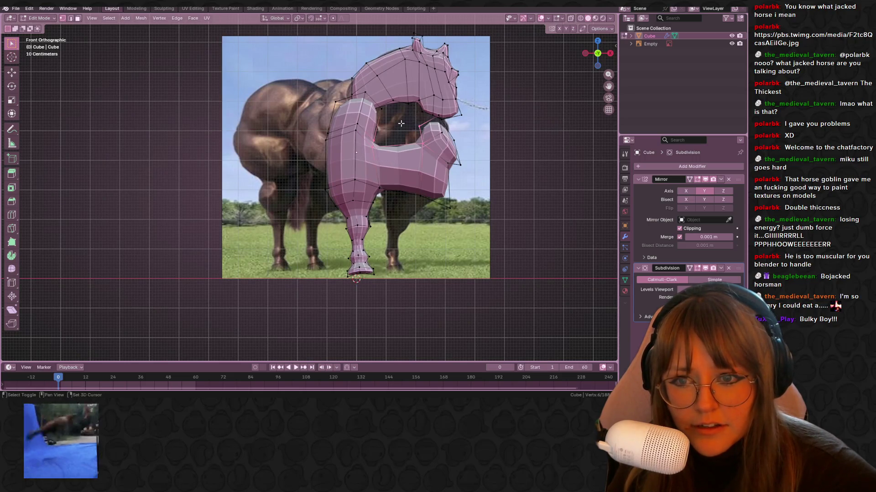
mouse_move(408, 126)
middle_mouse_down()
mouse_move(456, 181)
mouse_move(423, 153)
middle_mouse_up()
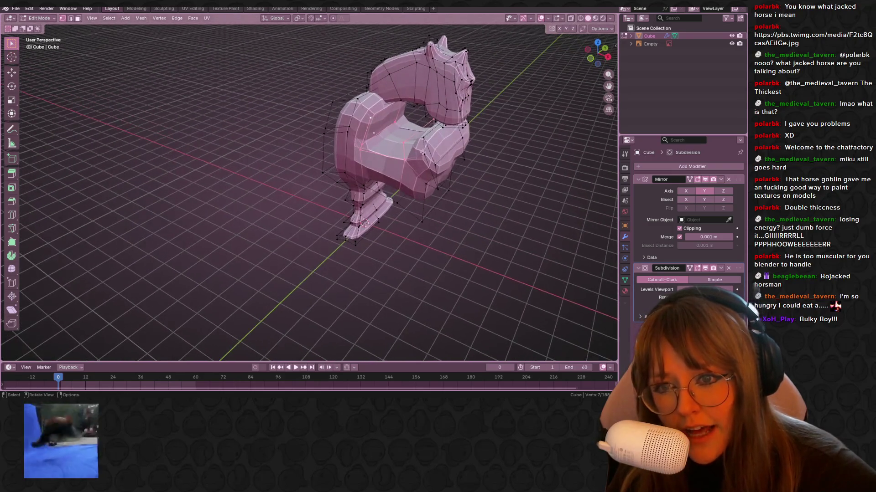
mouse_move(400, 123)
middle_mouse_down()
mouse_move(411, 130)
mouse_move(341, 129)
mouse_move(369, 121)
mouse_move(387, 135)
middle_mouse_up()
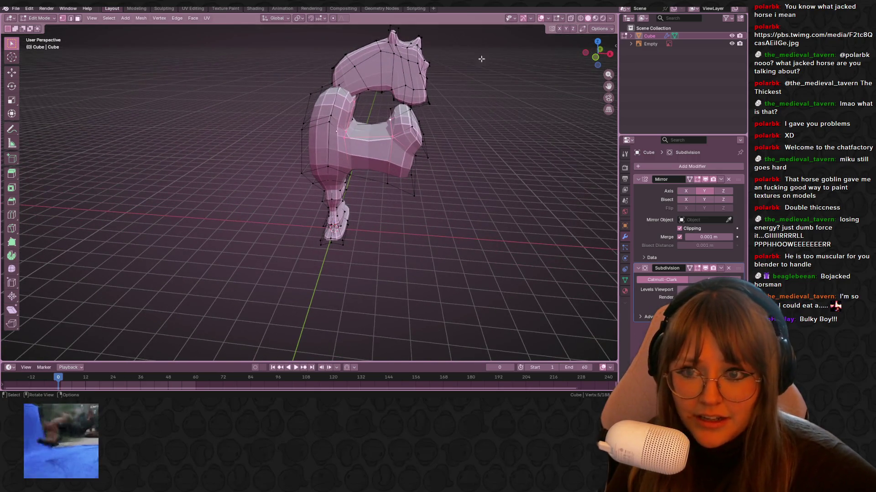
left_click(596, 58)
middle_click_drag(476, 91, 439, 123, "shift")
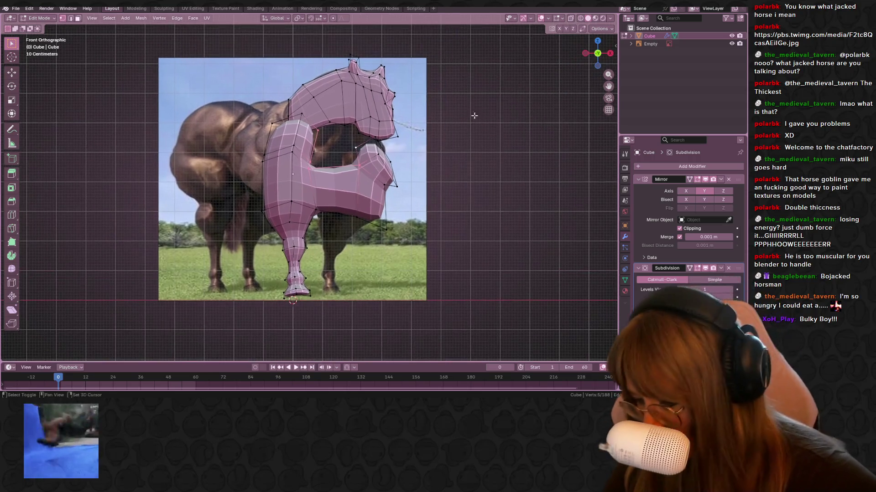
scroll(439, 124, "up", 4)
left_click(410, 97)
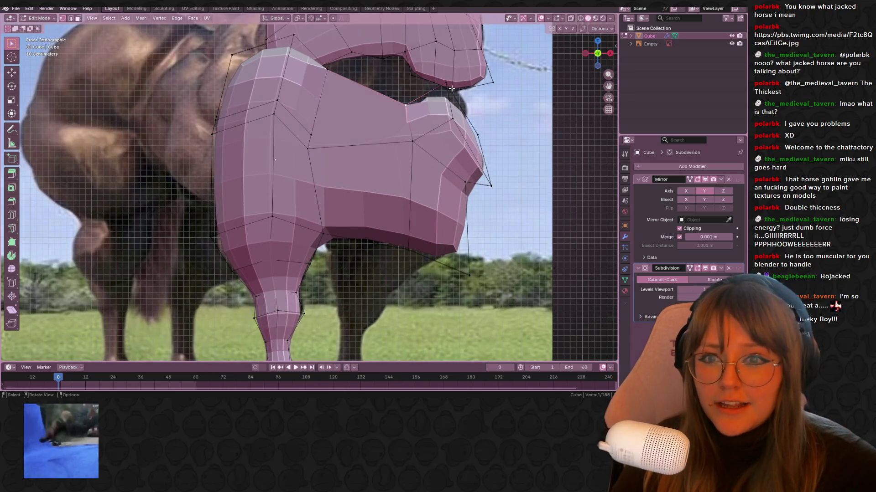
scroll(446, 95, "down", 2)
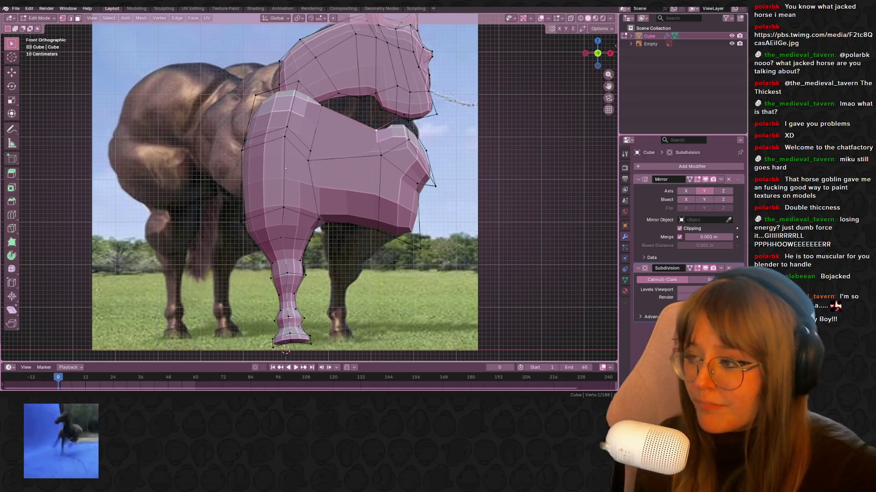
Reshape the chest's left edge by raising and shifting its vertices to match the reference.
mouse_move(266, 120)
middle_mouse_down("shift")
mouse_move(290, 112)
mouse_move(317, 148)
middle_mouse_up("shift")
left_click(286, 110, "alt+shift")
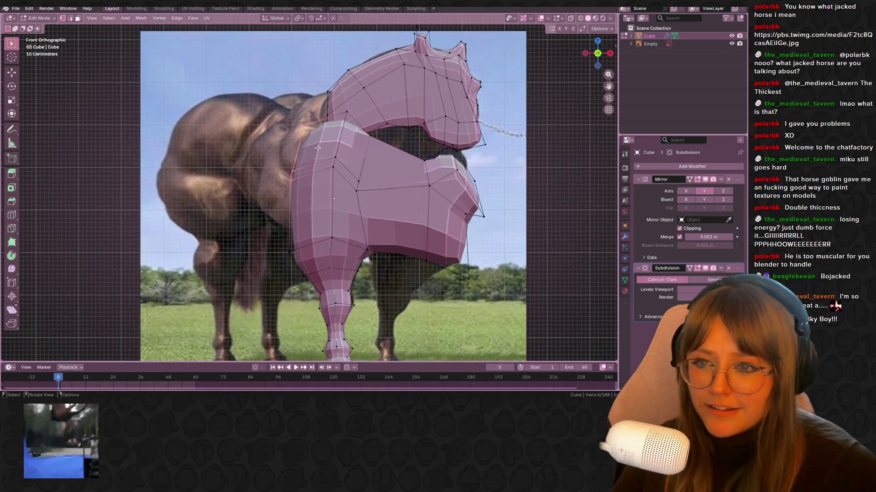
key("g")
left_click(337, 103)
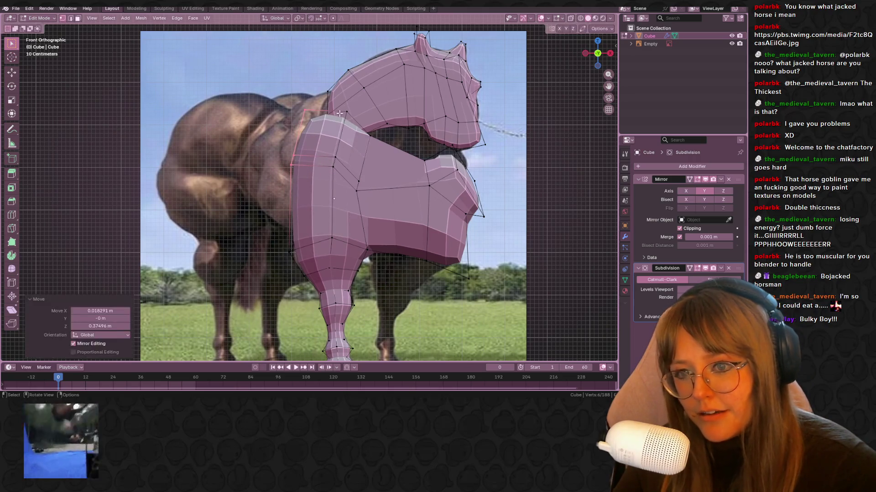
left_click_drag(348, 118, 385, 211)
left_click_drag(401, 143, 437, 200)
key("g")
left_click(424, 189)
left_click_drag(245, 80, 291, 156)
key("g")
left_click(316, 176)
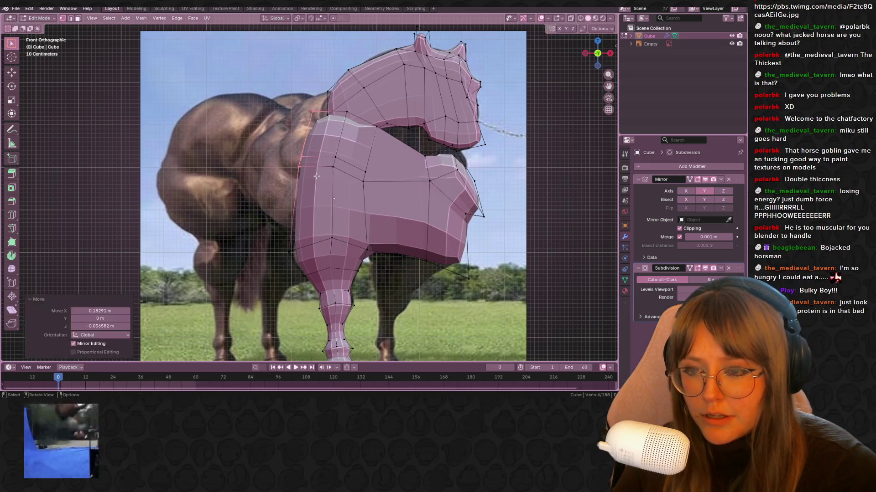
Tilt the four chest-top vertices, extrude them upward and reposition the new section.
left_click_drag(301, 104, 383, 124)
key("r")
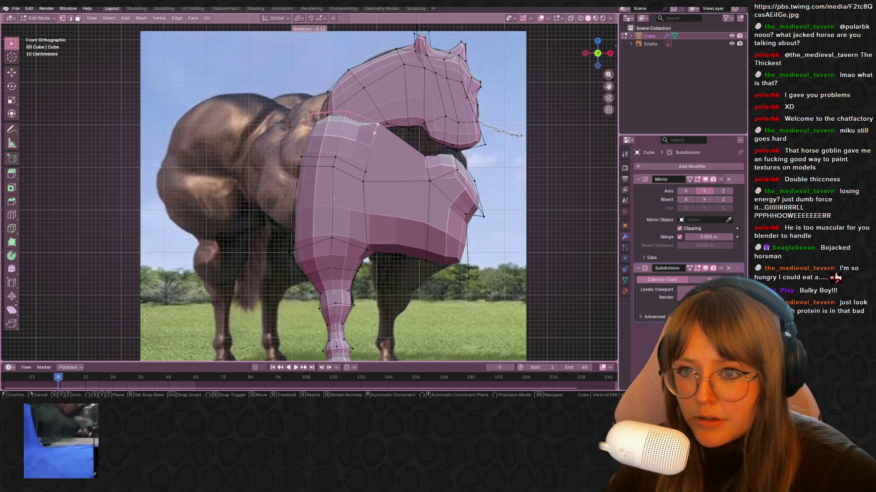
left_click(389, 118)
middle_click_drag(389, 119, 419, 170, "shift")
key("e")
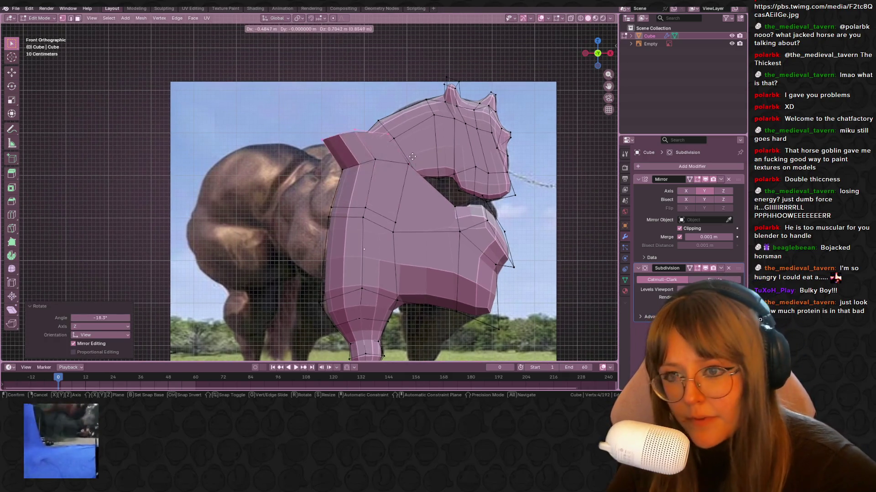
left_click(425, 163)
key("g")
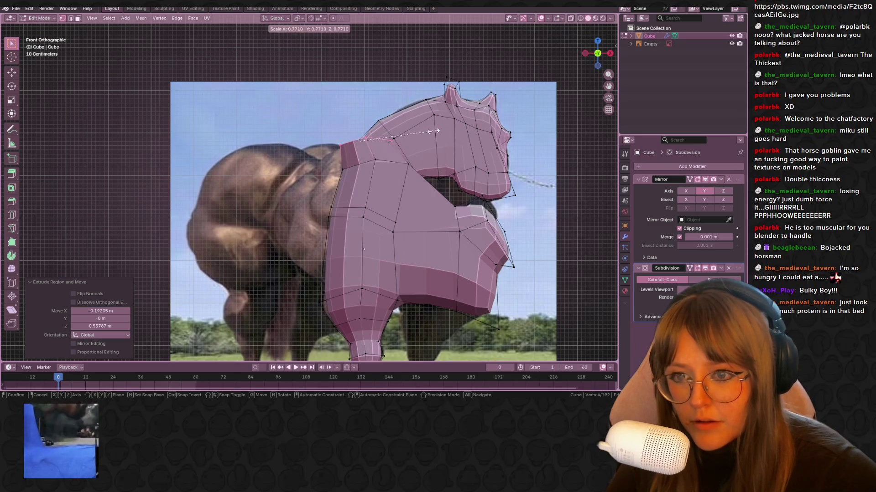
left_click(435, 169)
Orbit around the chest in 3D and select more of its front vertices.
mouse_move(435, 169)
middle_mouse_down()
mouse_move(423, 184)
mouse_move(545, 141)
mouse_move(440, 133)
mouse_move(269, 152)
middle_mouse_up()
mouse_move(269, 152)
left_mouse_down()
mouse_move(341, 194)
mouse_move(343, 228)
left_mouse_up()
middle_click_drag(342, 228, 283, 180)
left_click(313, 226)
middle_click_drag(314, 226, 351, 245)
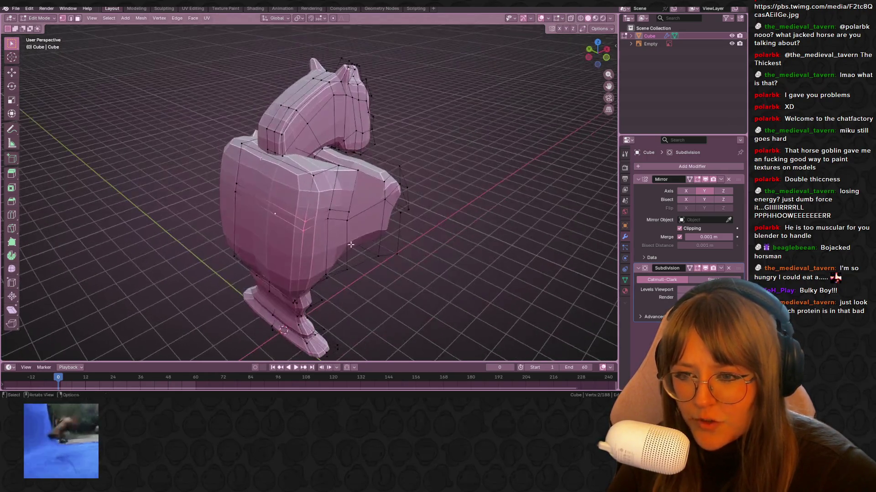
Select the chest's front face and extrude it forward into a neck in front view.
left_click(310, 174, "shift")
left_click(242, 144, "shift")
left_click(235, 191, "shift")
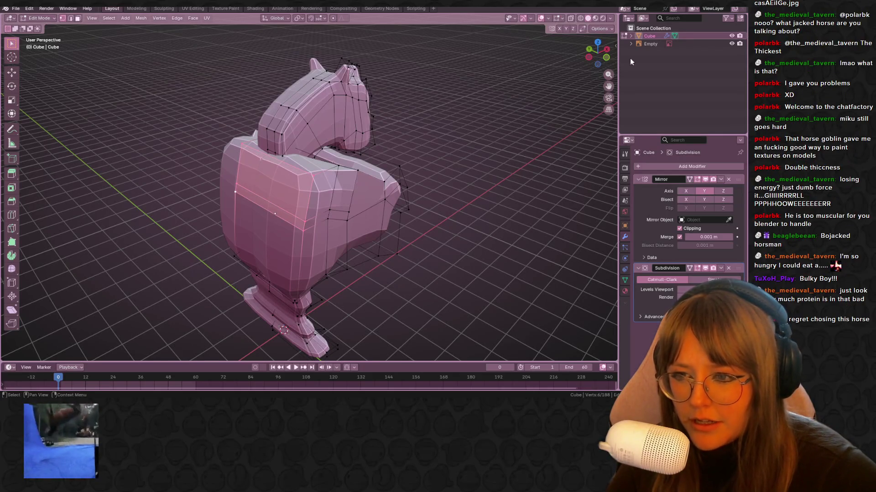
left_click(607, 57)
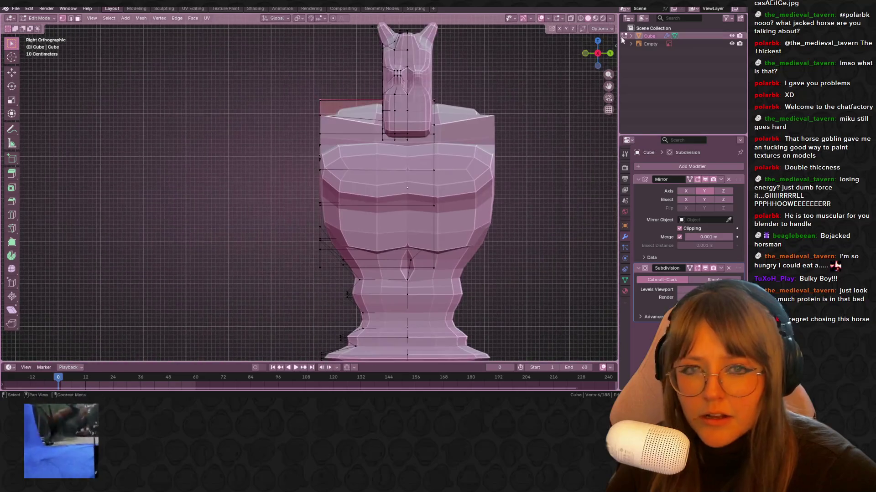
scroll(492, 152, "down", 2, "shift")
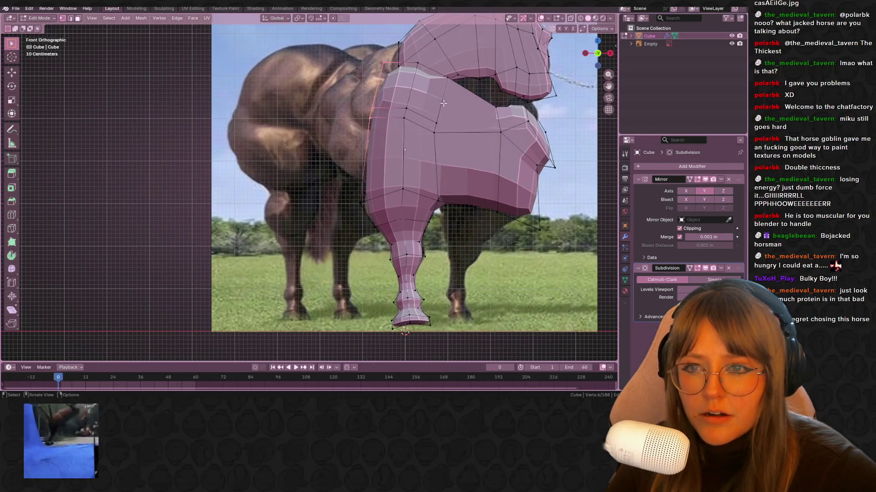
key("e")
left_click(436, 60)
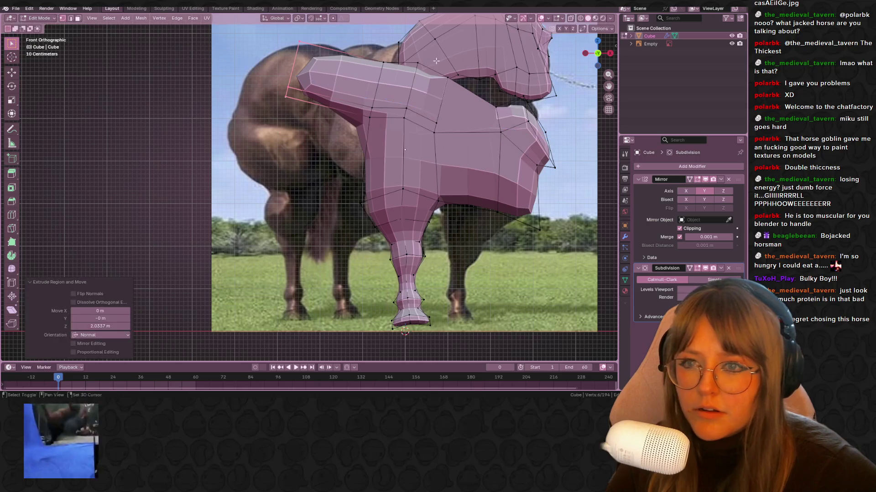
Move the neck's end vertices up and left so the neck follows the reference.
middle_click_drag(366, 56, 367, 96, "shift")
key("g")
key("z")
left_click(367, 84)
left_click_drag(364, 115, 363, 115)
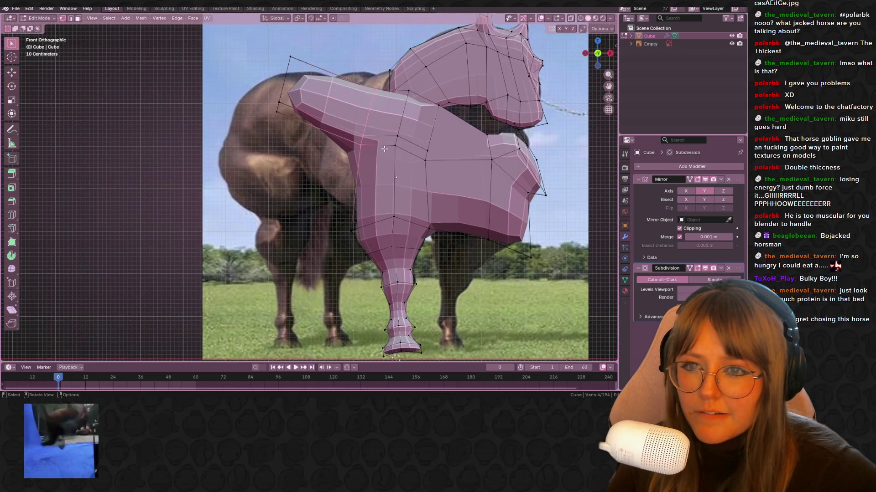
key("g")
left_click(374, 88)
key("g")
left_click(369, 84)
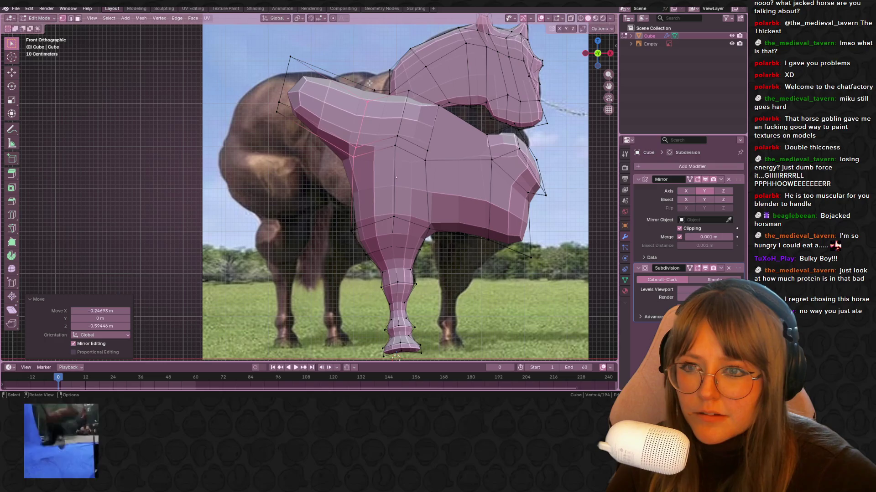
Select upper-body vertices and extrude them back toward the reference's hindquarters.
middle_click_drag(386, 78, 376, 114)
left_click(376, 114)
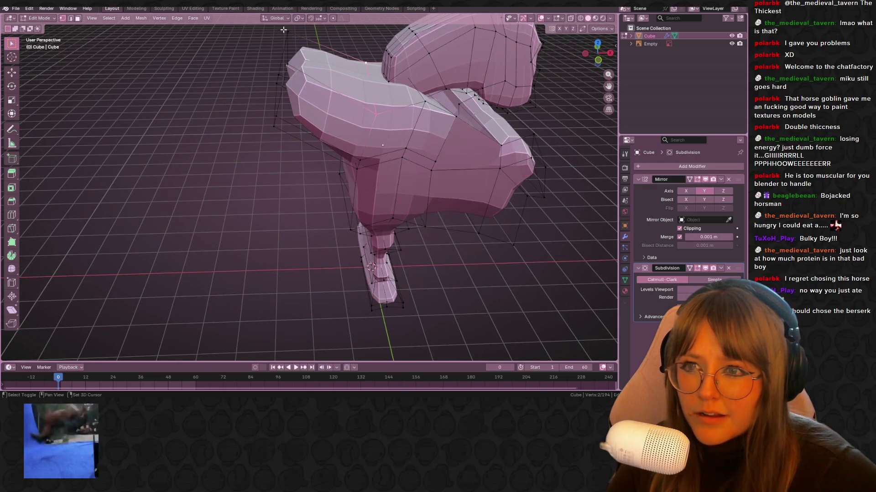
left_click(292, 61, "shift")
middle_click_drag(291, 61, 356, 75)
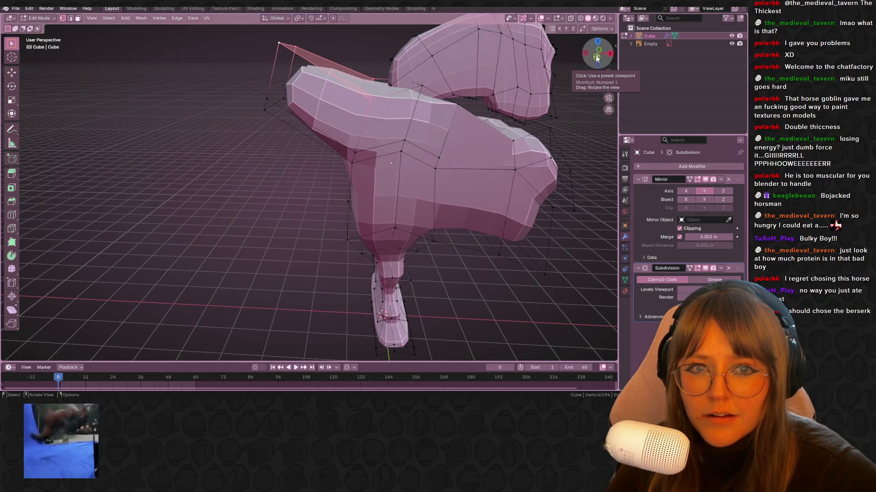
key("KP_1")
middle_click_drag(502, 82, 515, 105, "shift")
key("e")
left_click(461, 127)
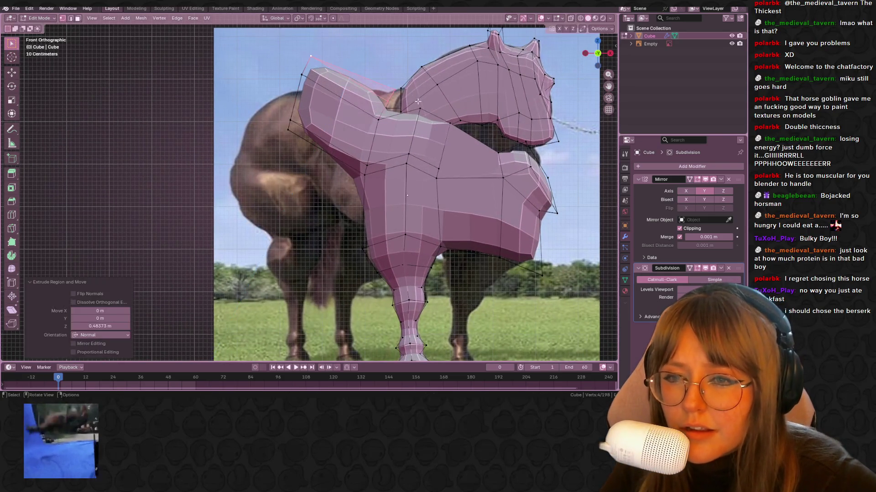
key("g")
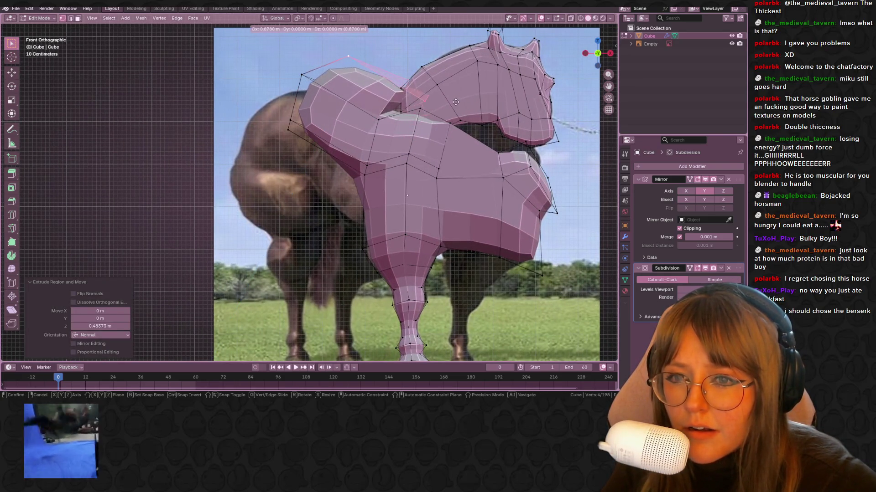
left_click(460, 97)
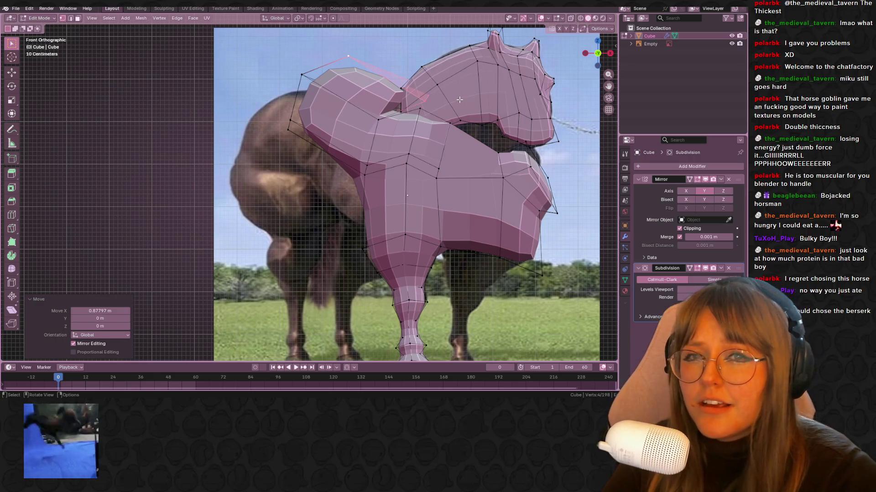
Pick a few upper-body vertices and orbit to check the torso shape.
left_click(401, 113)
mouse_move(436, 84)
middle_mouse_down()
mouse_move(452, 91)
mouse_move(441, 86)
middle_mouse_up()
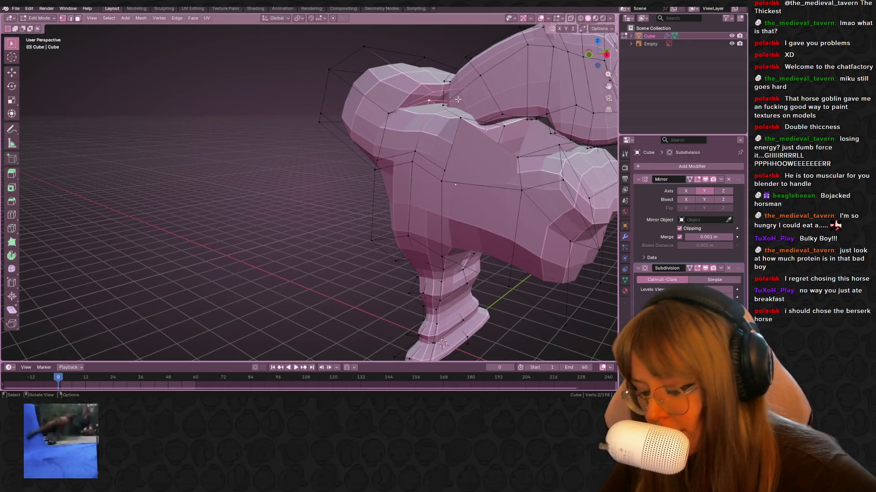
left_click(431, 81, "shift")
left_click(441, 96)
mouse_move(441, 96)
middle_mouse_down()
mouse_move(438, 158)
mouse_move(460, 87)
mouse_move(593, 68)
middle_mouse_up()
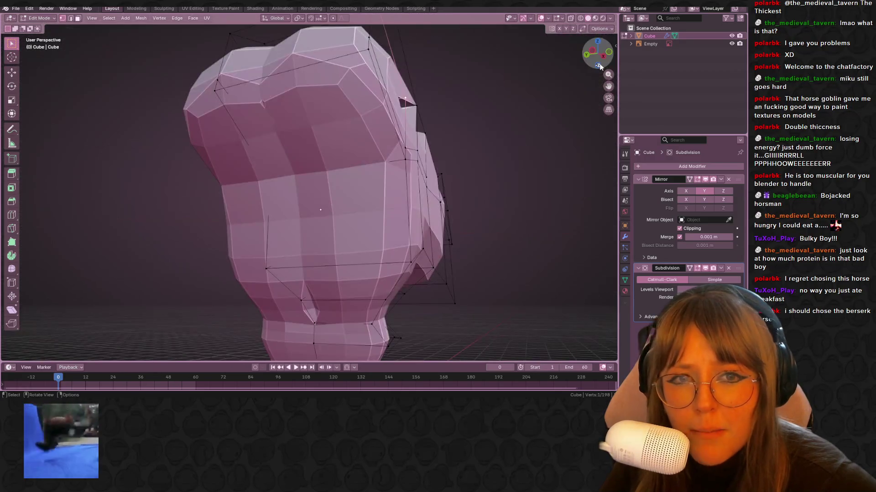
left_click(609, 54)
scroll(304, 244, "up", 5)
Extrude the rump's back edge vertices backward and rotate the new section downward.
left_click_drag(237, 119, 304, 244)
scroll(303, 244, "down", 2)
key("e")
left_click(269, 191)
key("g")
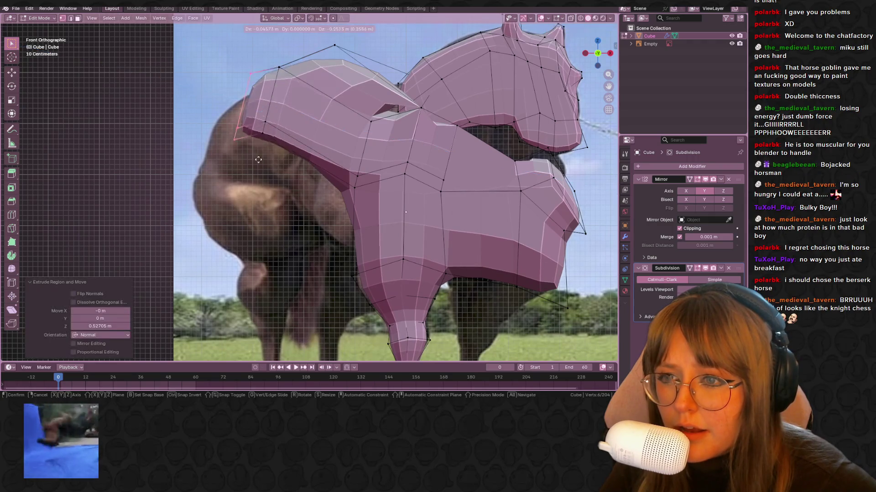
left_click(259, 169)
key("r")
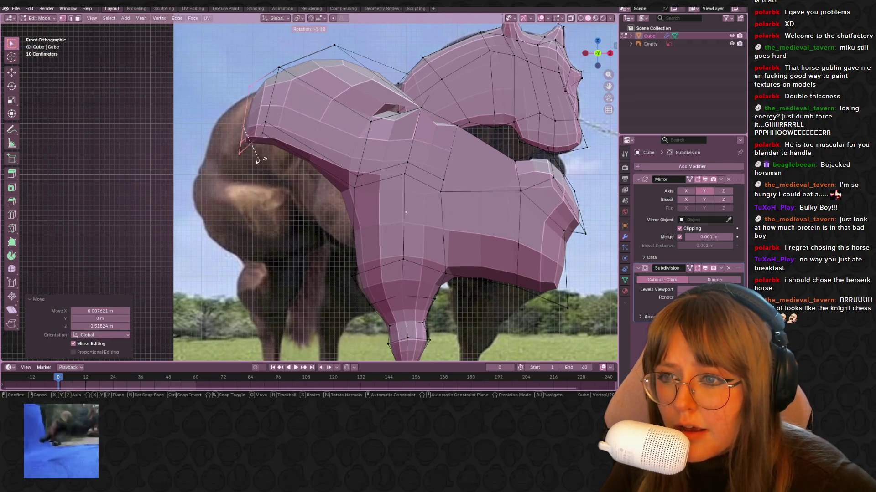
left_click(281, 150)
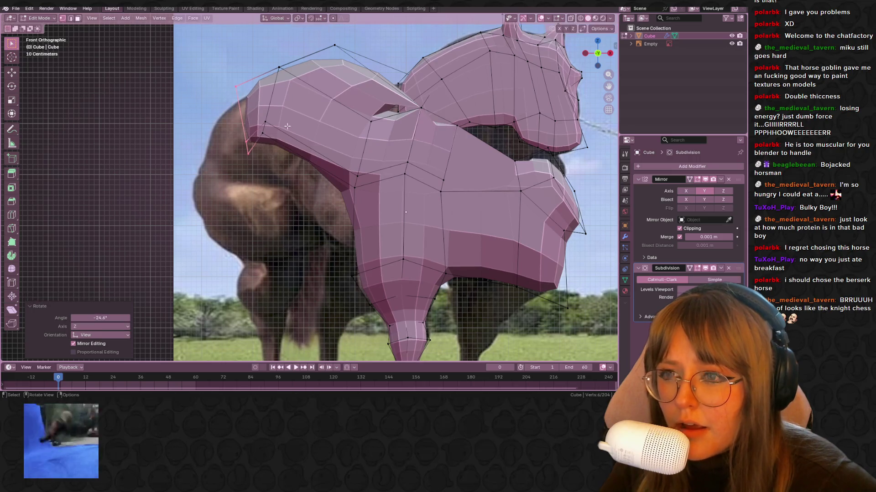
Nudge an upper cage vertex and rotate the rump's back-end vertices to match the reference.
left_click(296, 78)
key("g")
left_click(292, 75)
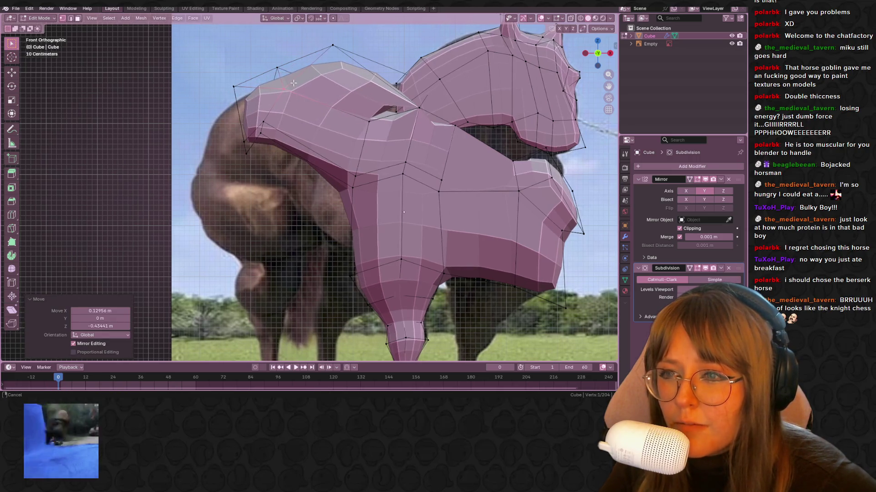
left_click_drag(212, 64, 244, 152)
key("r")
left_click(255, 155)
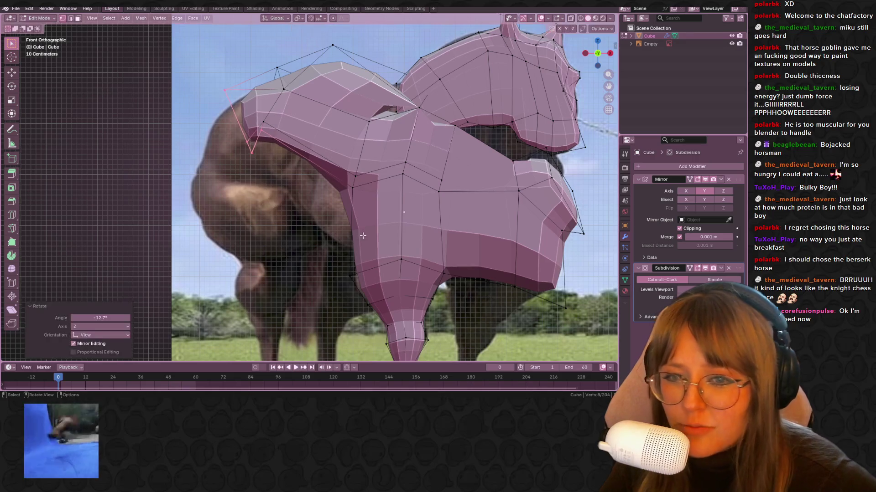
scroll(525, 244, "down", 3)
middle_click_drag(525, 244, 530, 218, "shift")
Slide a back vertex along its edge, then shift it up and left.
left_click(379, 97)
key("shift+v")
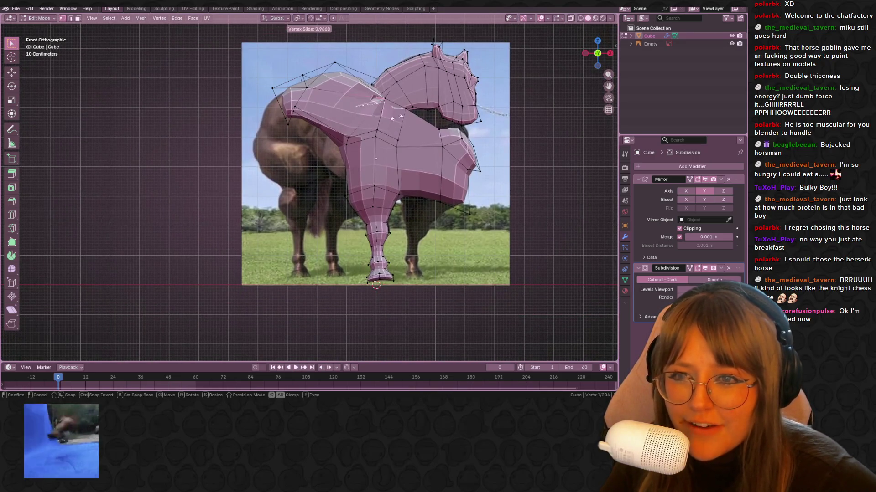
scroll(438, 105, "up", 2)
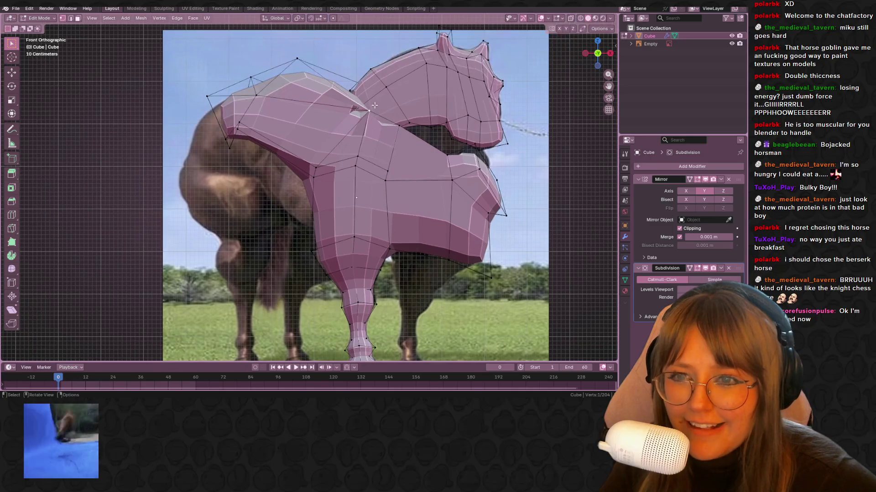
left_click(342, 110)
key("g")
left_click(337, 97)
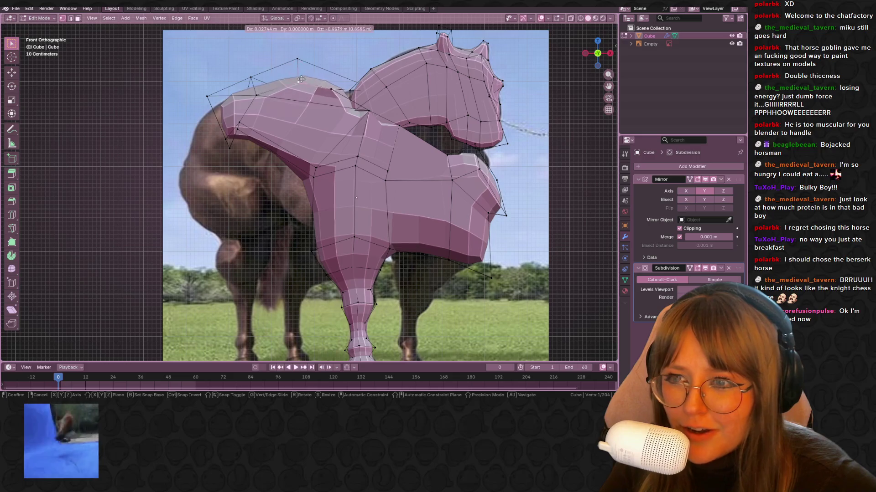
Move the two upper-left cage vertices down over the hindquarters.
left_click(251, 76)
key("g")
left_click(254, 87)
left_click(208, 96, "shift")
key("g")
left_click(207, 105)
Select part of the rump's end loop as the base for the tail.
left_click(213, 120, "alt")
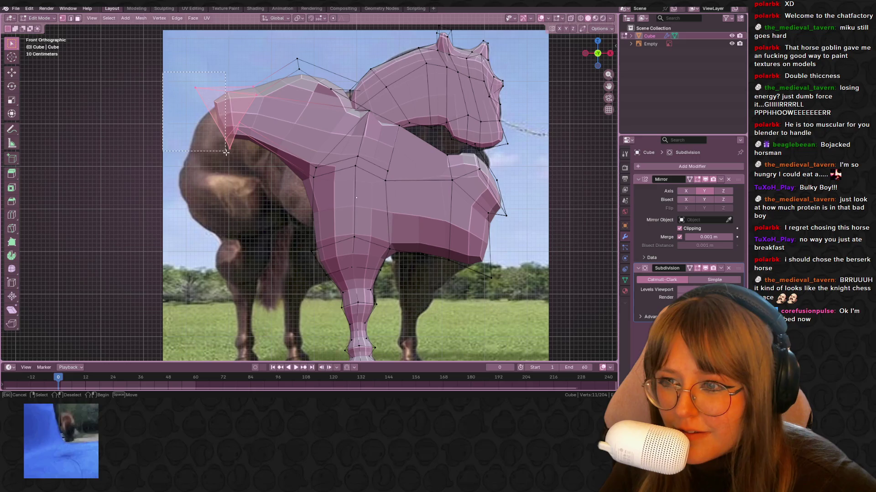
key("s")
key("Escape")
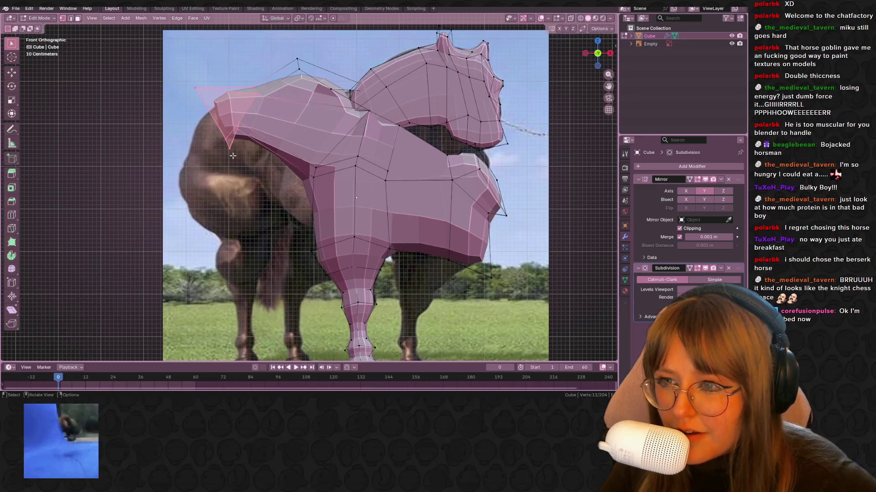
left_click(214, 119, "alt+shift")
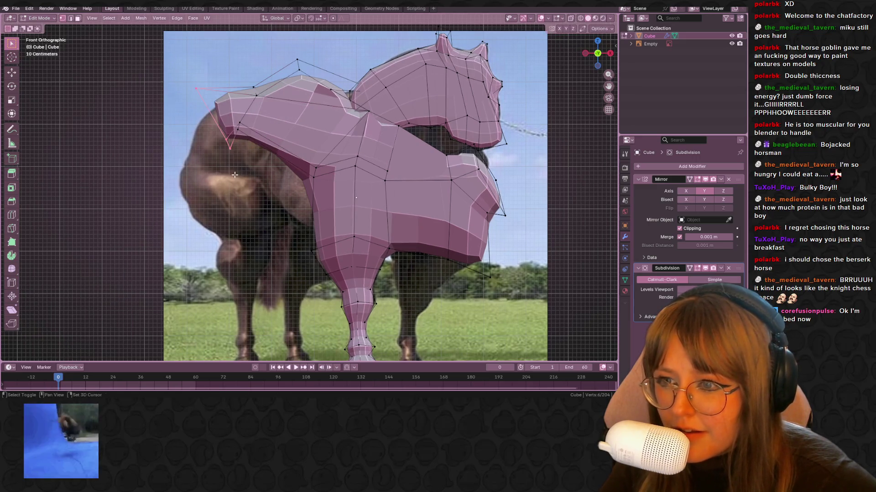
middle_click_drag(274, 159, 295, 136, "shift")
Extrude the rump's end loop into the first tail segments, moving them left and down.
key("e")
left_click(283, 163)
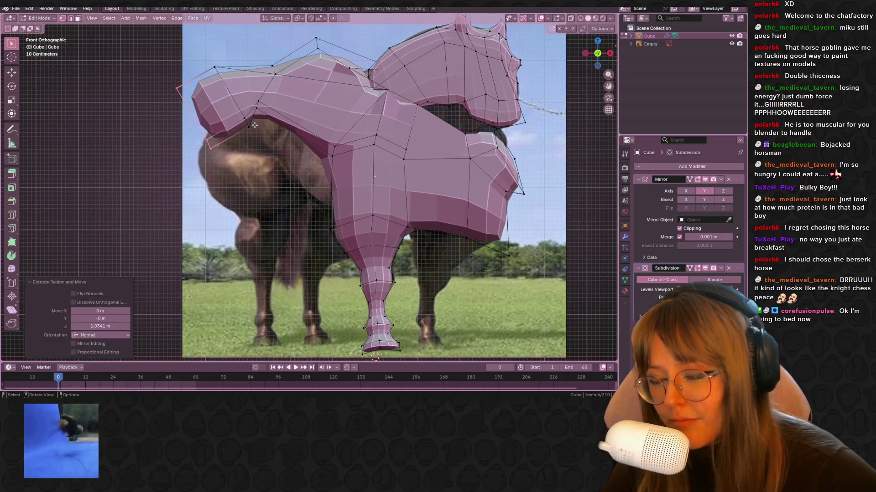
key("g")
left_click(214, 155)
key("e")
left_click(195, 154)
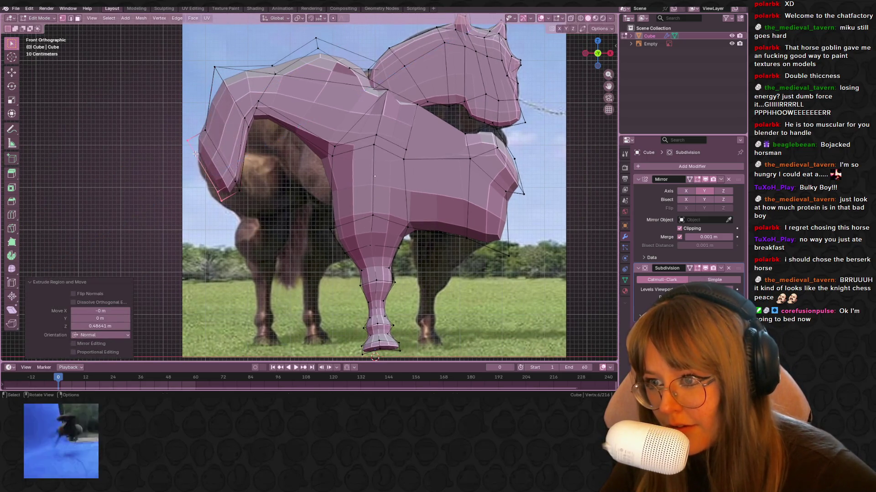
key("e")
left_click(200, 164)
key("g")
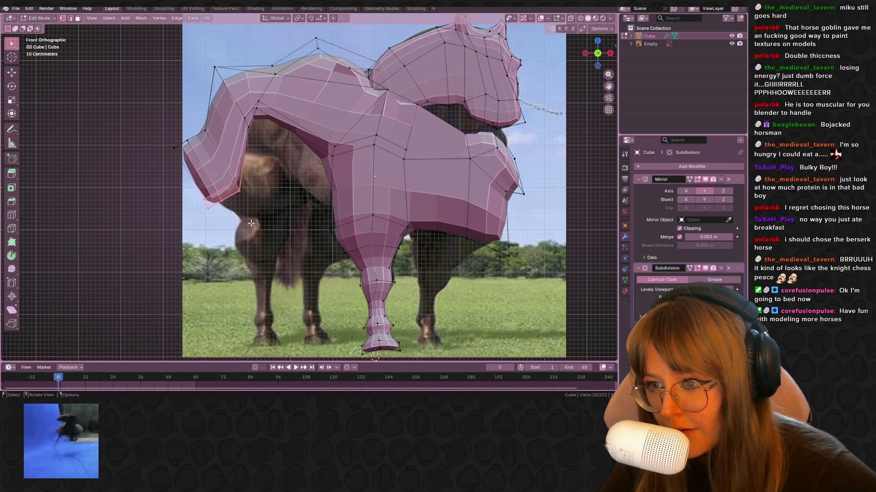
left_click(262, 223)
Extrude further tail segments down-left and reposition a tail loop to curve it.
key("e")
left_click(278, 223)
key("g")
left_click(302, 224)
middle_click_drag(301, 224, 295, 177, "shift")
key("e")
left_click(273, 200)
key("g")
left_click(269, 197)
left_click_drag(267, 168, 270, 171)
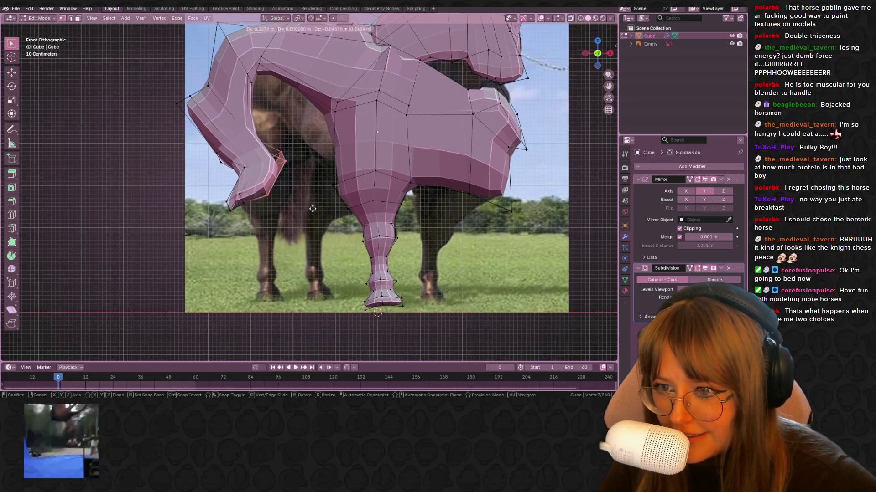
key("g")
left_click(299, 175)
Extrude the tail tip downward, scale it, and rotate its vertices twice.
mouse_move(221, 185)
left_mouse_down()
mouse_move(271, 232)
mouse_move(247, 210)
left_mouse_up()
key("e")
left_click(257, 224)
key("s")
left_click(260, 229)
middle_click_drag(256, 202, 252, 174, "shift")
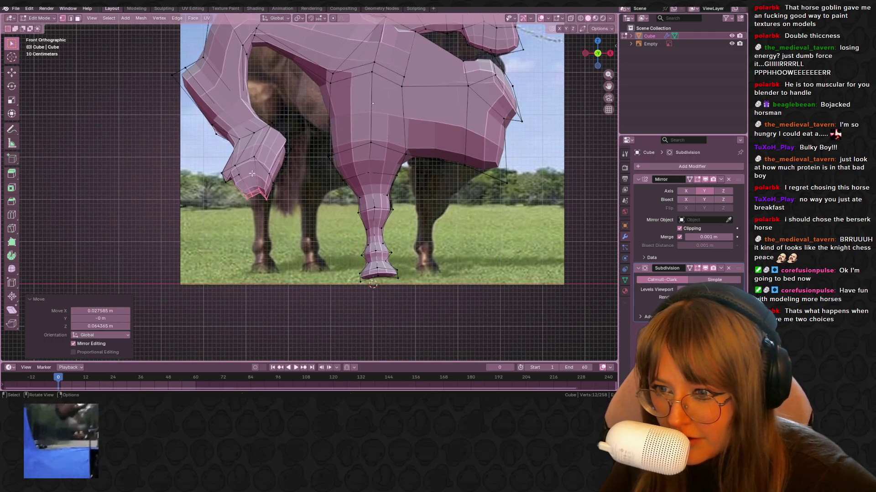
left_click_drag(252, 173, 282, 208)
key("r")
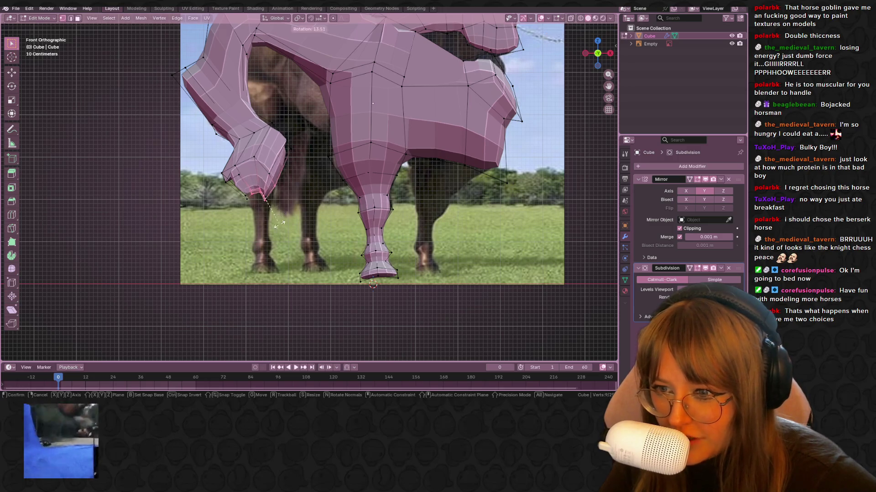
left_click(287, 216)
key("r")
left_click(294, 215)
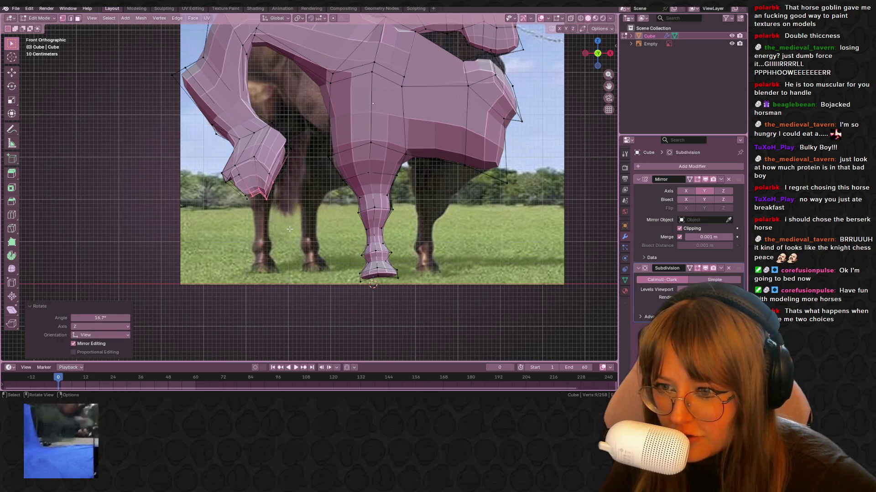
Orbit to inspect the finished tail and switch back to Object Mode.
middle_click_drag(294, 215, 302, 156, "shift")
key("g")
key("z")
key("z")
right_click(344, 185)
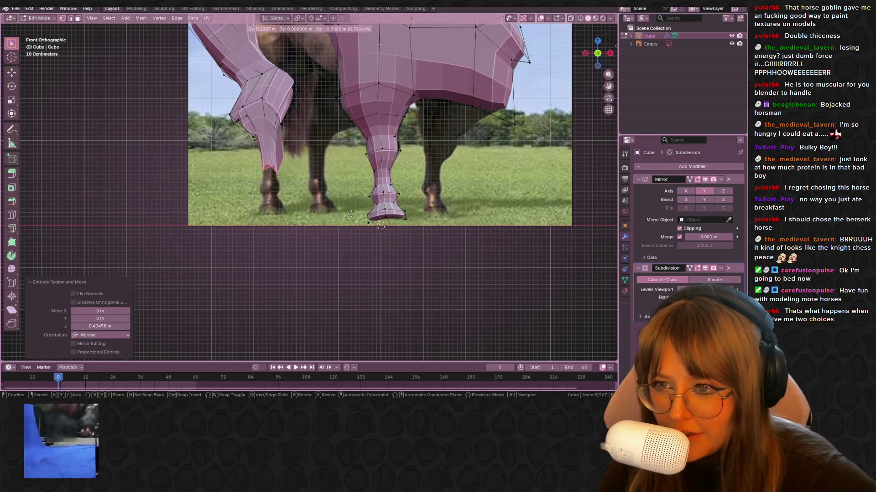
middle_click_drag(347, 195, 345, 150)
key("Tab")
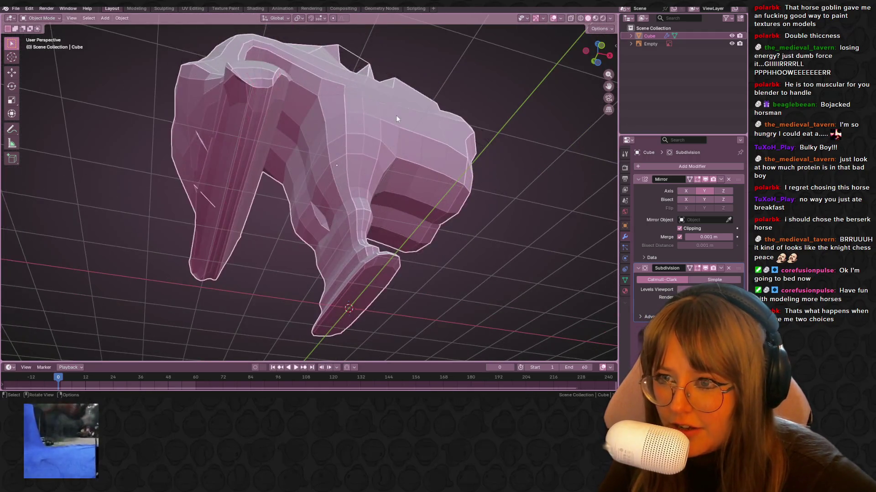
scroll(381, 115, "down", 5)
middle_click_drag(497, 187, 442, 177)
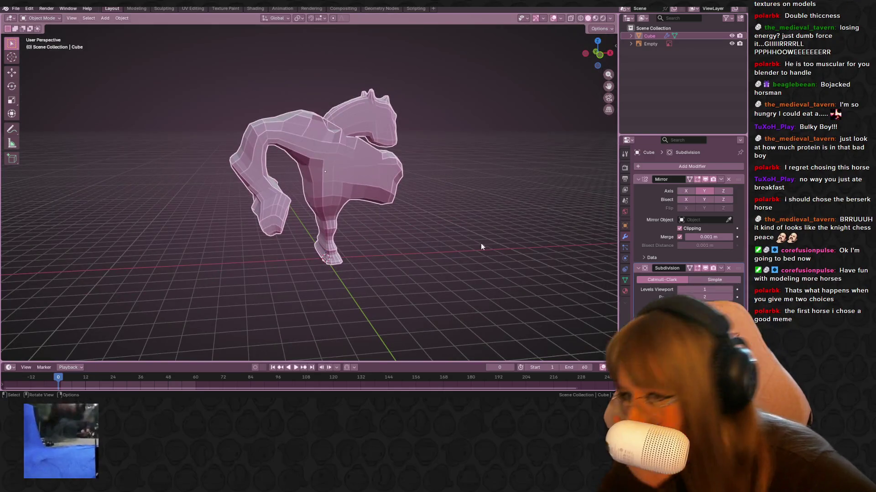
mouse_move(483, 110)
middle_mouse_down()
mouse_move(535, 178)
mouse_move(524, 177)
mouse_move(510, 140)
mouse_move(240, 155)
mouse_move(177, 140)
mouse_move(138, 163)
mouse_move(163, 139)
middle_mouse_up()
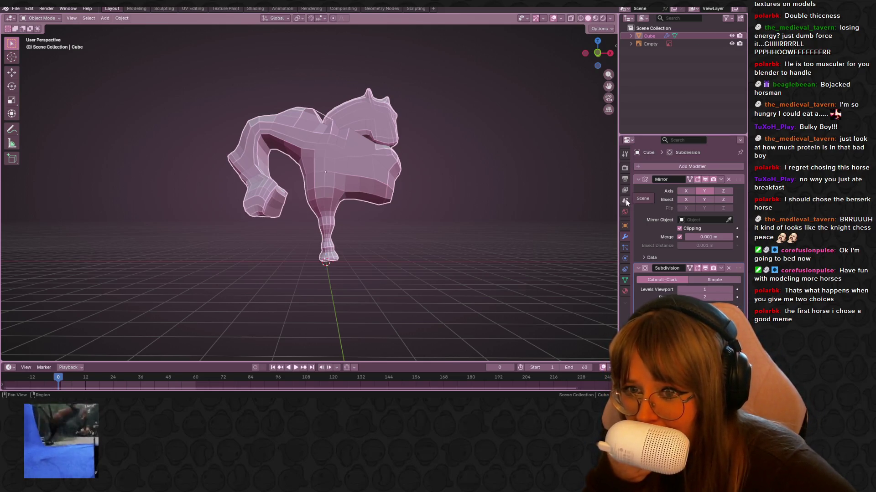
middle_click_drag(551, 168, 476, 192)
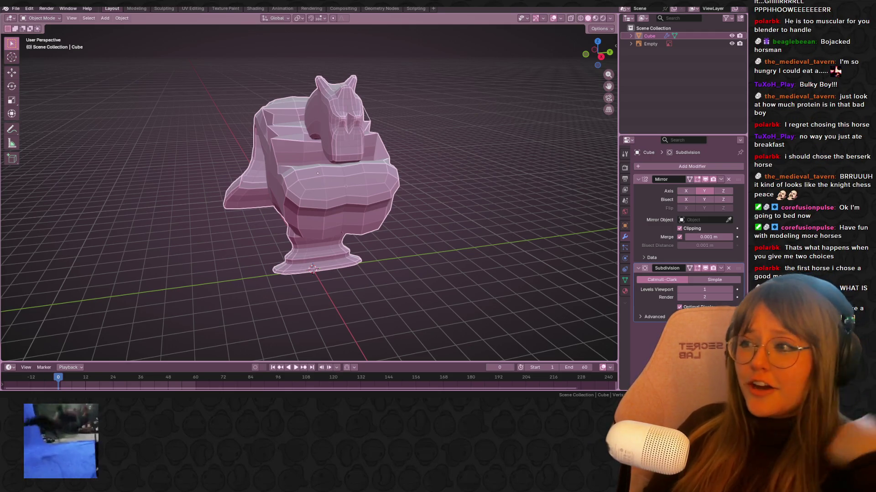
mouse_move(110, 167)
middle_mouse_down()
mouse_move(257, 120)
mouse_move(270, 130)
mouse_move(281, 122)
mouse_move(290, 143)
middle_mouse_up()
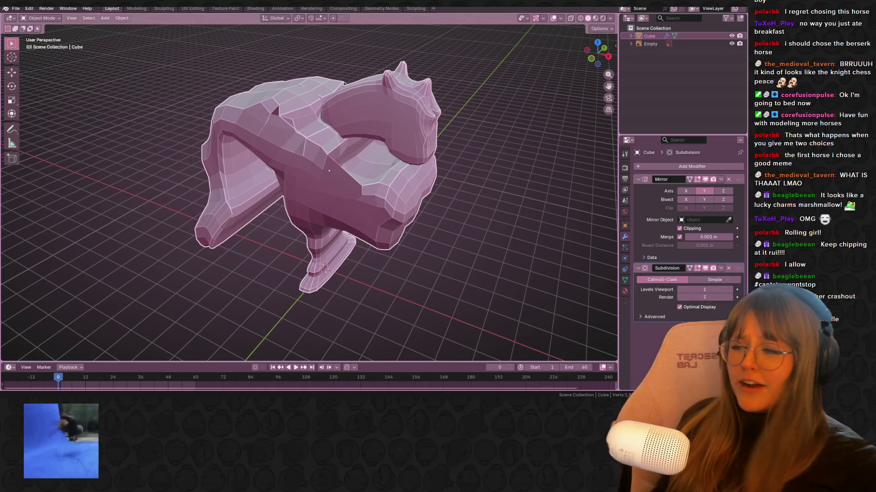
left_click(28, 9)
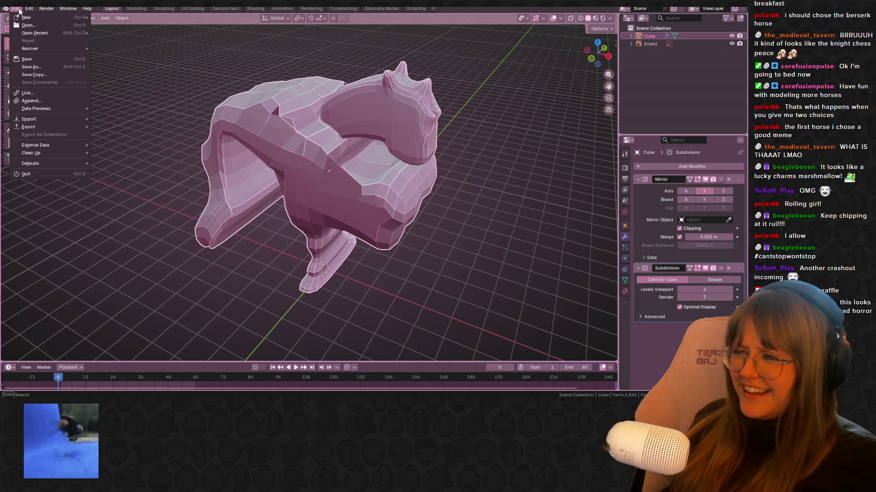
Save the horse model as Jackedhorse.blend and orbit around it.
left_click(40, 63)
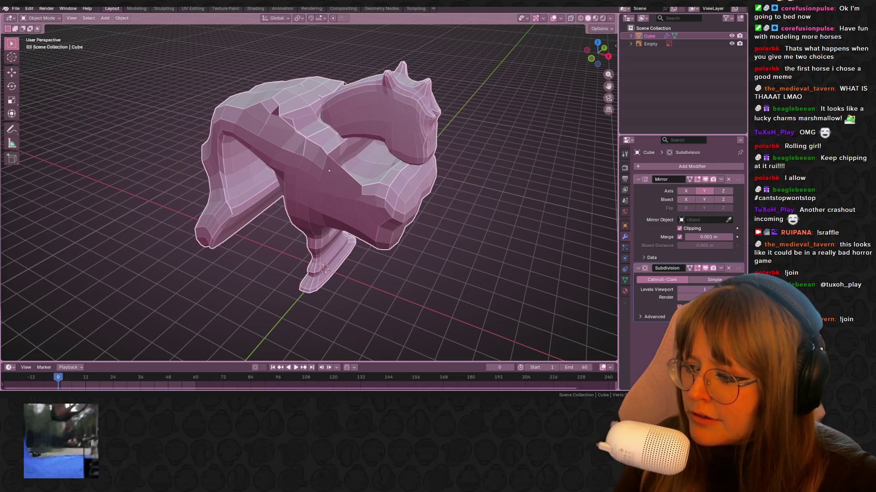
key("ctrl+s")
middle_click_drag(374, 176, 386, 187)
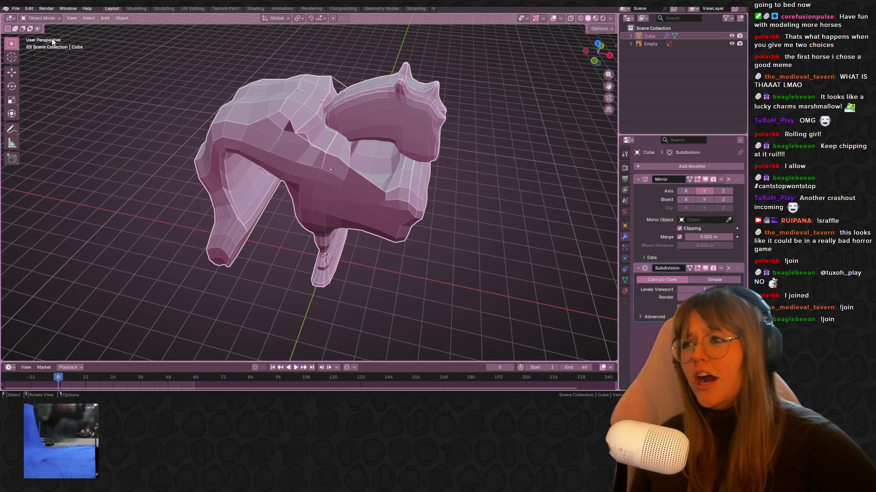
Start a new General scene from the File > New menu.
left_click(16, 8)
mouse_move(26, 18)
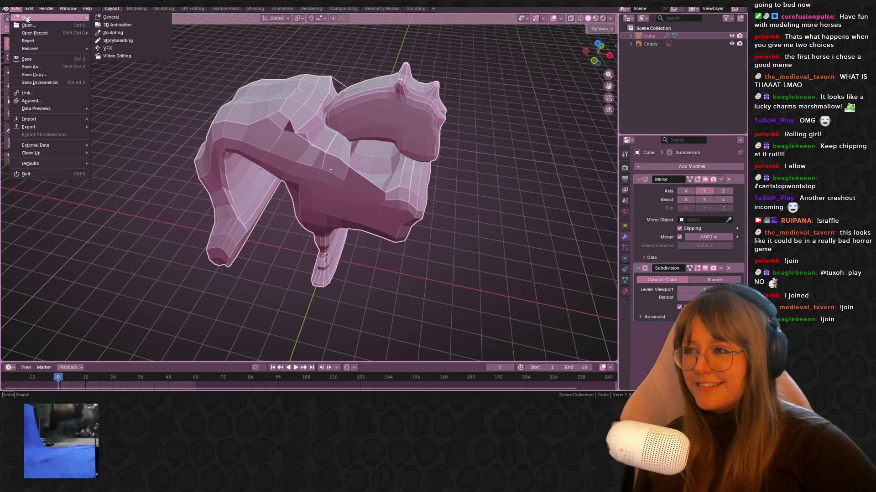
left_click(111, 17)
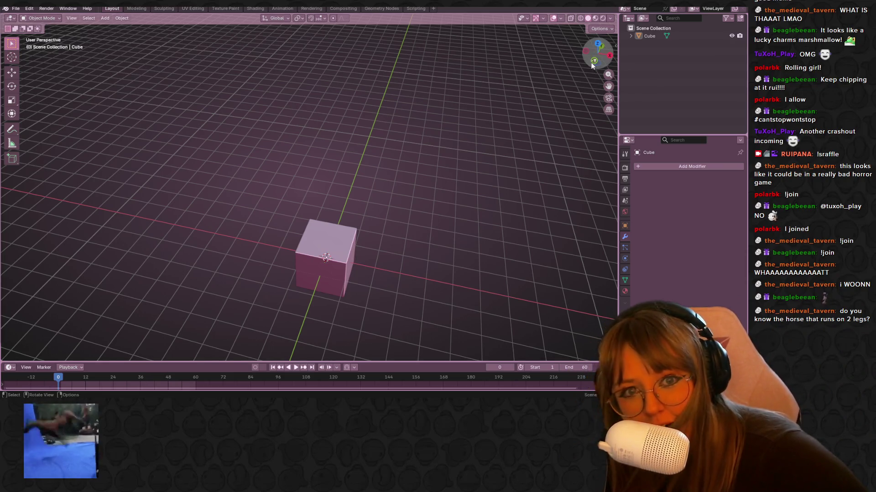
Show the default cube in Front Orthographic view, zoomed out, and bring up the reference image.
left_click(601, 46)
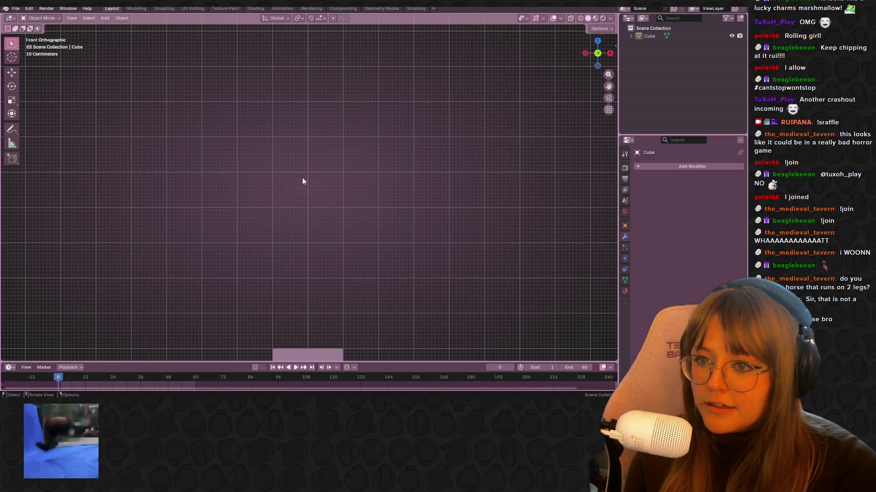
scroll(302, 181, "down", 4)
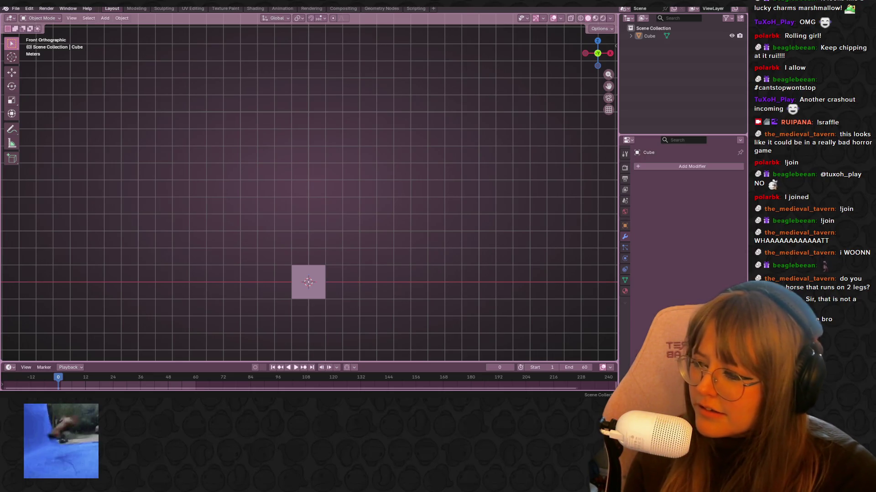
key("F12")
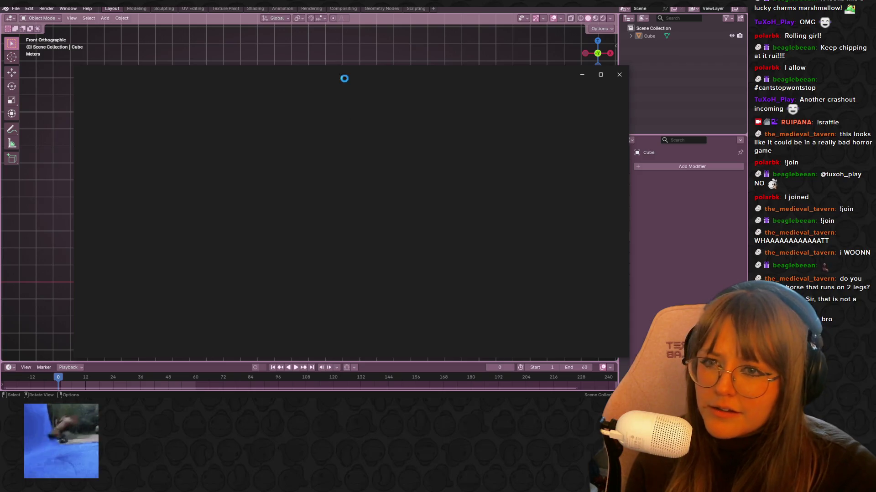
Save a copy of the horse reference picture as a .jpg named 'HorseLe'.
left_click_drag(352, 74, 375, 56)
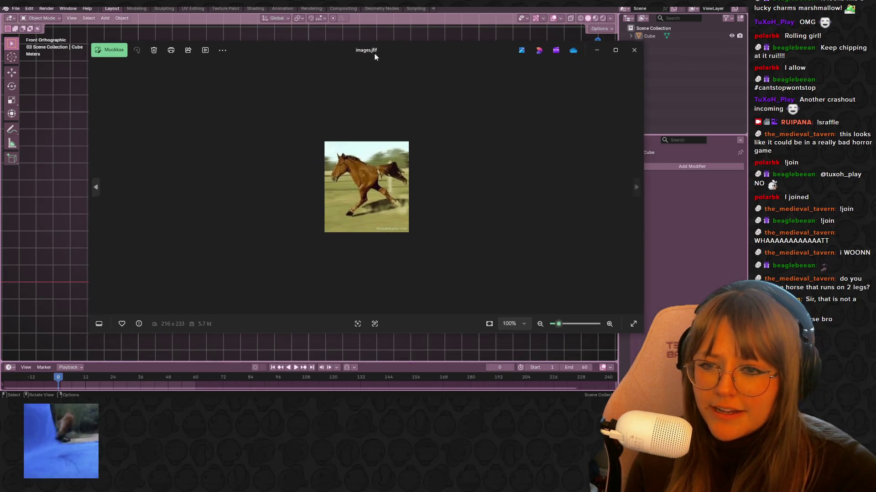
right_click(365, 199)
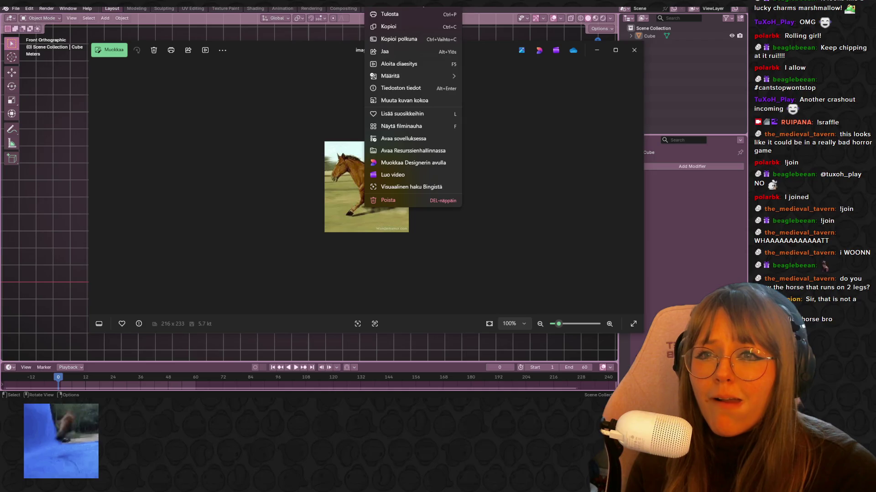
left_click(219, 220)
key("ctrl+s")
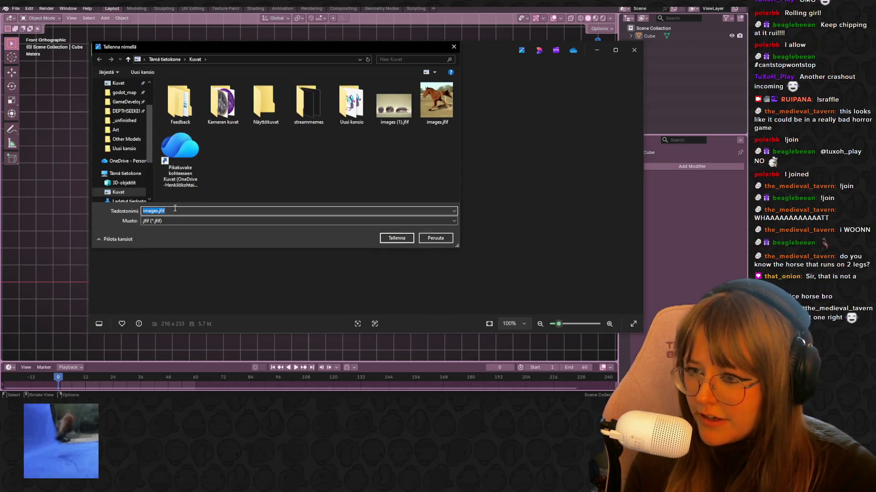
left_click(172, 223)
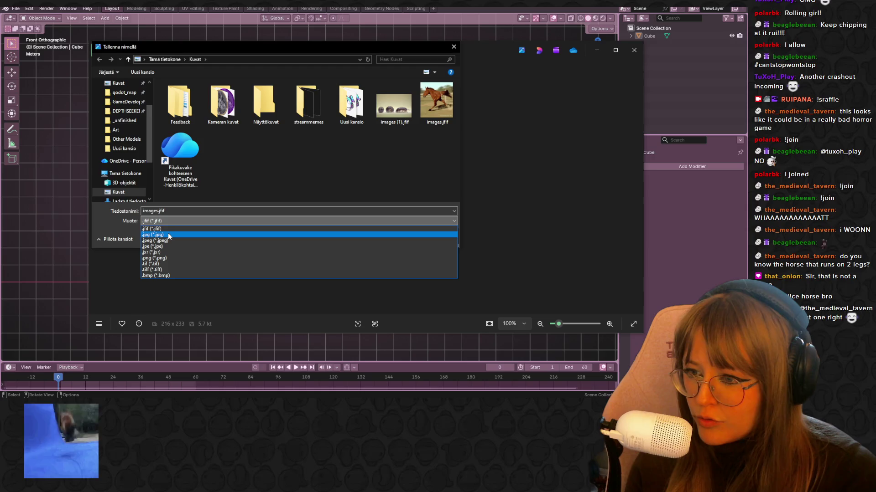
left_click(168, 234)
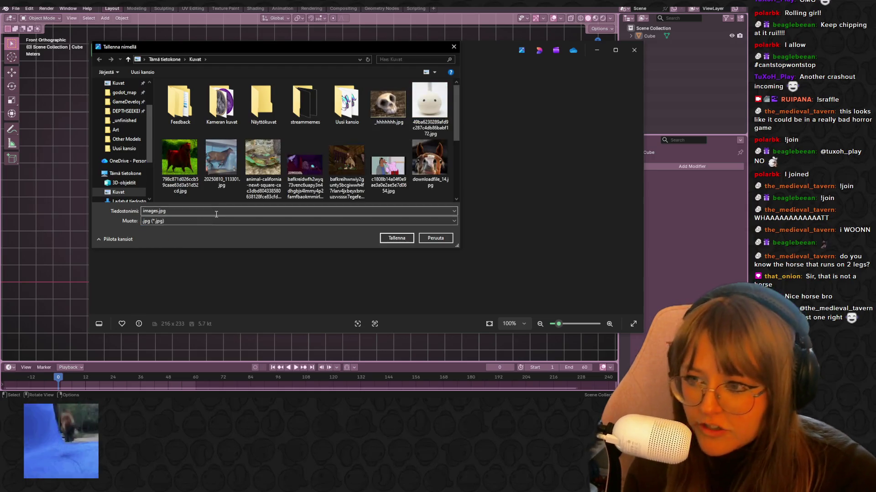
type("HorseLe")
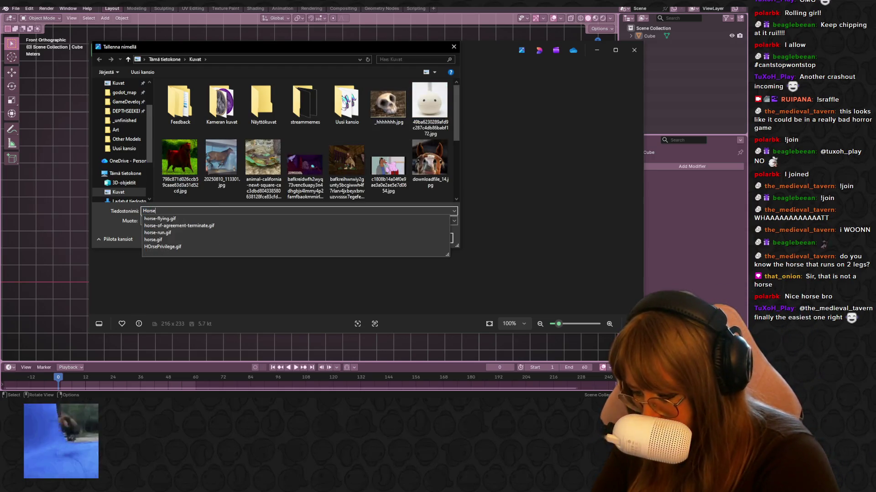
key("Return")
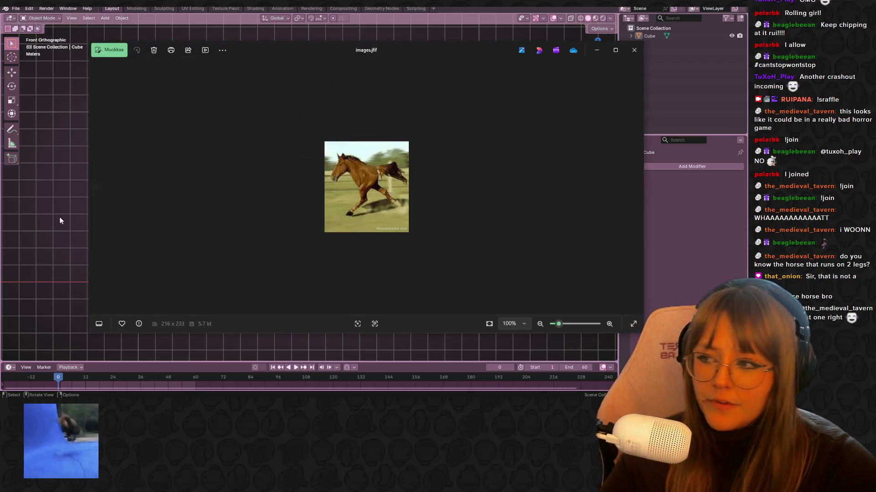
left_click(60, 217)
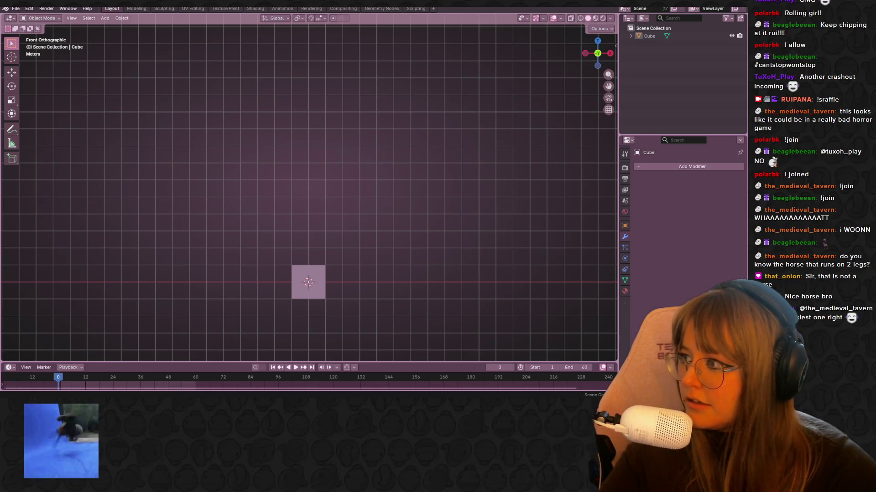
Drop the running-horse picture into the viewport as a reference and position it in Left view.
left_click_drag(299, 149, 299, 147)
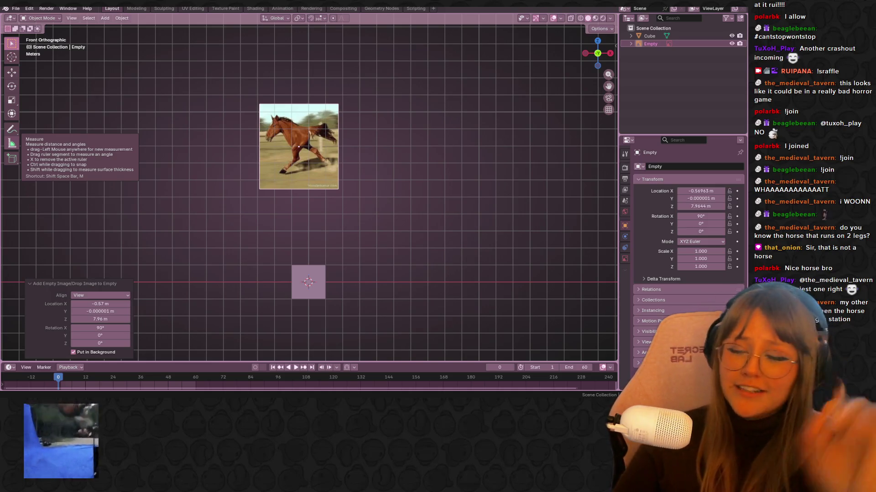
left_click(483, 99)
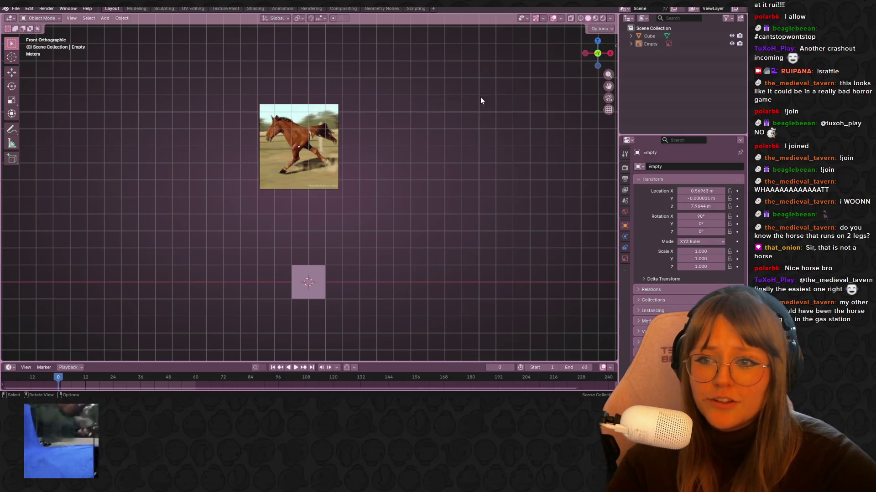
left_click(585, 54)
scroll(299, 149, "down", 2)
left_click(275, 130)
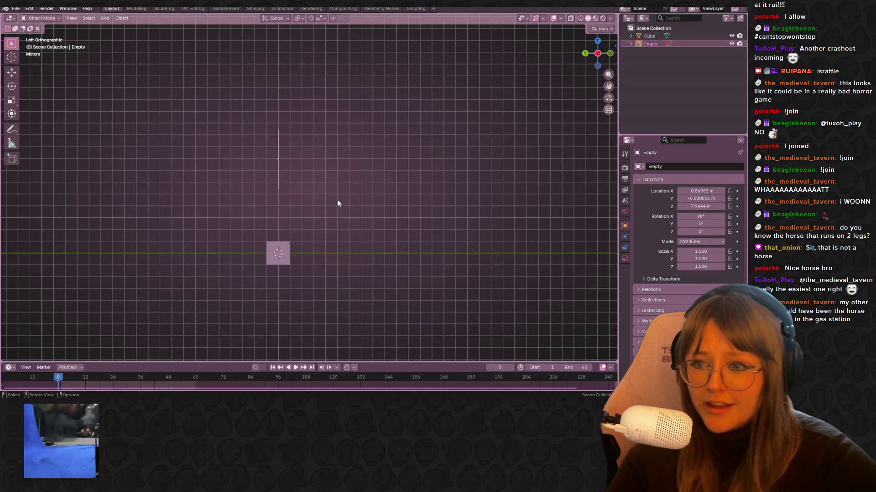
middle_click_drag(338, 202, 376, 173, "shift")
key("g")
left_click(247, 249)
Scale the reference image to 2.42 and shift it into its final position.
key("s")
left_click(360, 252)
key("g")
left_click(368, 253)
key("g")
left_click(374, 239)
Back in front view, move the cube onto the horse's head.
left_click(611, 53)
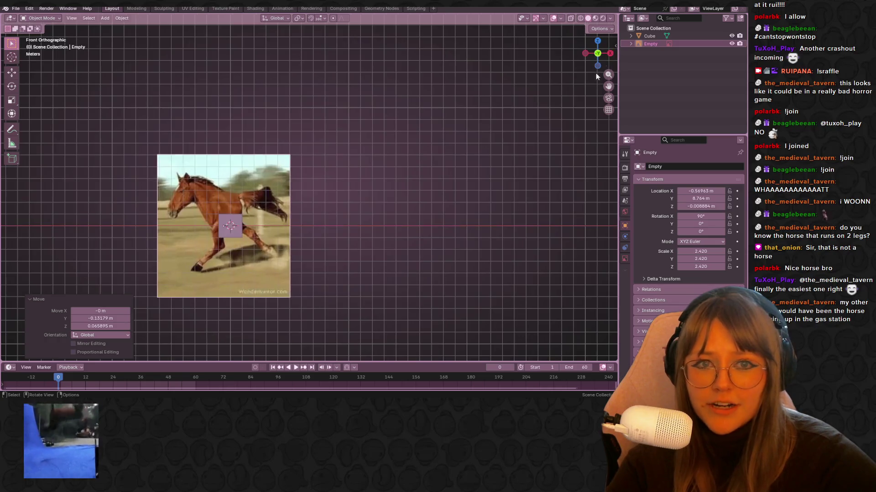
mouse_move(324, 242)
middle_mouse_down("shift")
mouse_move(332, 152)
mouse_move(420, 258)
middle_mouse_up("shift")
left_click(321, 149)
scroll(321, 149, "up", 3)
key("g")
left_click(374, 190)
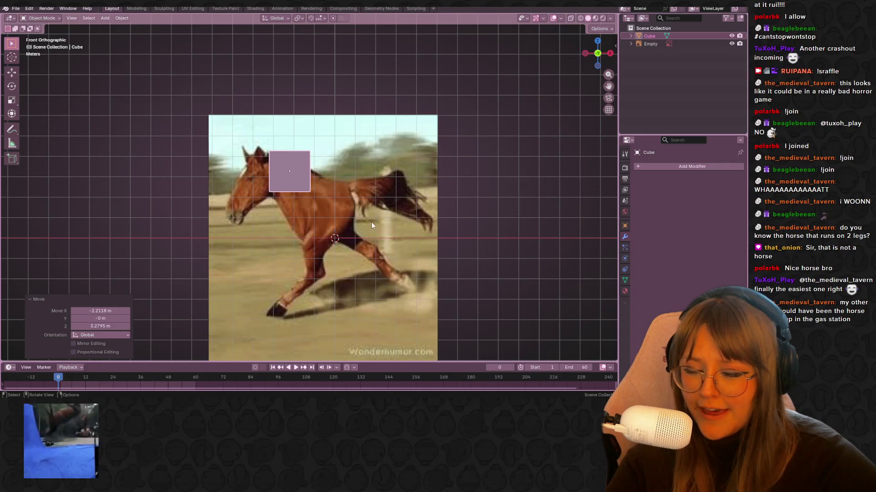
Enter Edit Mode on the cube and snap to the Left side view.
key("Tab")
mouse_move(114, 69)
middle_mouse_down()
mouse_move(246, 122)
mouse_move(338, 137)
middle_mouse_up()
left_click(590, 64)
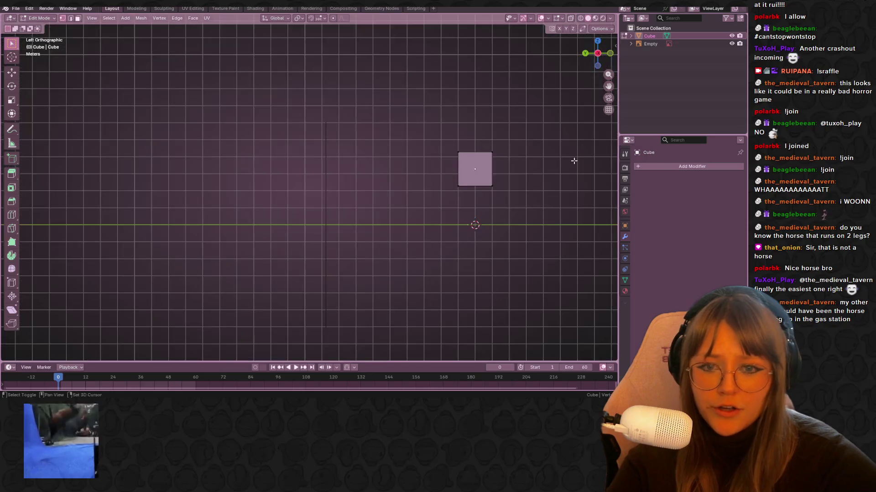
Select all of the cube's vertices and reposition the mesh in side view.
middle_click_drag(583, 149, 467, 148, "shift")
left_click_drag(312, 120, 341, 153)
key("g")
right_click(395, 189)
key("g")
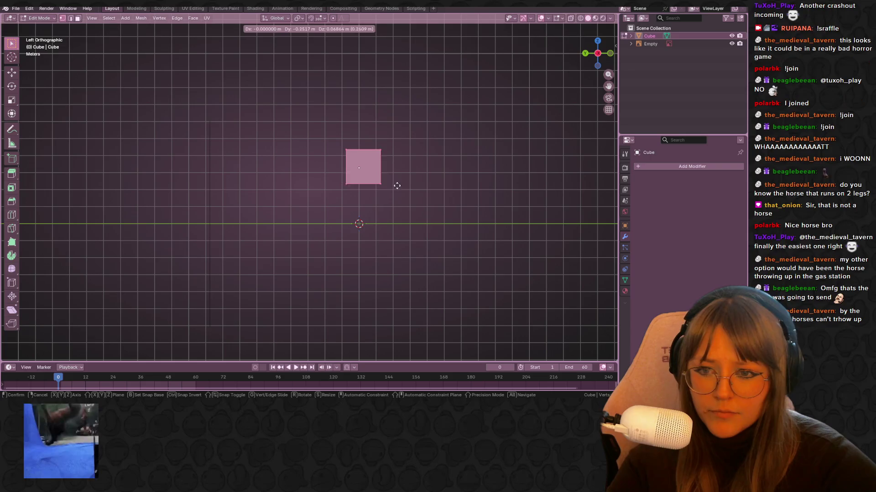
left_click(416, 187)
Add a Mirror modifier on the Y axis with clipping, joining the halves at the centre.
left_click(673, 167)
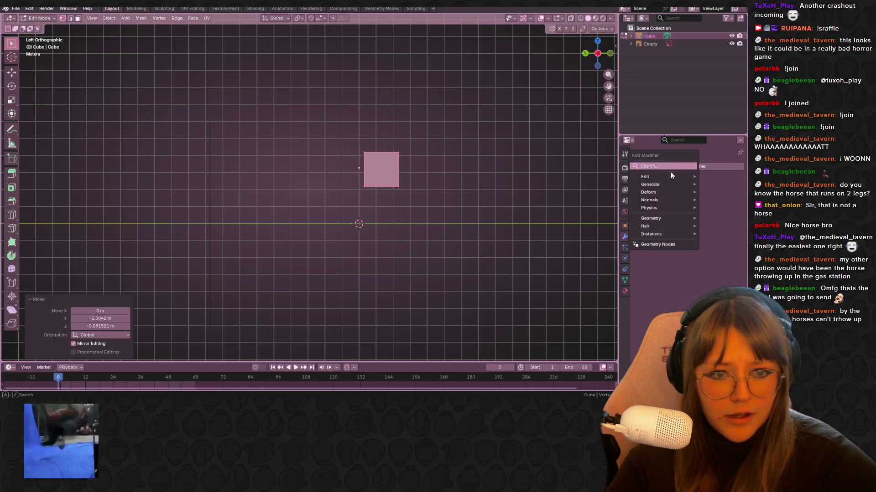
left_click(685, 191)
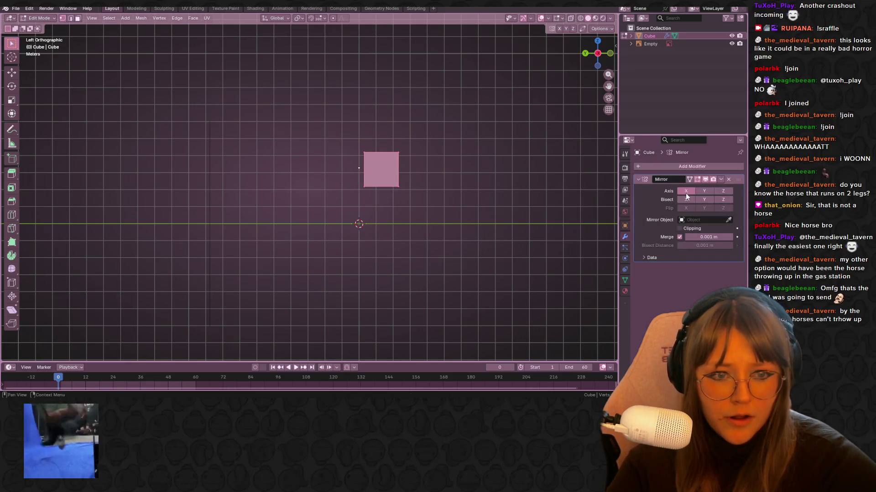
left_click(698, 191)
key("g")
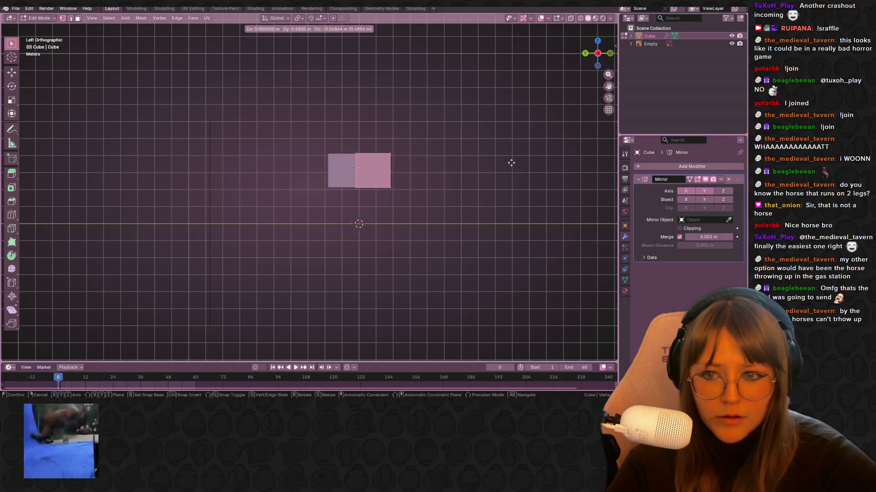
left_click(509, 163)
left_click(679, 229)
key("g")
left_click(499, 146)
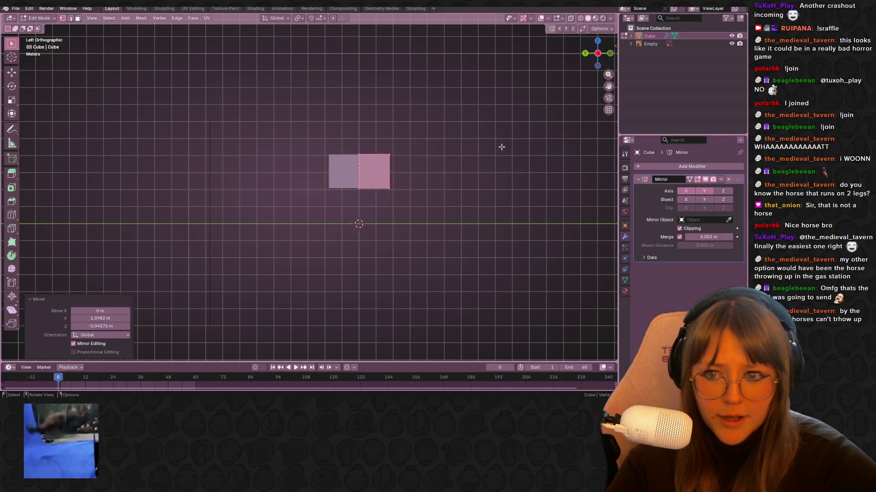
Add a Subdivision Surface modifier with viewport levels set to 2.
left_click(684, 167)
key("space")
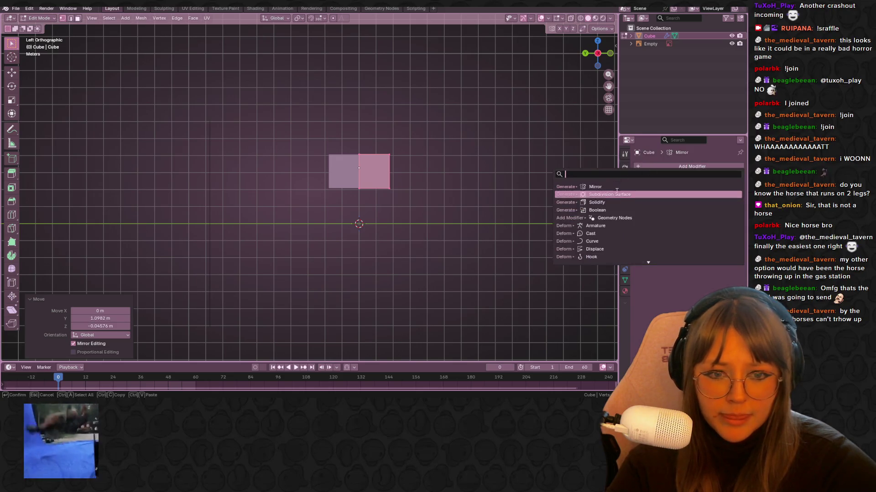
left_click(613, 195)
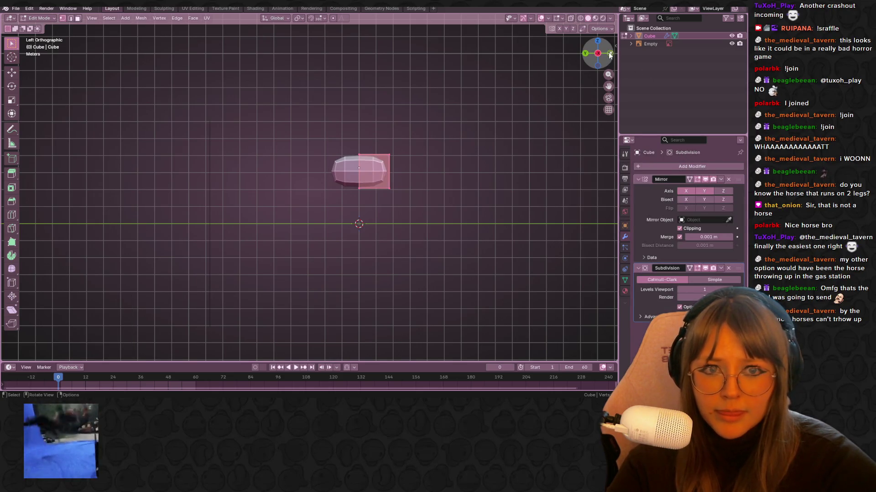
left_click(610, 55)
scroll(406, 159, "up", 2)
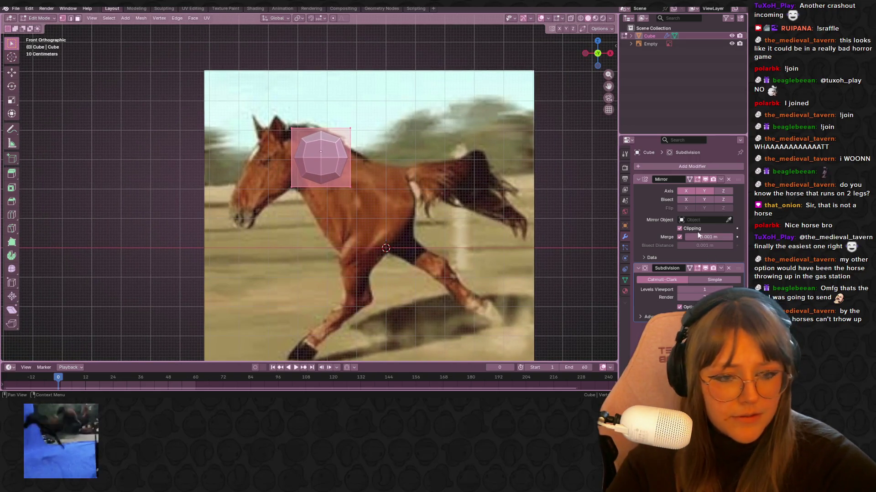
left_click_drag(702, 290, 711, 289)
Try moving the left-side vertices, undo, then shift the whole mesh right.
scroll(256, 177, "up", 2)
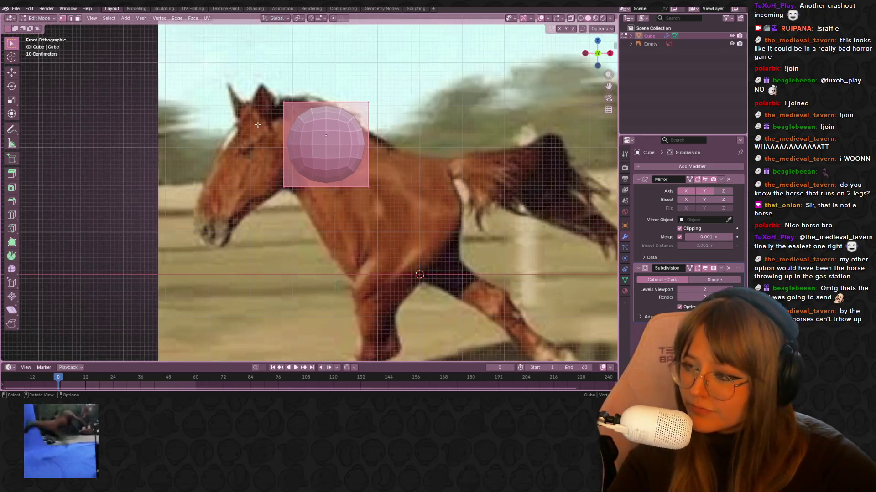
left_click_drag(264, 92, 301, 201)
key("g")
left_click(401, 229)
key("ctrl+z")
key("a")
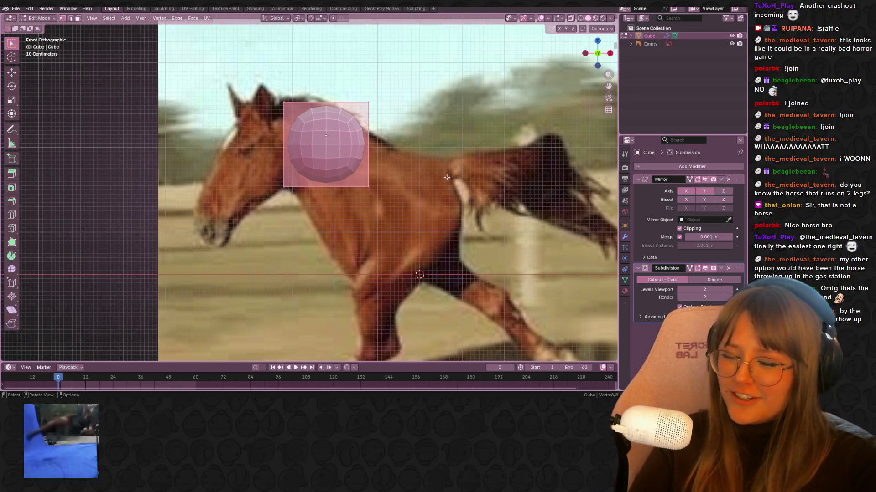
key("g")
left_click(445, 151)
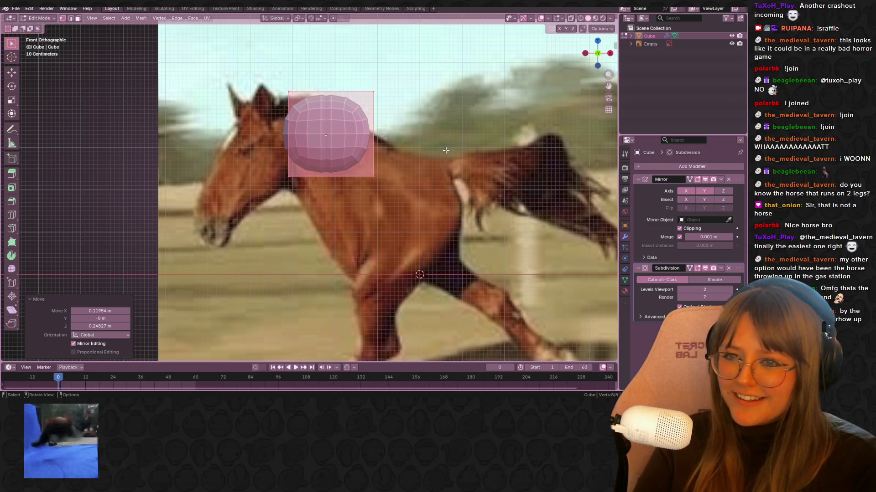
Check in wireframe, then place the mesh over the horse's head in solid shading.
key("z")
key("4")
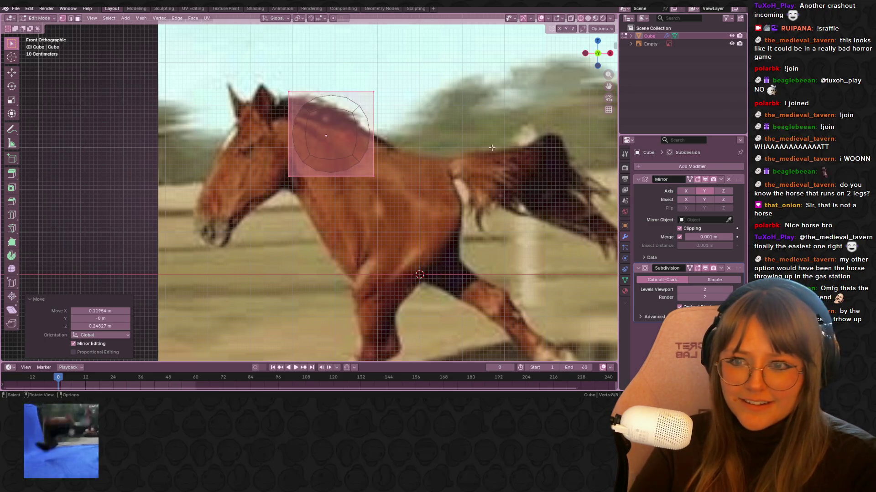
left_click(588, 17)
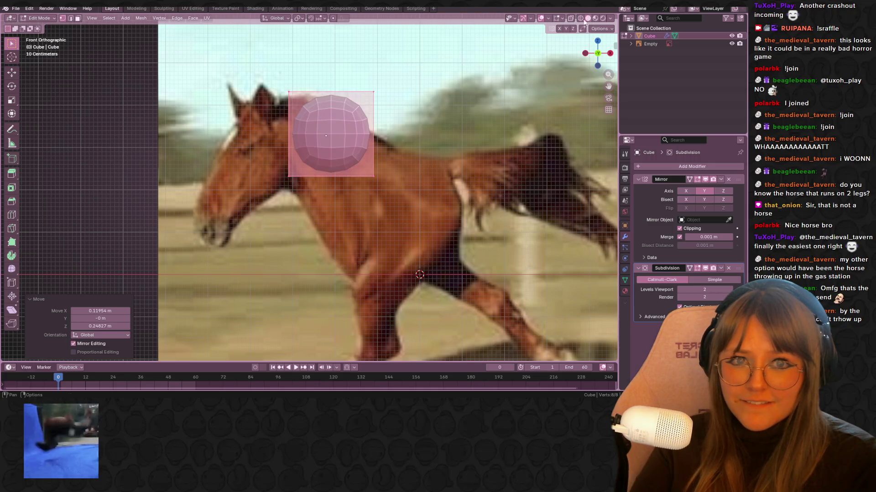
middle_click_drag(377, 122, 401, 127, "shift")
key("g")
left_click(392, 127)
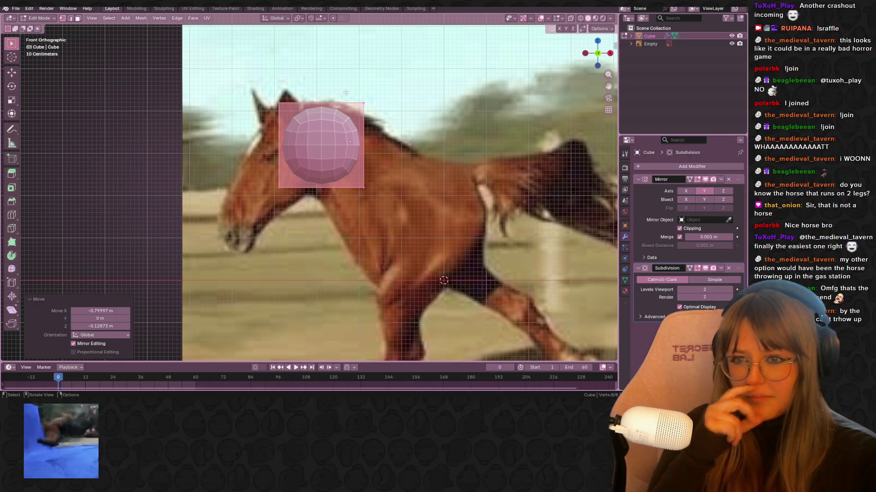
left_click(404, 167)
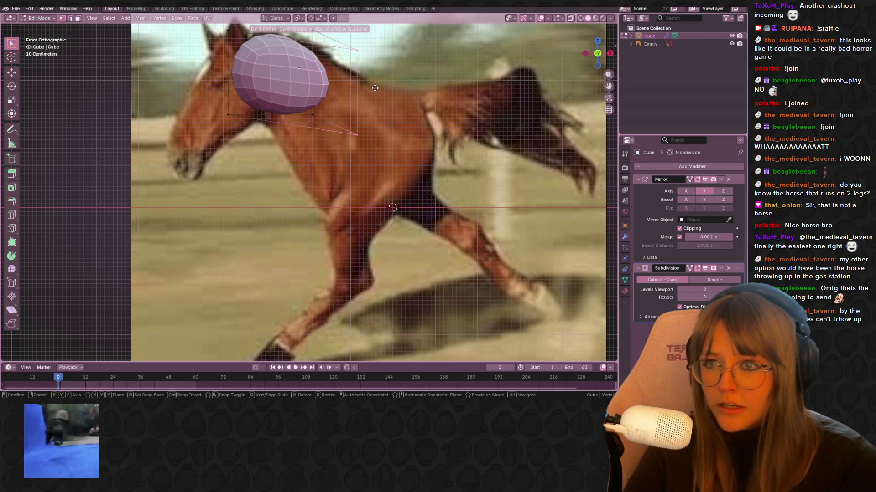
Turn on see-through shading, then move and tilt the selection to follow the head.
left_click(570, 19)
mouse_move(315, 91)
middle_mouse_down("shift")
mouse_move(309, 140)
mouse_move(283, 97)
mouse_move(366, 179)
middle_mouse_up("shift")
key("g")
left_click(283, 97)
key("g")
left_click(313, 217)
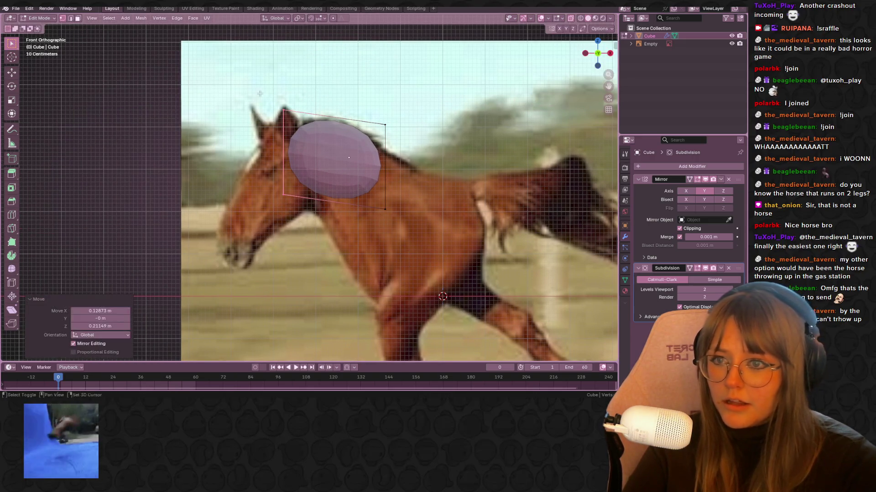
key("r")
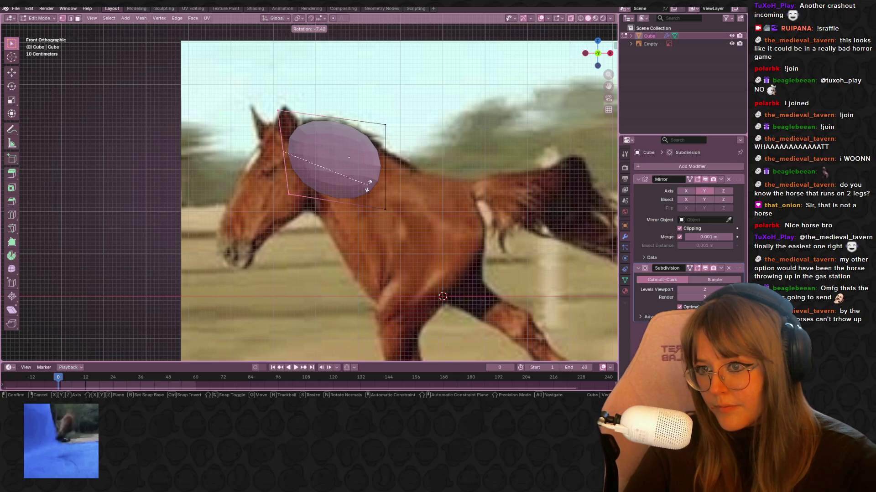
left_click(369, 182)
Move the selection along its Z normal and reshape the head to the reference.
middle_click_drag(369, 182, 442, 185, "shift")
key("g")
key("z")
key("z")
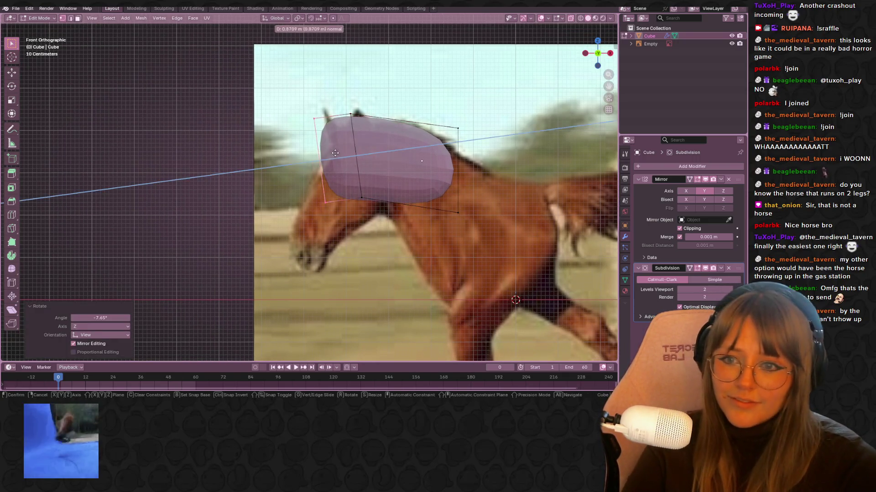
left_click(340, 189)
key("g")
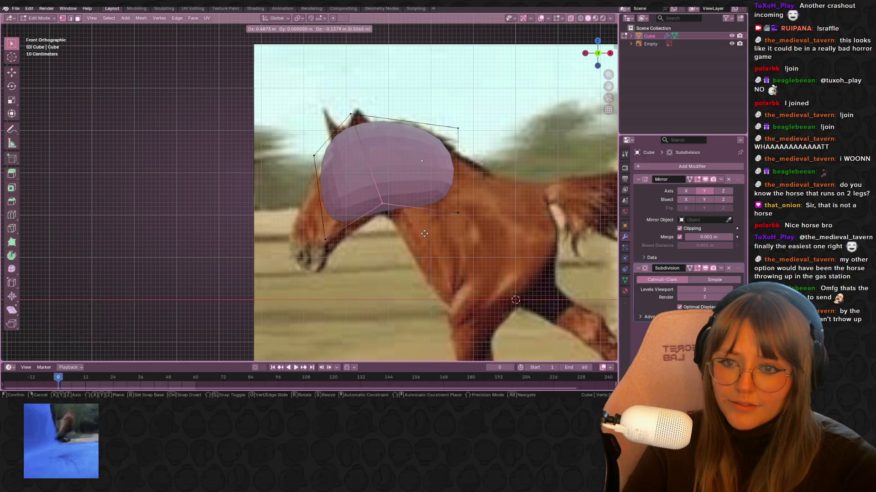
left_click(424, 234)
middle_click_drag(424, 233, 410, 207, "shift")
Add a centred edge loop across the head and scale the front loop to 1.158.
key("ctrl+r")
double_click(324, 119)
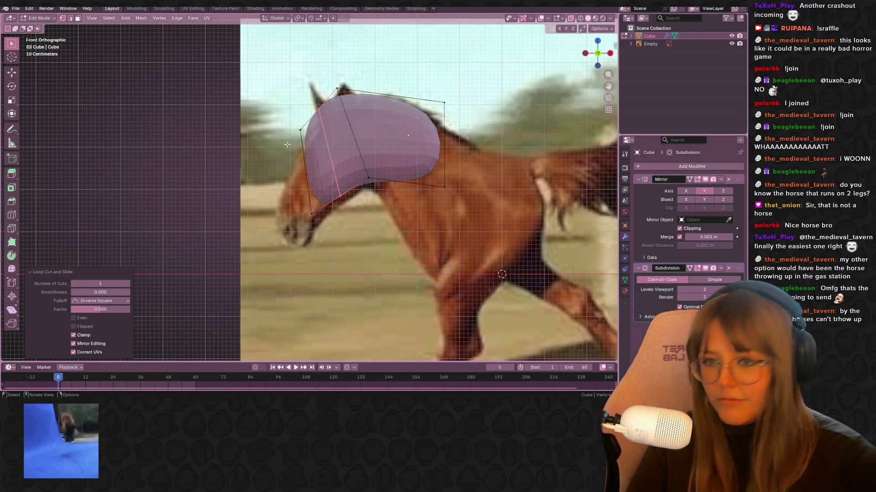
left_click_drag(311, 194, 322, 229)
key("s")
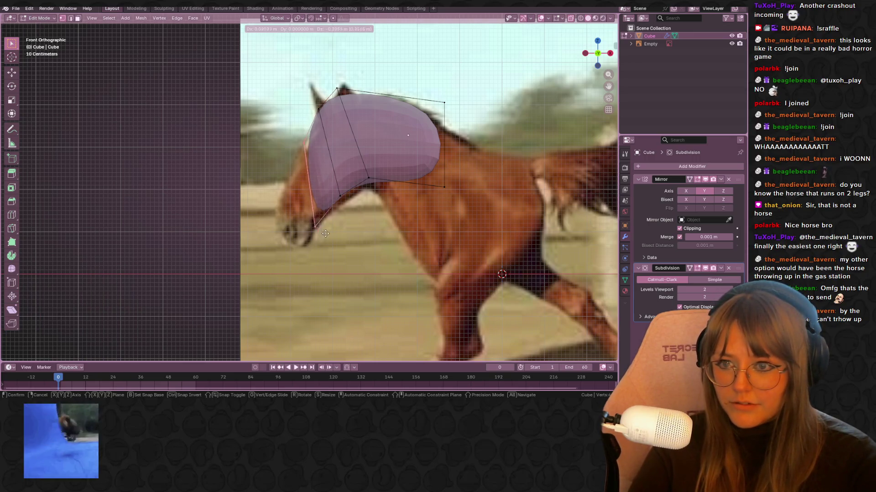
left_click(345, 228)
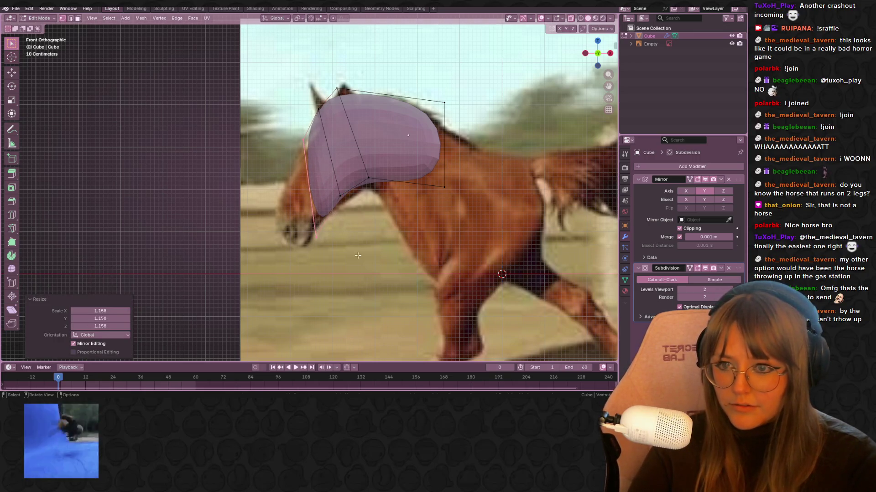
Move the front loop along X, adjust the bottom vertex, and select the front-left head vertices.
key("g")
key("x")
left_click(379, 205)
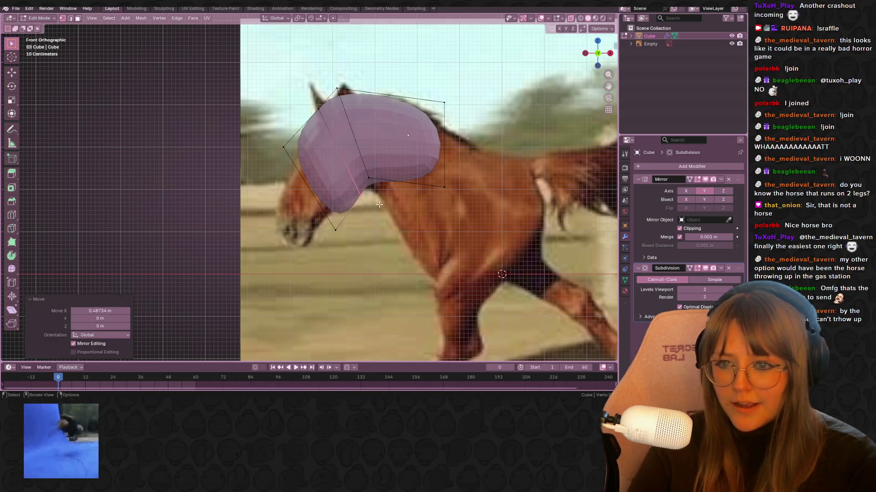
key("g")
left_click(342, 229)
key("g")
left_click(268, 131)
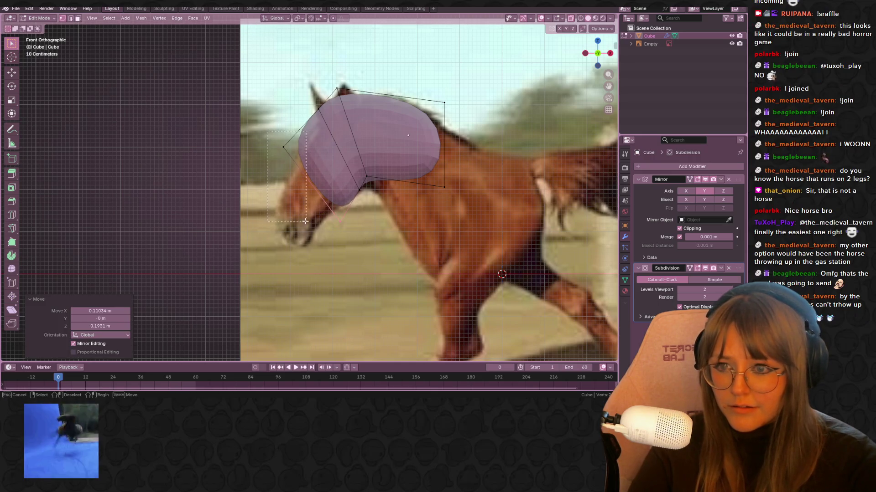
left_click_drag(309, 225, 310, 225)
middle_click_drag(346, 240, 345, 228, "shift")
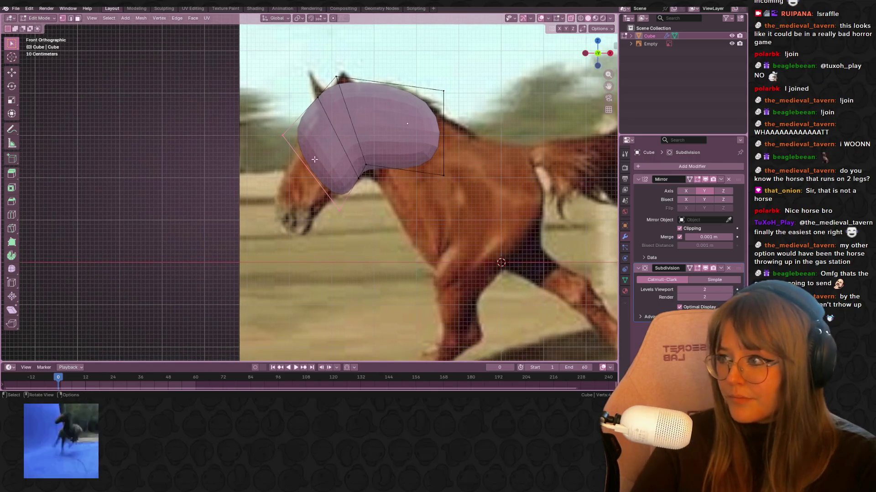
middle_click_drag(367, 172, 387, 186, "shift")
Extrude the front face toward the muzzle and position it over the reference.
key("e")
left_click(372, 138)
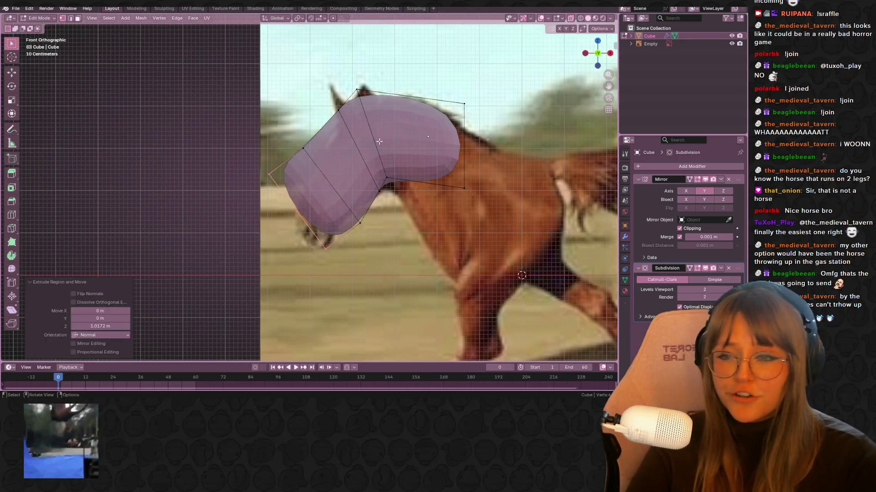
key("g")
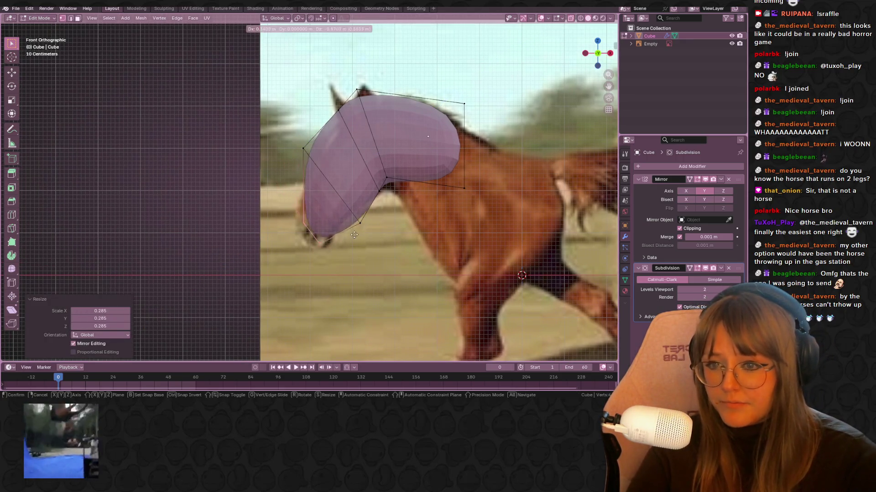
left_click(327, 157)
key("g")
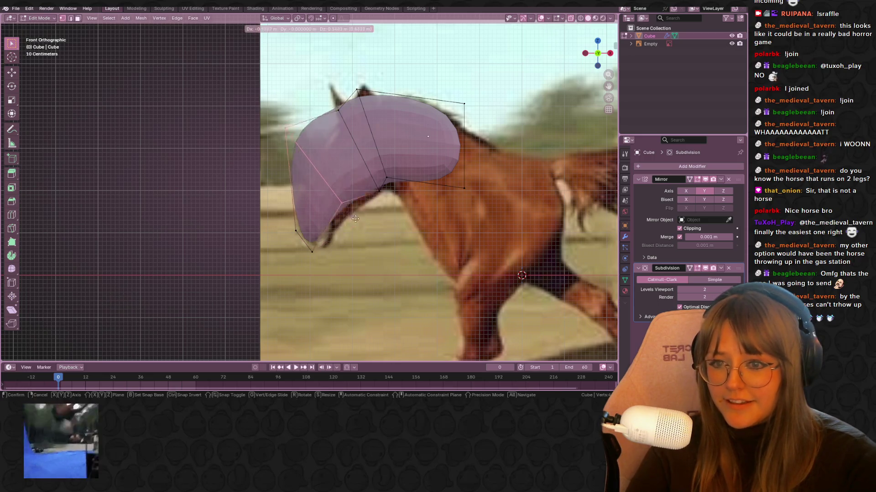
left_click(329, 191)
Adjust the muzzle vertices, cancelling a scale, and move them upward along the outline.
key("s")
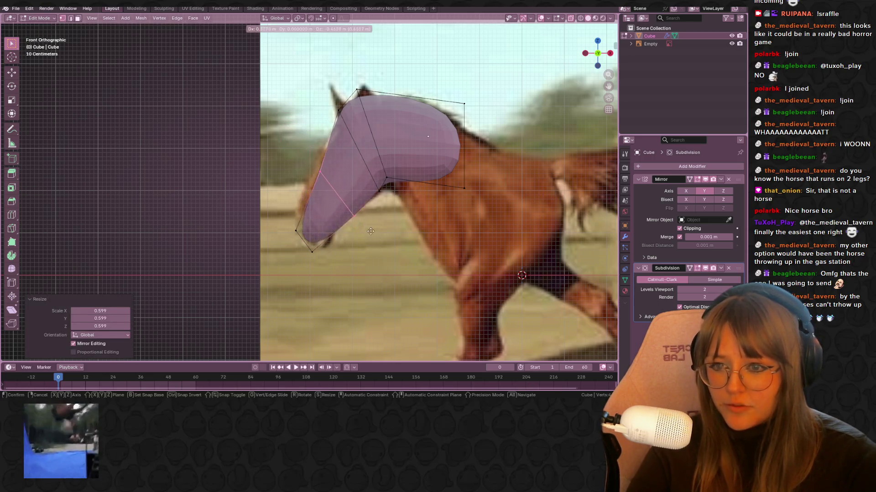
key("Escape")
key("g")
key("Escape")
key("g")
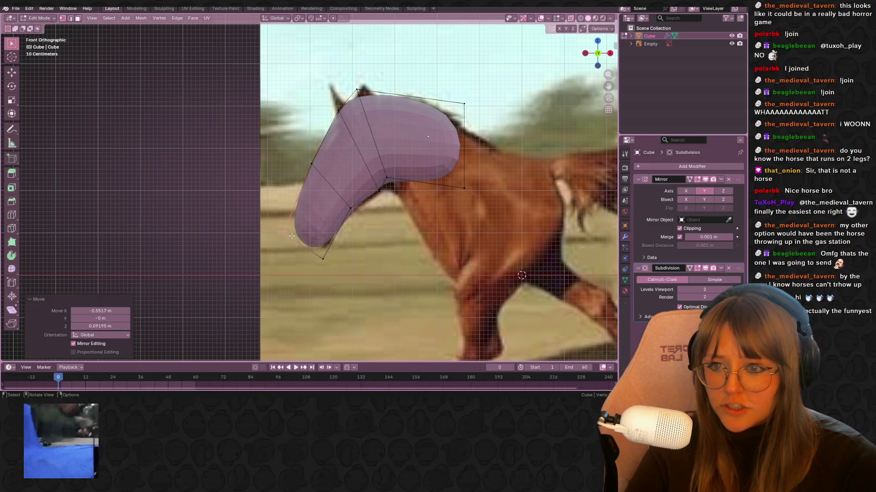
left_click(324, 193)
key("g")
left_click(354, 147)
Reposition the top muzzle vertex and another muzzle vertex onto the reference.
left_click(358, 90)
key("g")
left_click(380, 195)
left_click(379, 195)
key("g")
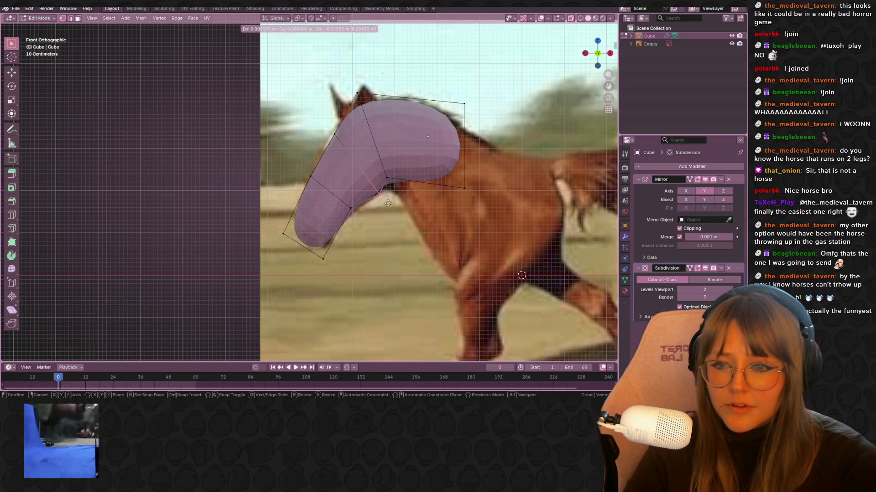
left_click(395, 207)
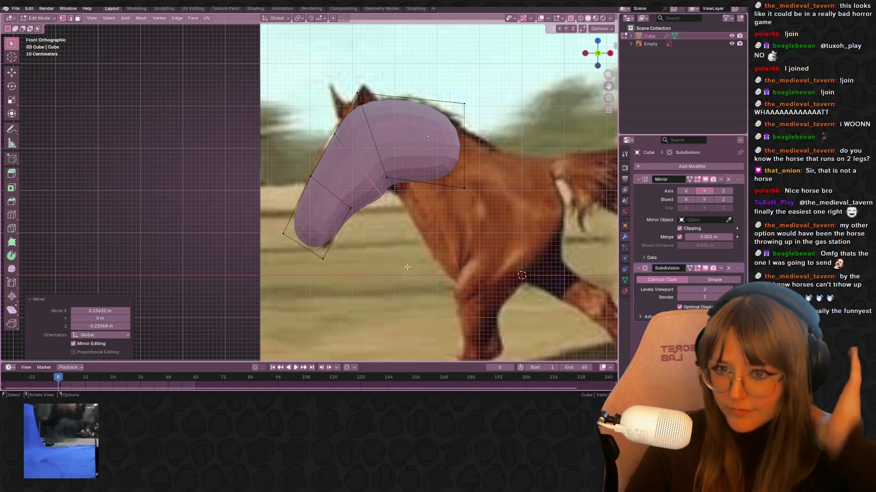
Cut three edge loops across the head, including one where head meets neck.
key("ctrl+r")
left_click(404, 151)
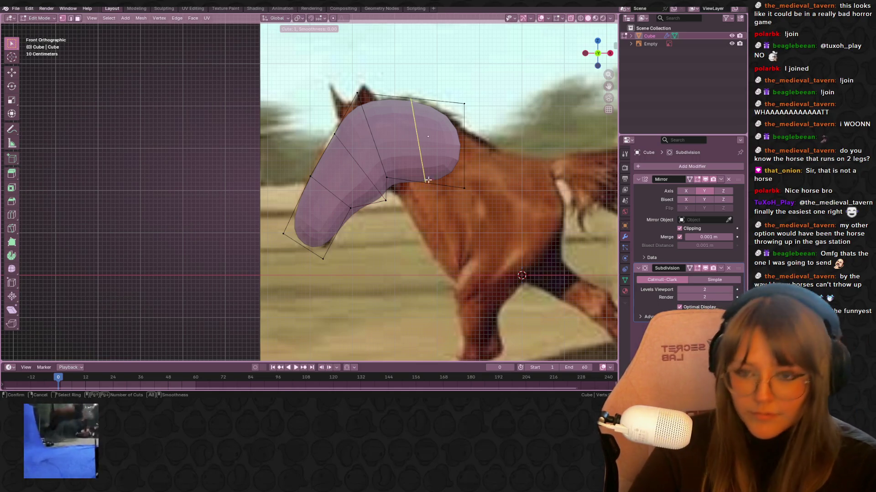
left_click(390, 136)
key("ctrl+r")
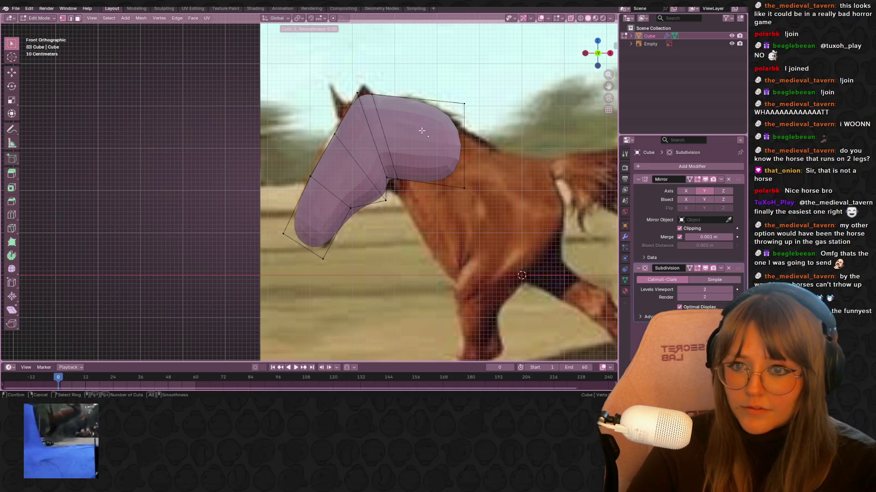
left_click(409, 98)
key("ctrl+r")
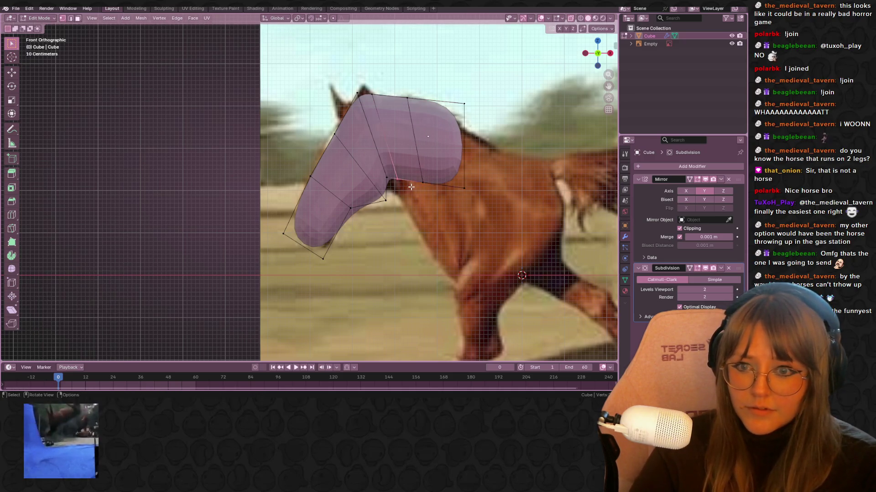
left_click(391, 190)
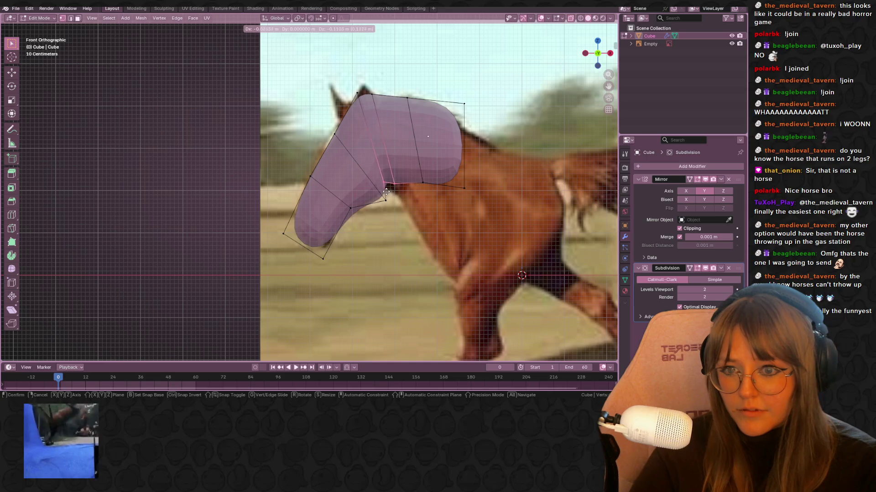
left_click(380, 215)
left_click(392, 190)
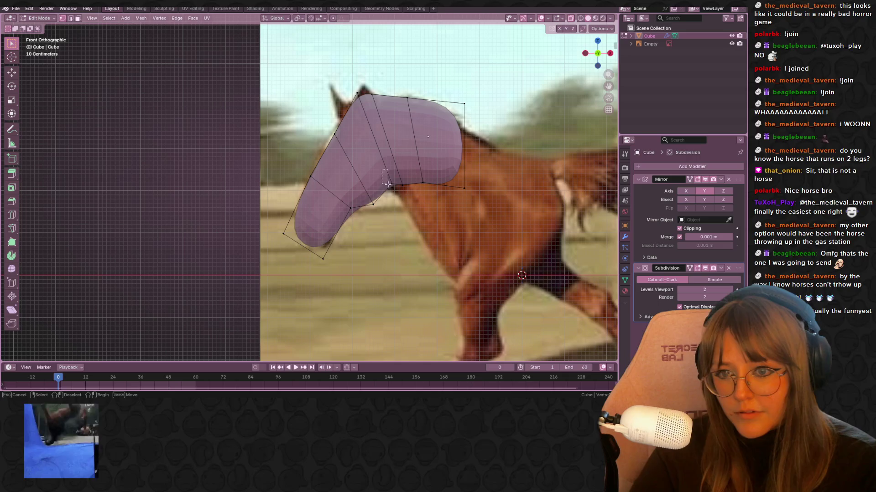
Pull the jaw edge and neck vertices down onto the horse's throat outline.
left_click(391, 176)
key("g")
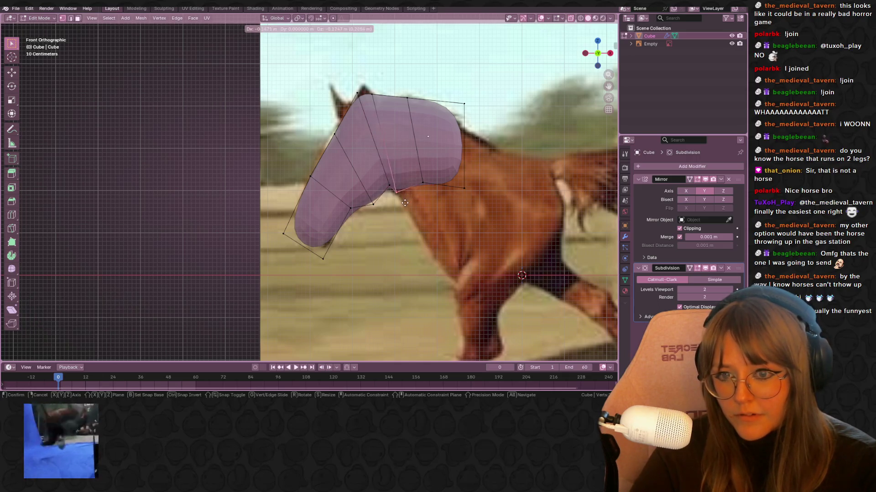
left_click(409, 207)
key("g")
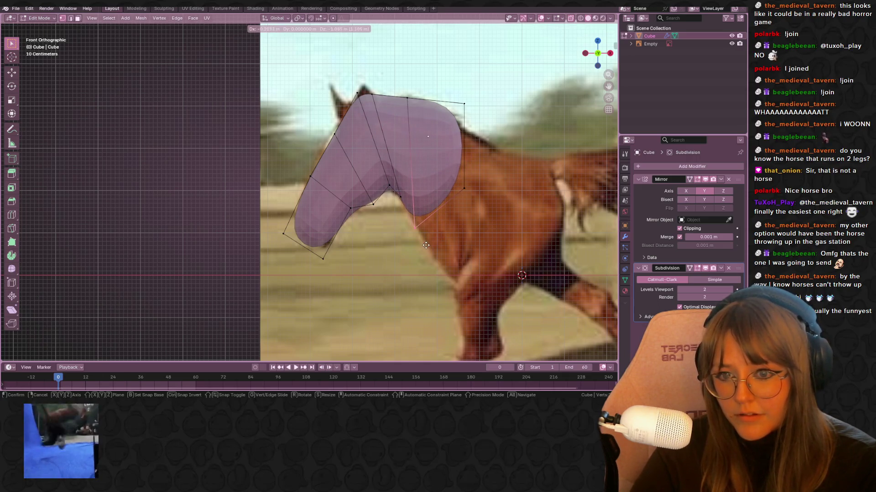
left_click(425, 245)
left_click(470, 187)
Lower the top rear neck vertex and tilt the rear neck edge to match the back.
middle_click_drag(481, 175, 434, 18, "shift")
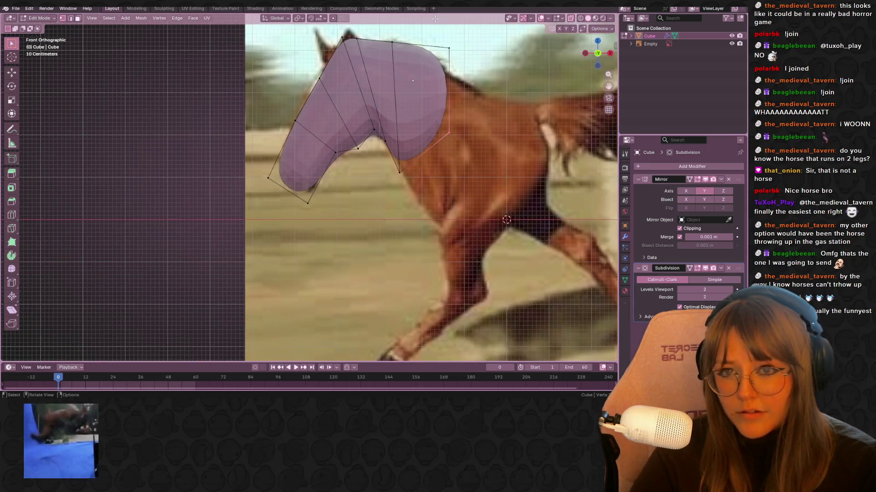
middle_click_drag(484, 54, 490, 120, "shift")
key("g")
left_click(476, 137)
key("r")
left_click(478, 248)
Extrude the rear neck edge into a shoulder section, then position and rotate it along the body.
middle_click_drag(478, 248, 461, 210, "shift")
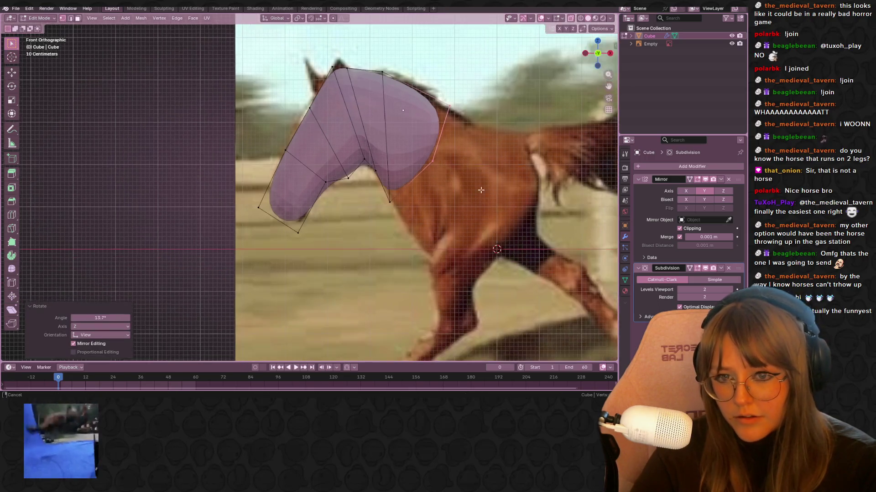
left_click(383, 196, "shift")
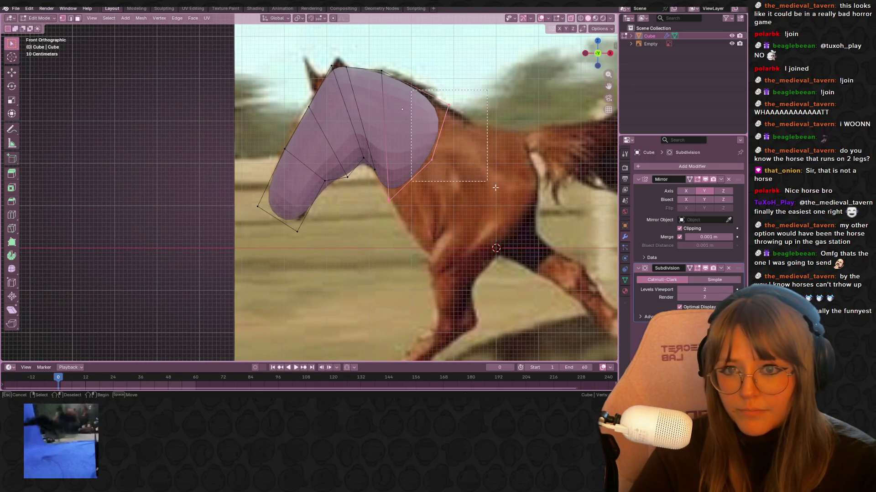
middle_click_drag(508, 193, 490, 243, "shift")
key("e")
left_click(505, 227)
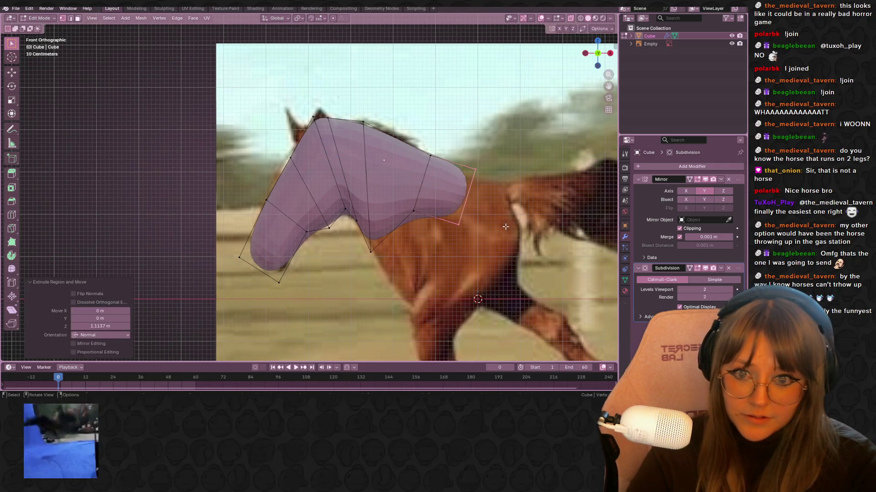
key("g")
left_click(500, 218)
key("r")
left_click(546, 195)
Extrude another body section over the torso and return to the front reference view.
mouse_move(572, 178)
middle_mouse_down("shift")
mouse_move(546, 165)
mouse_move(562, 73)
middle_mouse_up("shift")
key("e")
left_click(546, 166)
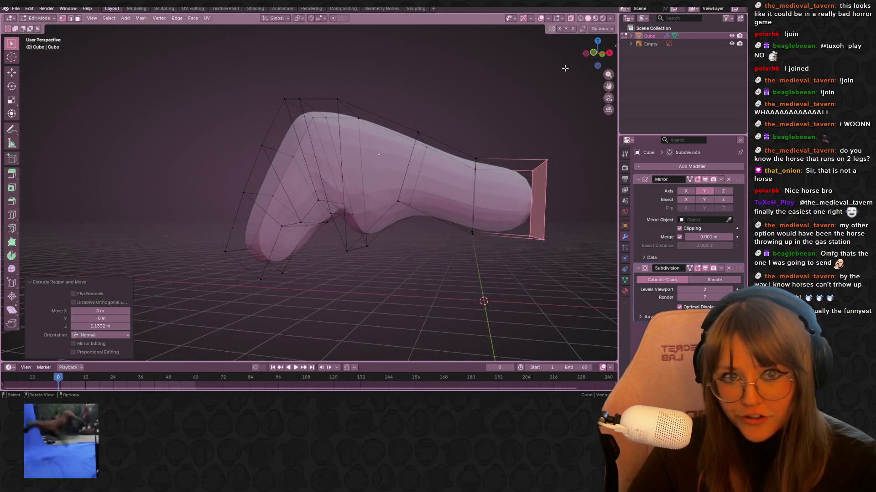
left_click(594, 55)
middle_click_drag(412, 171, 393, 134, "shift")
Pull the chest vertex down, then tilt, narrow and drop the bottom edge to the belly line.
left_click_drag(396, 210, 397, 211)
key("g")
left_click(398, 241)
left_click(450, 186, "alt")
key("r")
left_click(474, 226)
key("s")
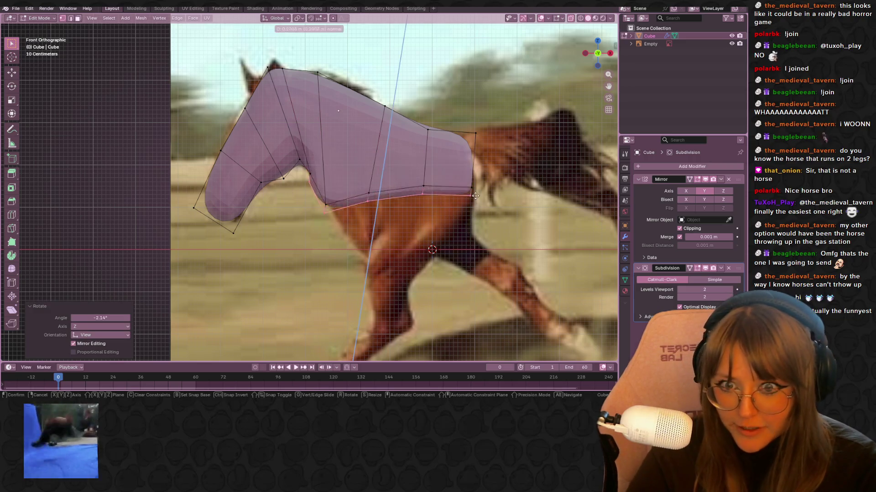
left_click(438, 190)
key("g")
left_click(494, 206)
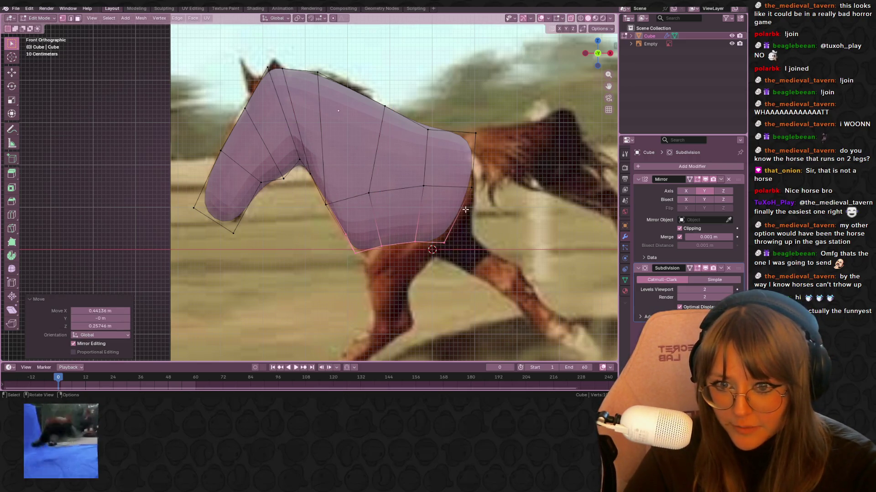
key("g")
left_click(476, 169)
Move the rump vertex at the rear of the body into place.
left_click(485, 193)
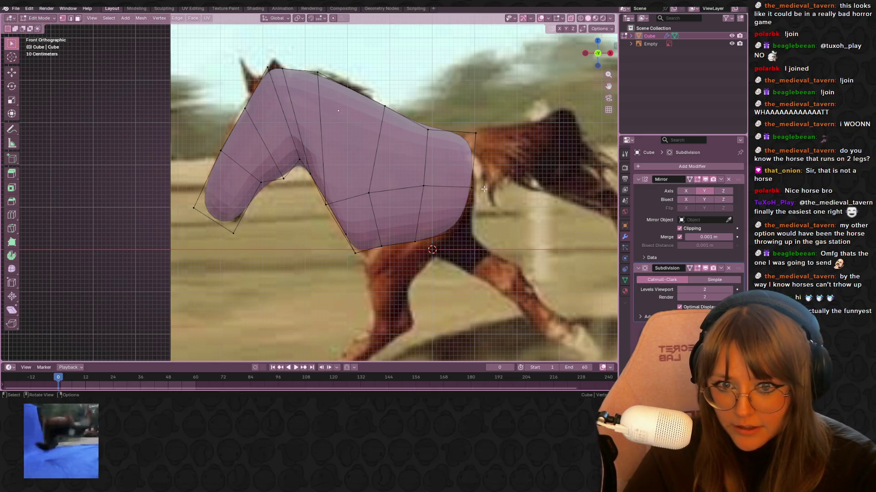
left_click(488, 156)
left_click(465, 132)
key("g")
left_click(522, 168)
Add an edge loop around the middle of the body in perspective view.
left_click(394, 182, "shift")
mouse_move(394, 182)
middle_mouse_down()
mouse_move(426, 151)
mouse_move(504, 205)
mouse_move(477, 246)
mouse_move(456, 255)
middle_mouse_up()
key("ctrl+r")
left_click(428, 149)
left_click(429, 150)
With see-through off, add a second centred edge loop around the body.
left_click(572, 19)
scroll(486, 191, "up", 2)
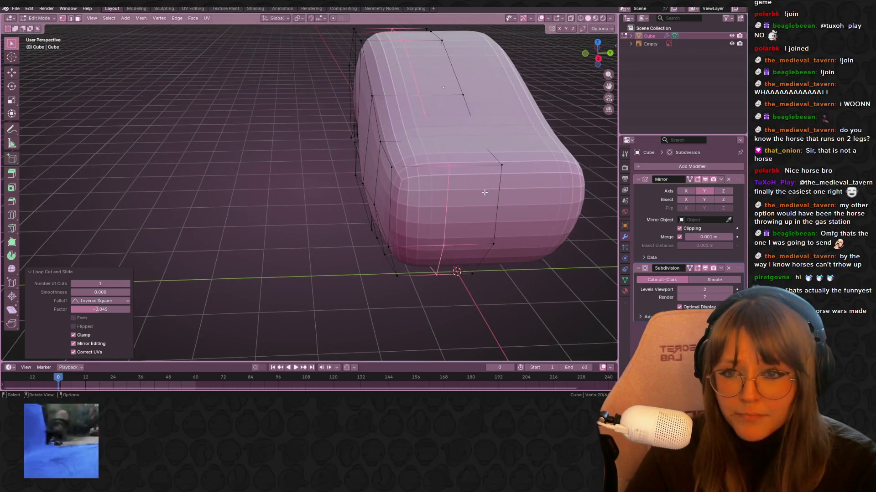
key("ctrl+r")
left_click(499, 228)
left_click(500, 229)
middle_click_drag(500, 229, 420, 185, "shift")
In front view, push the rump face out to start the tail and tilt it about 15°.
key("KP_1")
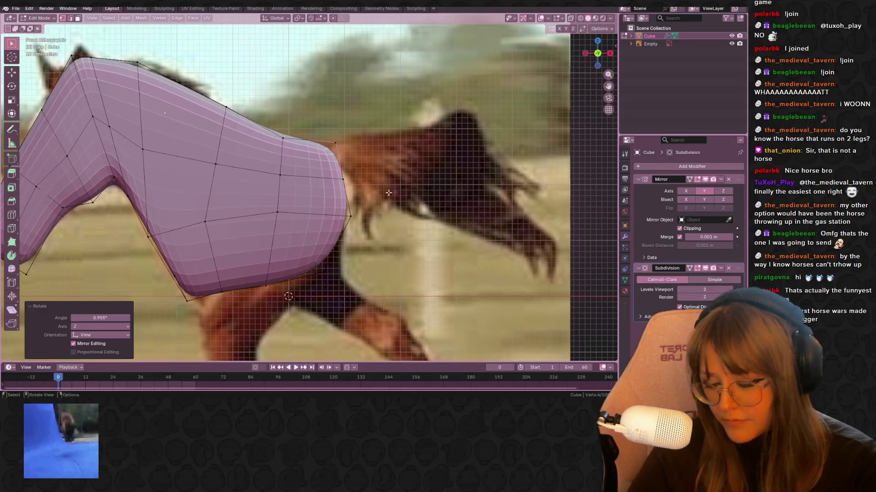
key("g")
key("z")
key("z")
left_click(420, 184)
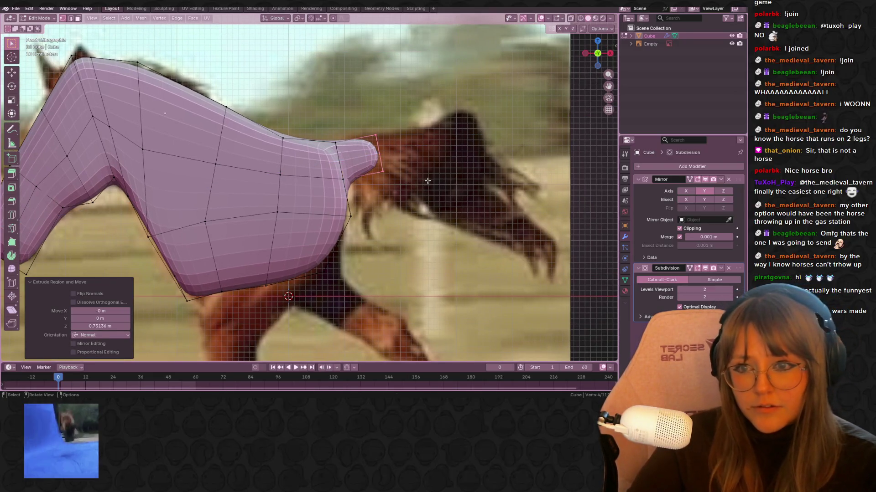
key("g")
left_click(525, 188)
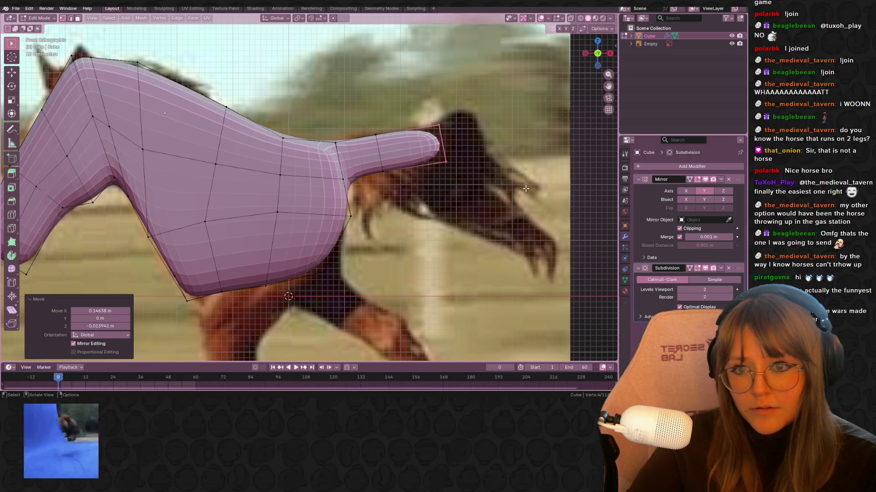
key("g")
key("r")
left_click(552, 162)
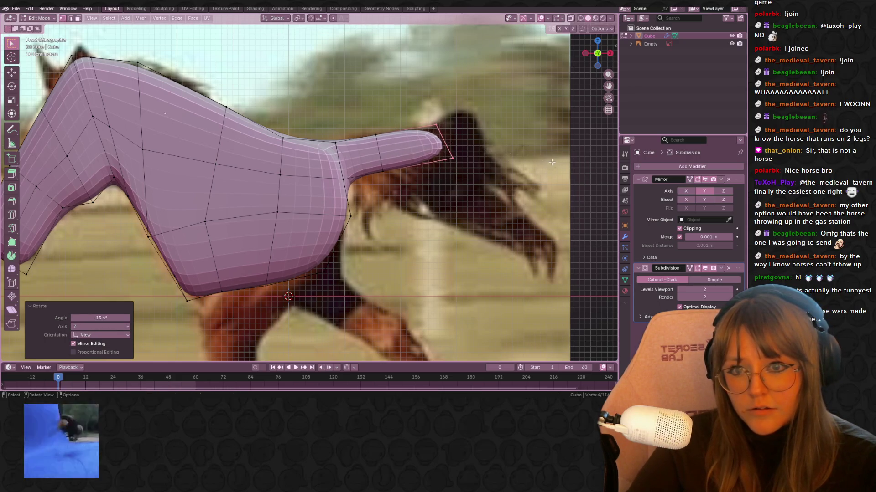
Extrude the tail tip further out and turn see-through display back on.
middle_click_drag(335, 160, 348, 203, "shift")
key("e")
left_click(558, 173)
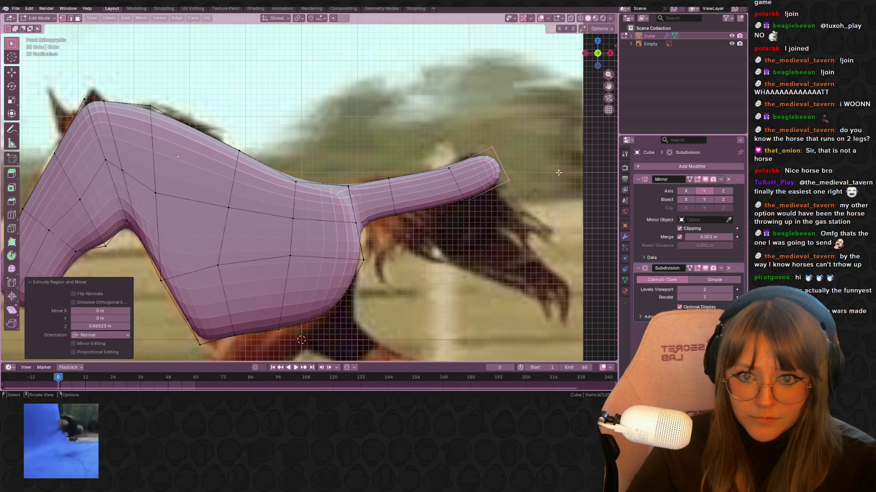
scroll(532, 165, "up", 3, "ctrl")
scroll(508, 205, "down", 2, "shift")
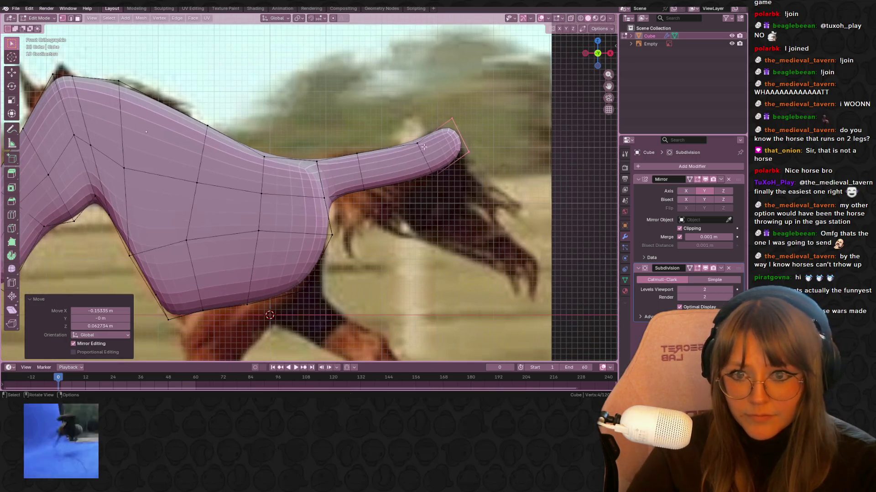
scroll(508, 205, "down", 2, "shift")
scroll(508, 205, "up", 1, "ctrl")
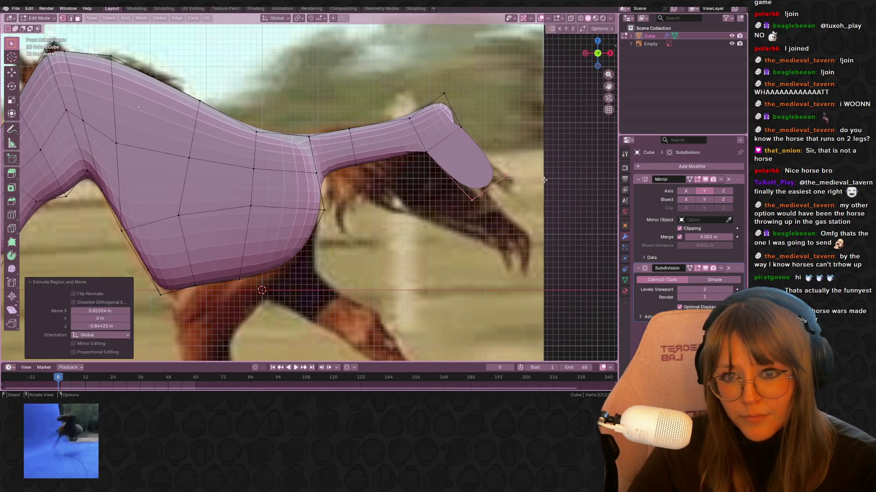
left_click(571, 18)
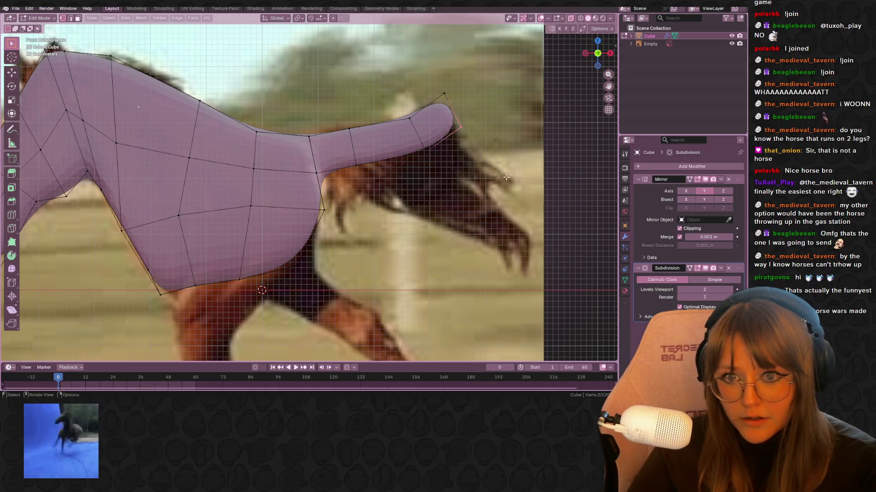
Nudge the tail tip left and swing the tail end edge downward.
key("g")
key("x")
left_click(509, 163)
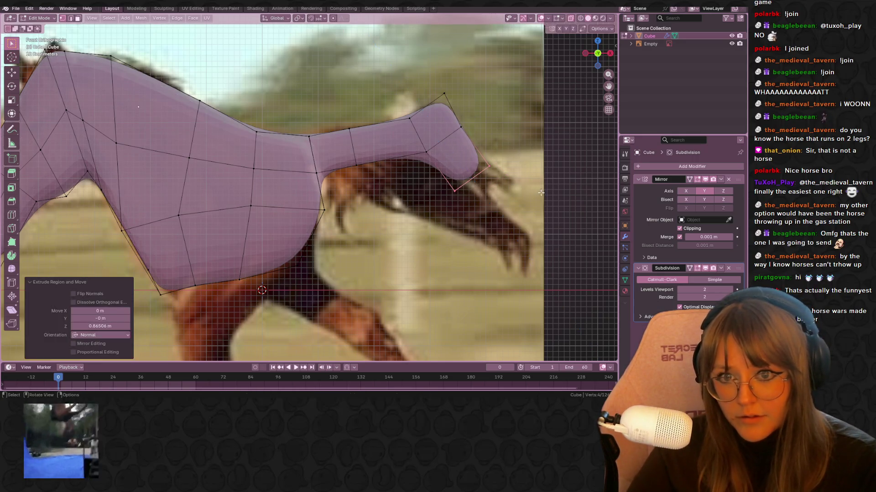
scroll(509, 163, "down", 2, "shift")
scroll(508, 163, "down", 1, "shift")
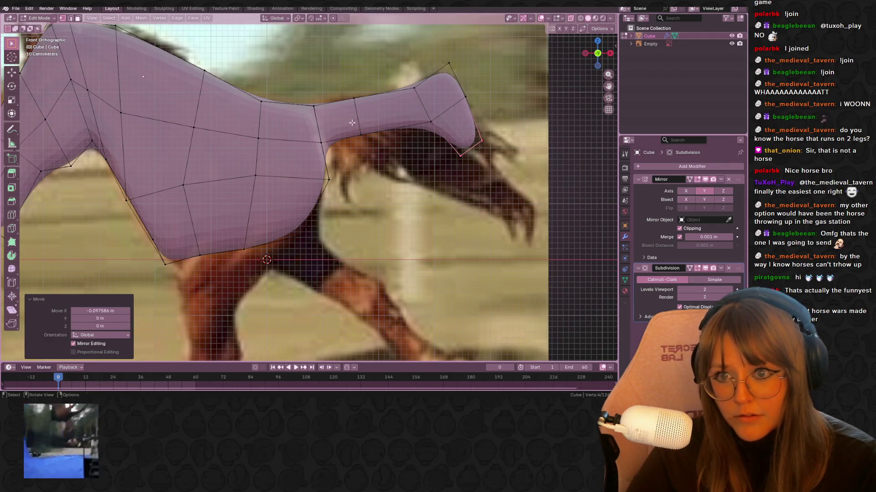
left_click_drag(439, 148, 439, 148)
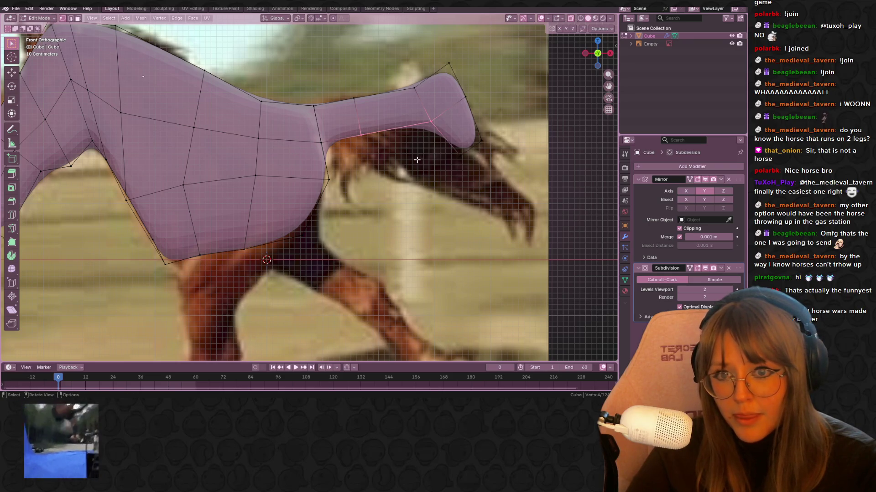
key("r")
left_click(388, 161)
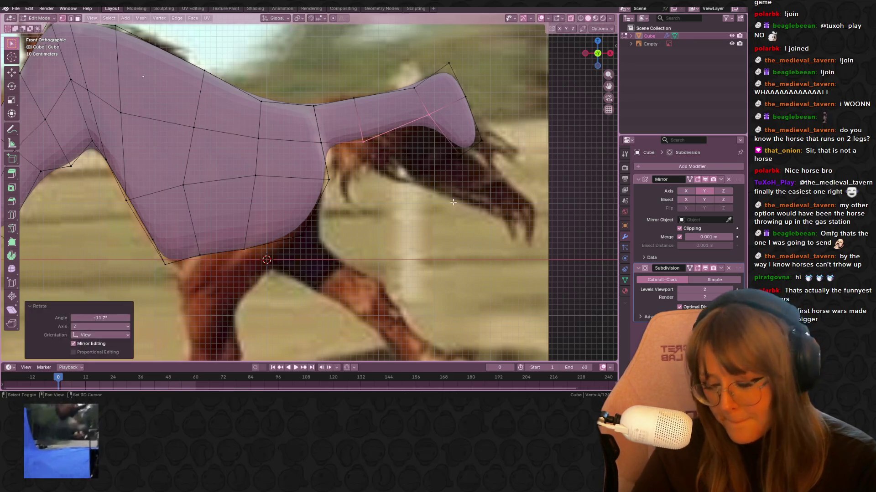
Extrude a new tail section, scale it, and move and rotate it to follow the hair.
middle_click_drag(388, 161, 408, 154, "shift")
key("e")
left_click(456, 182)
key("s")
left_click(485, 195)
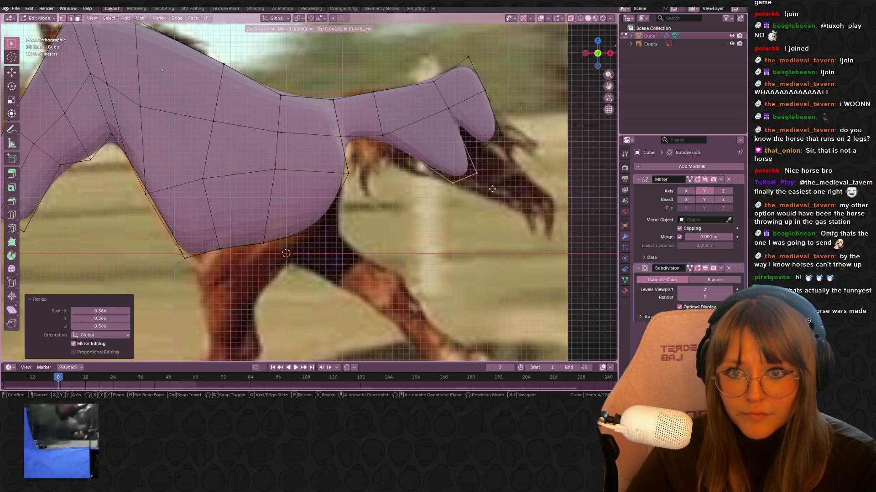
key("g")
left_click(488, 191)
middle_click_drag(488, 192, 489, 190, "shift")
key("g")
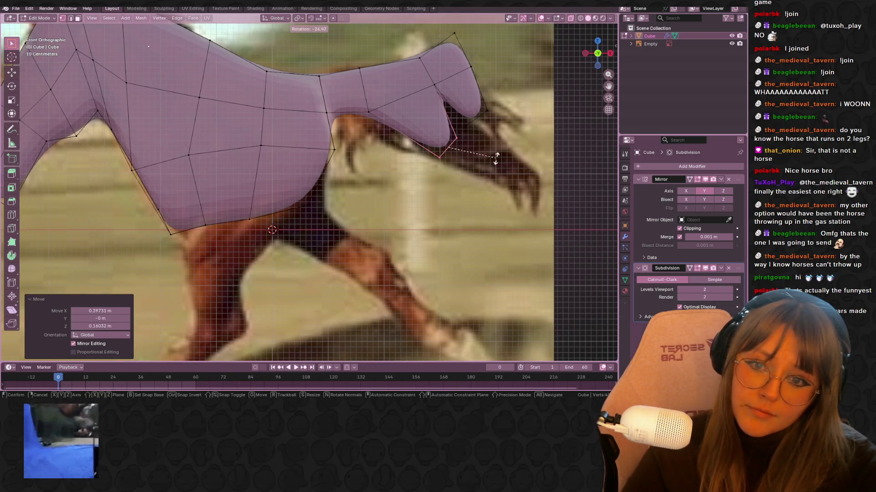
left_click(502, 187)
key("r")
left_click(528, 139)
Extrude the tail tip along the hanging hair and shrink it into a tapered end.
middle_click_drag(528, 138, 485, 147, "shift")
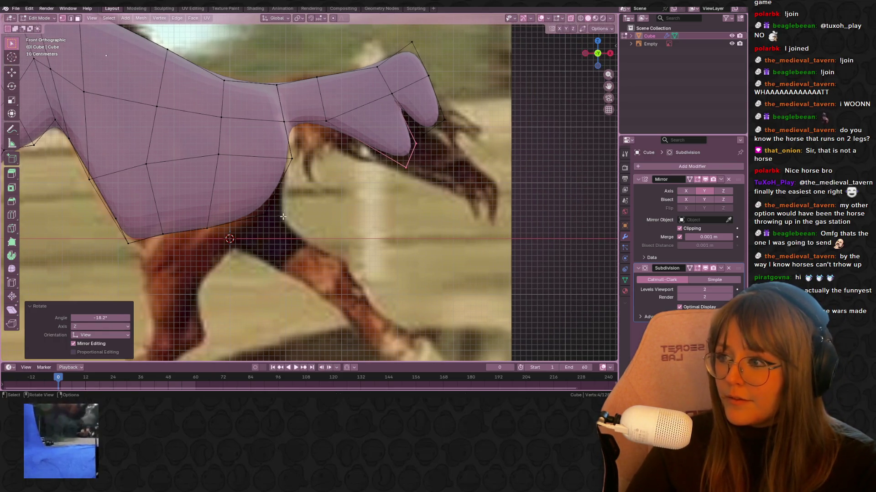
scroll(283, 217, "up", 1)
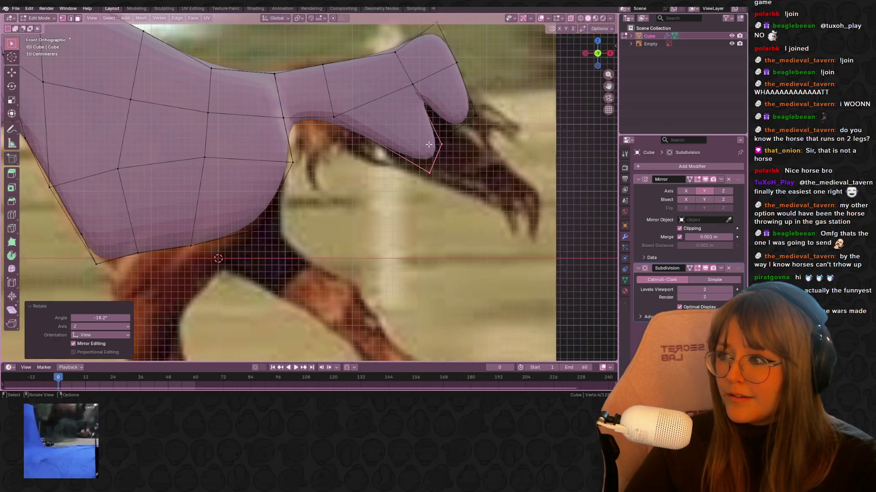
middle_click_drag(429, 145, 428, 173, "shift")
middle_click_drag(435, 210, 458, 187, "shift")
key("e")
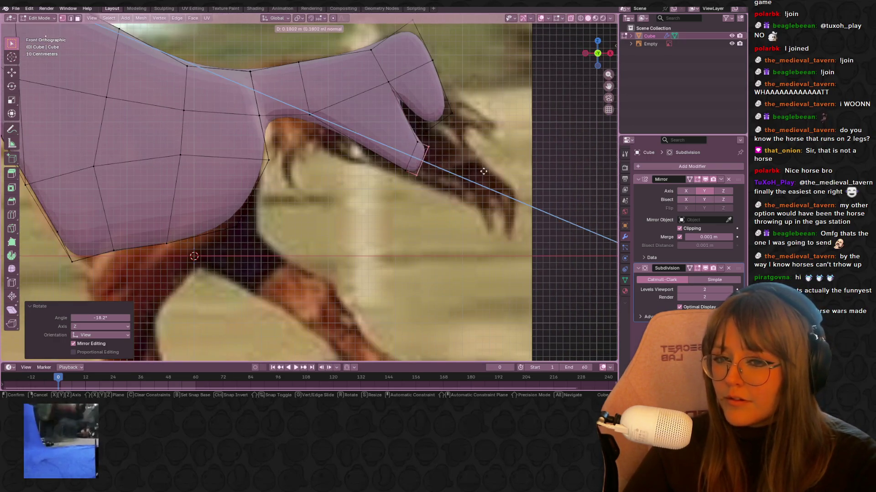
left_click(539, 179)
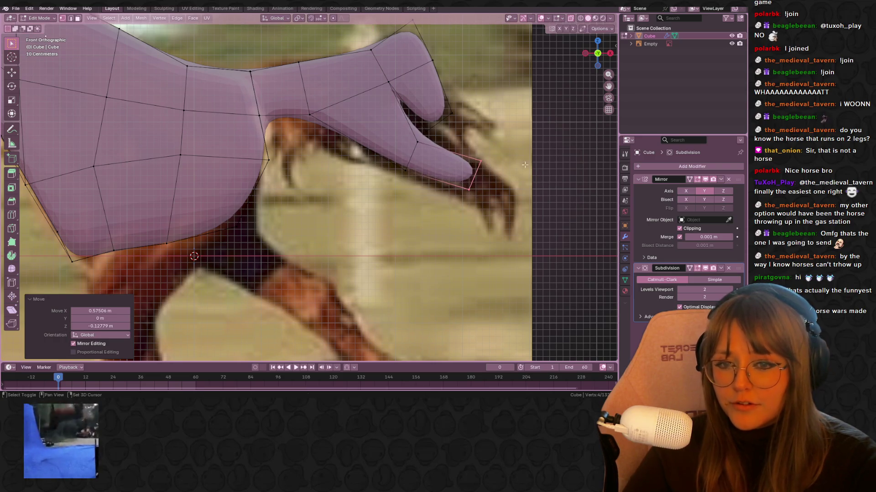
key("s")
key("Return")
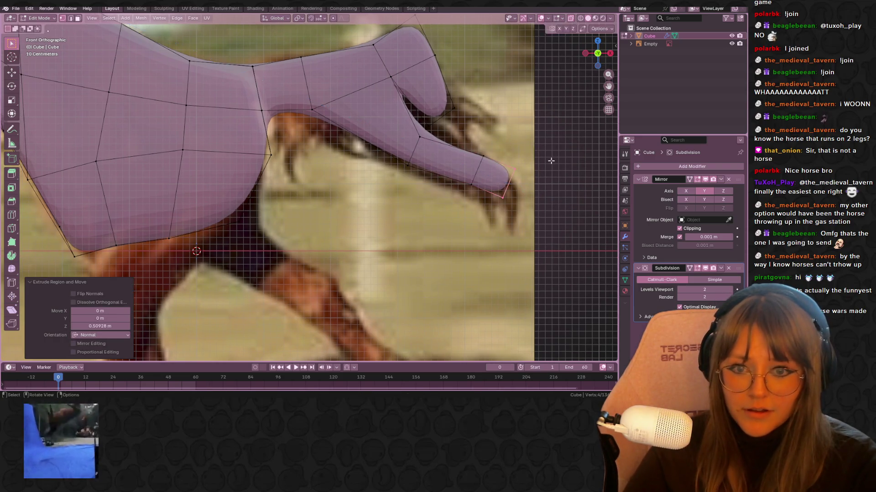
key("g")
left_click(546, 216)
scroll(432, 114, "down", 4)
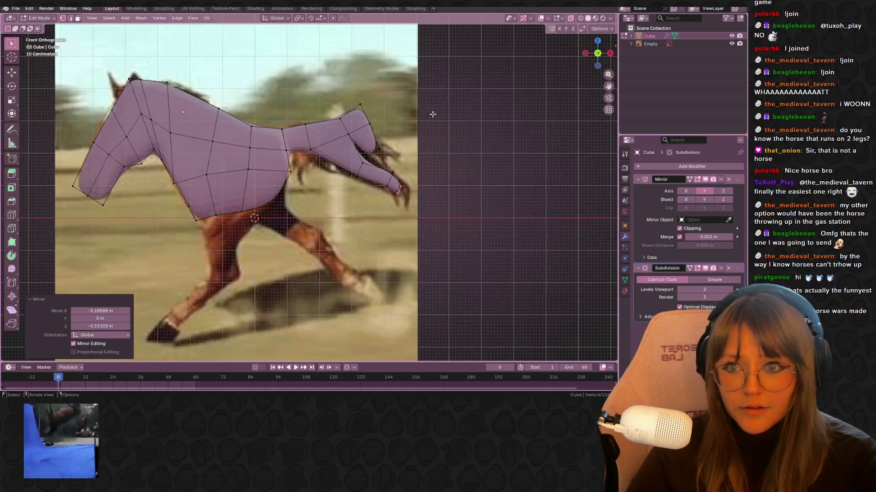
Return to front orthographic view in Edit Mode with see-through display enabled.
key("Tab")
mouse_move(399, 158)
middle_mouse_down()
mouse_move(397, 203)
mouse_move(424, 256)
mouse_move(354, 172)
mouse_move(426, 151)
mouse_move(426, 123)
mouse_move(395, 160)
mouse_move(521, 89)
mouse_move(466, 228)
middle_mouse_up()
key("KP_1")
scroll(475, 228, "up", 2)
key("Tab")
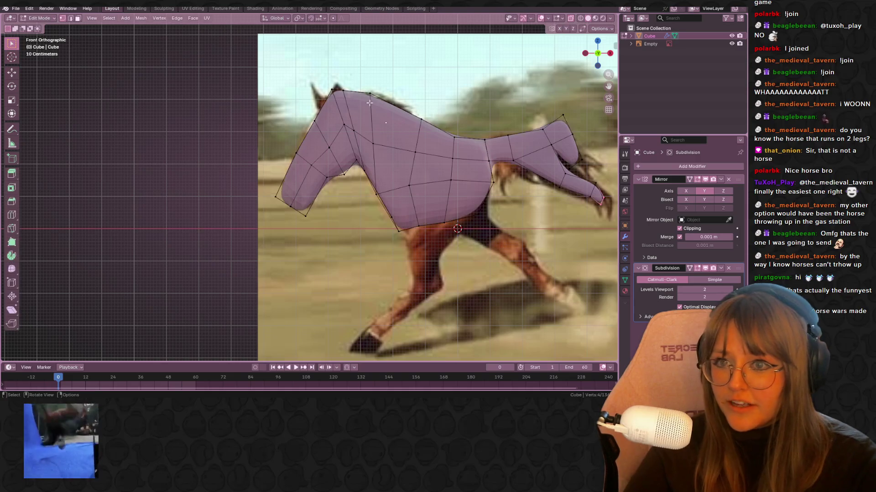
left_click(570, 19)
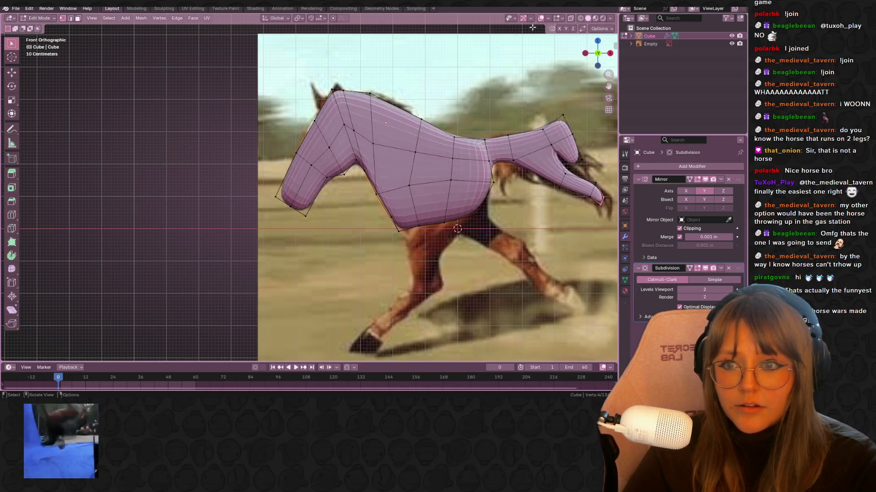
scroll(532, 26, "up", 2)
left_click(571, 19)
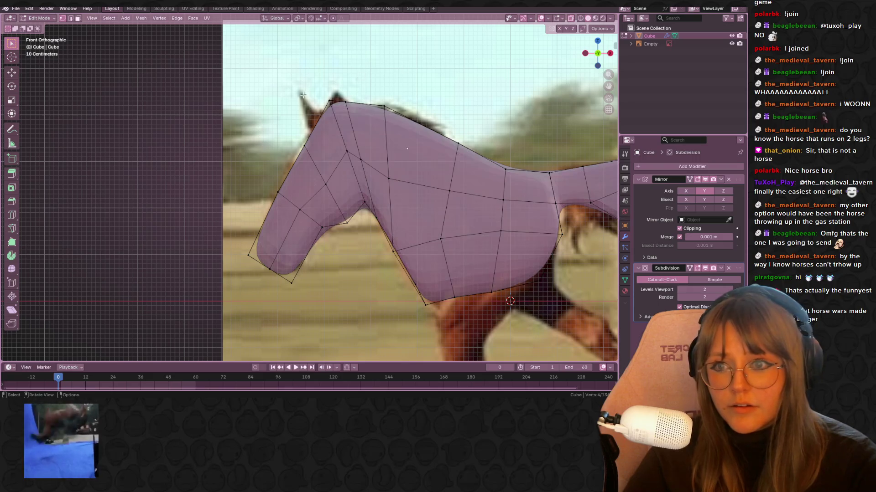
Move the head-top edge and three head vertices to follow the reference's head outline.
left_click_drag(350, 97, 360, 117)
left_click(343, 108)
left_click(384, 106)
key("g")
left_click(349, 116)
left_click(340, 114)
key("g")
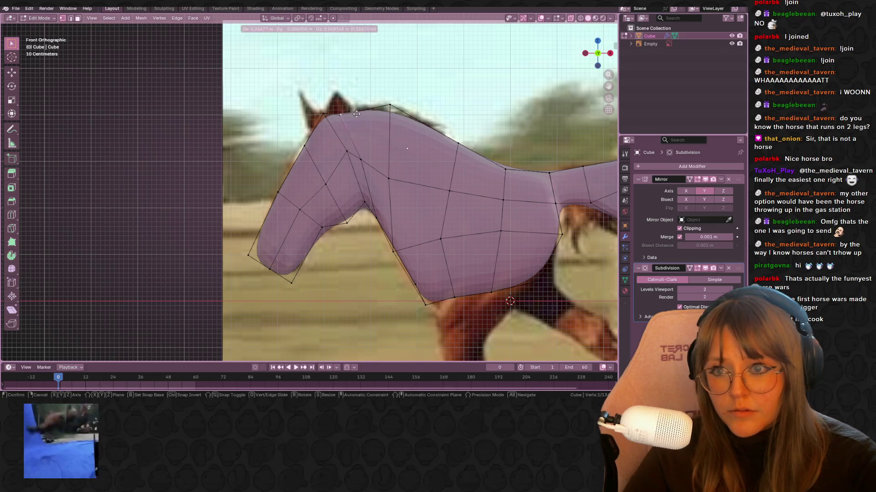
left_click(362, 111)
left_click(347, 113)
key("g")
left_click(360, 114)
mouse_move(360, 114)
middle_mouse_down()
mouse_move(426, 161)
mouse_move(493, 88)
mouse_move(426, 78)
mouse_move(528, 134)
mouse_move(510, 117)
mouse_move(354, 185)
middle_mouse_up()
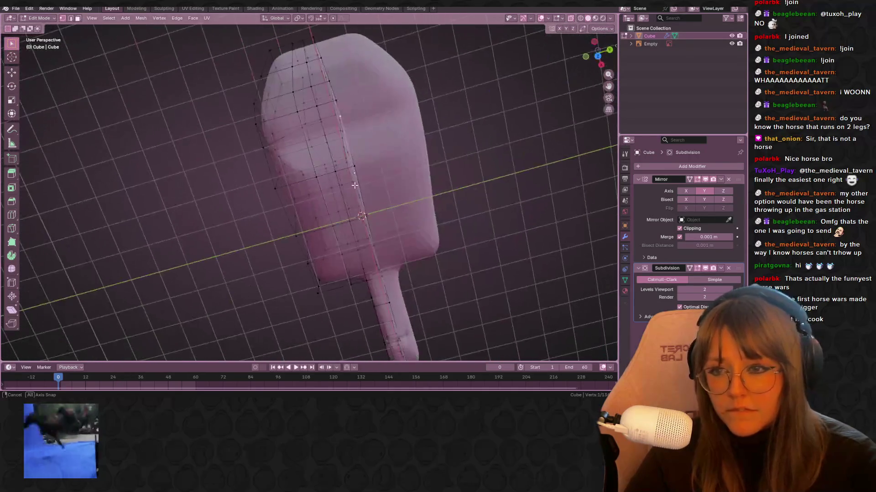
Box-select the front head vertices and move them in top view.
left_click_drag(240, 47, 286, 145)
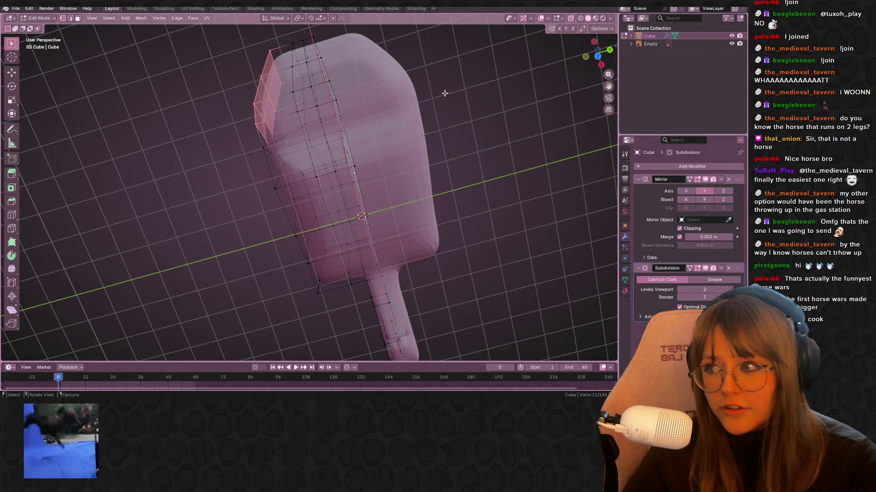
left_click(598, 58)
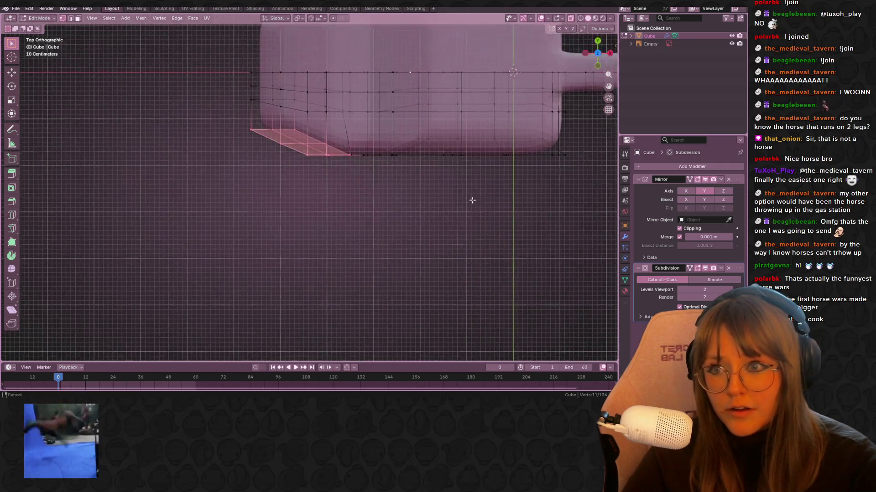
key("g")
left_click(417, 202)
mouse_move(417, 202)
middle_mouse_down()
mouse_move(461, 137)
mouse_move(512, 101)
mouse_move(479, 86)
mouse_move(528, 138)
mouse_move(497, 189)
mouse_move(486, 144)
mouse_move(319, 114)
mouse_move(255, 91)
middle_mouse_up()
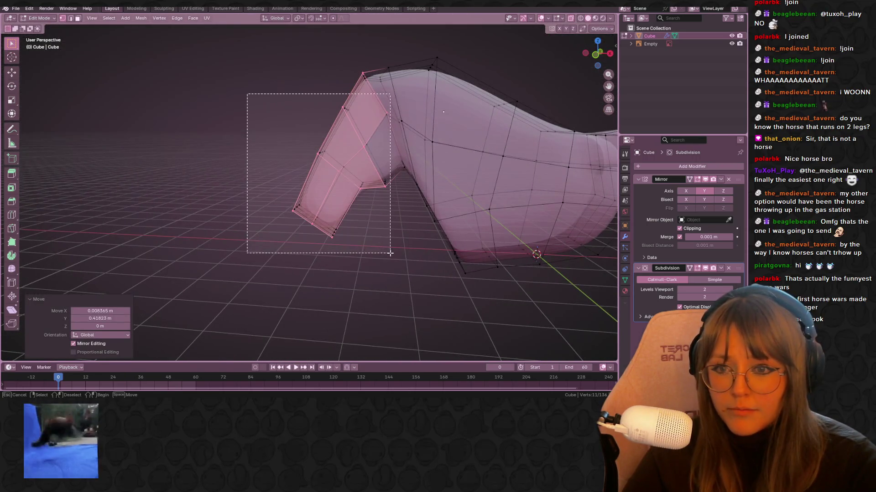
Scale the head vertices to 0.852 and shift them inward in Left Orthographic view.
left_click_drag(390, 253, 389, 254)
middle_click_drag(390, 253, 485, 238)
key("s")
left_click(462, 233)
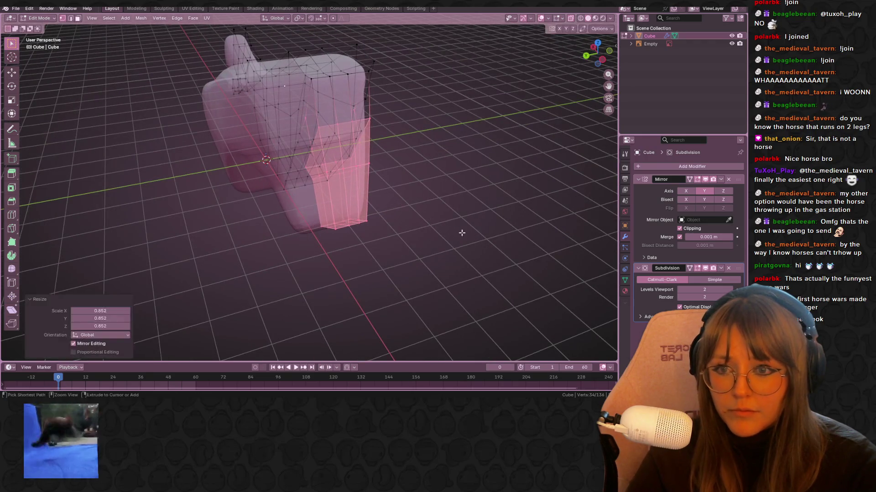
left_click(605, 56)
key("g")
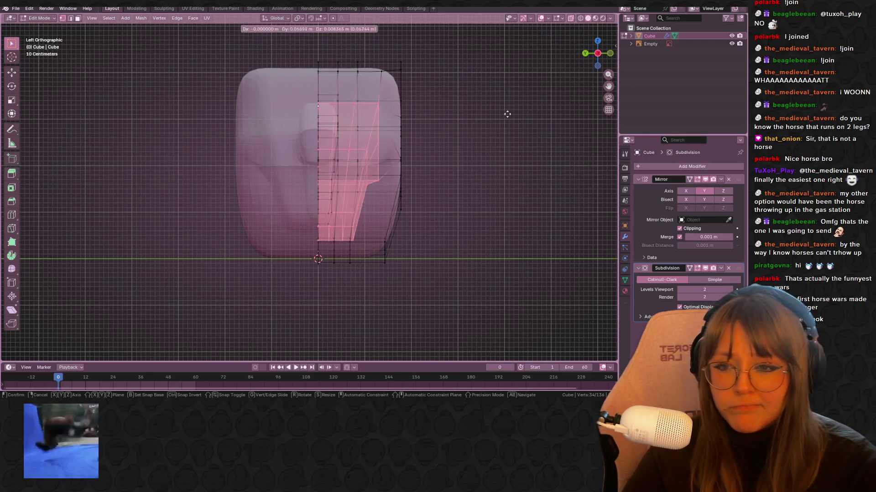
left_click(502, 114)
Clear the selection and orbit around the mesh to inspect the narrower head.
mouse_move(501, 114)
middle_mouse_down()
mouse_move(456, 137)
mouse_move(600, 23)
middle_mouse_up()
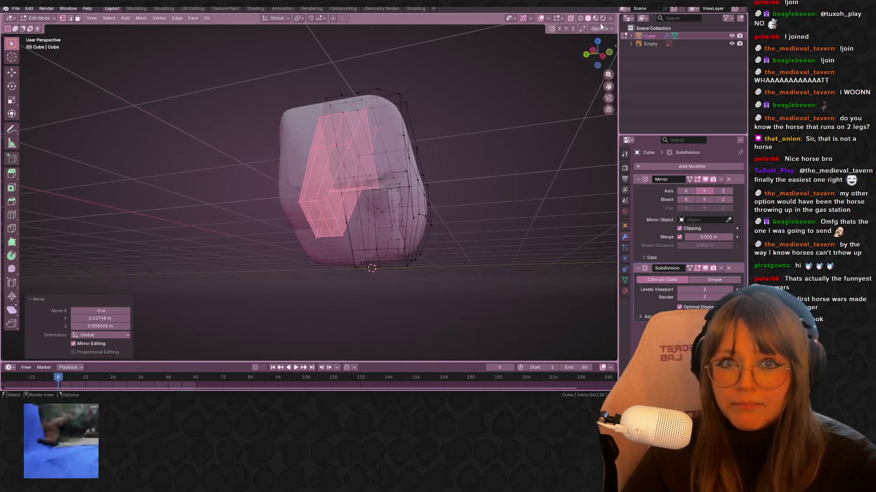
mouse_move(547, 68)
middle_mouse_down()
mouse_move(479, 105)
mouse_move(447, 86)
mouse_move(487, 151)
mouse_move(410, 101)
middle_mouse_up()
left_click(401, 91)
scroll(397, 84, "up", 3)
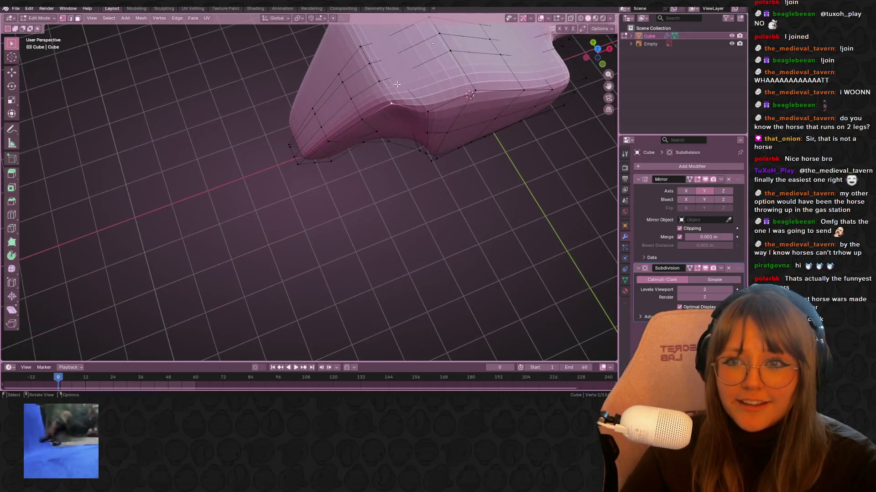
scroll(402, 75, "down", 5)
middle_click_drag(402, 75, 433, 167)
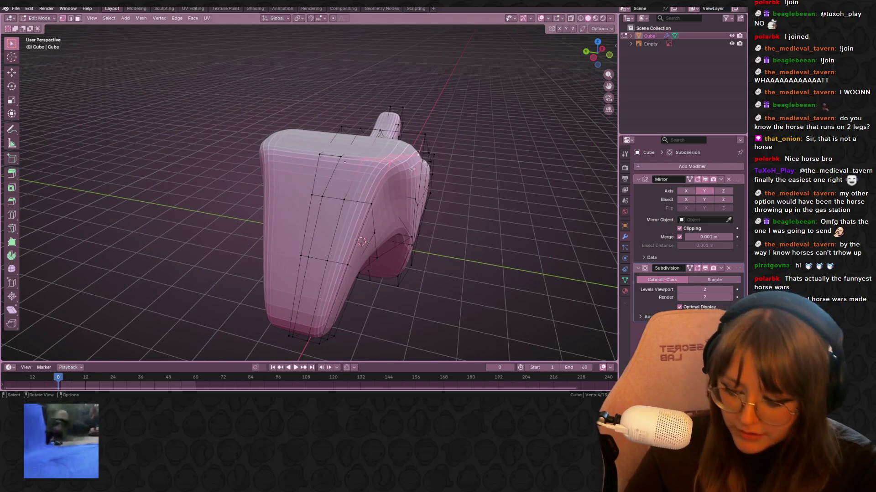
Extrude the top head faces upward and scale them down into two pointed ears.
key("e")
left_click(439, 117)
key("s")
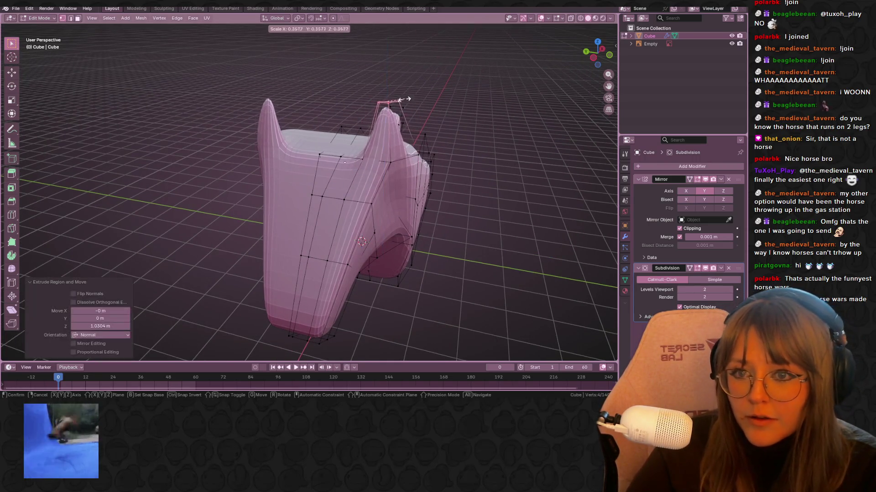
left_click(401, 96)
Slide a head vertex along its edge to refine the ear shape.
middle_click_drag(400, 95, 352, 138)
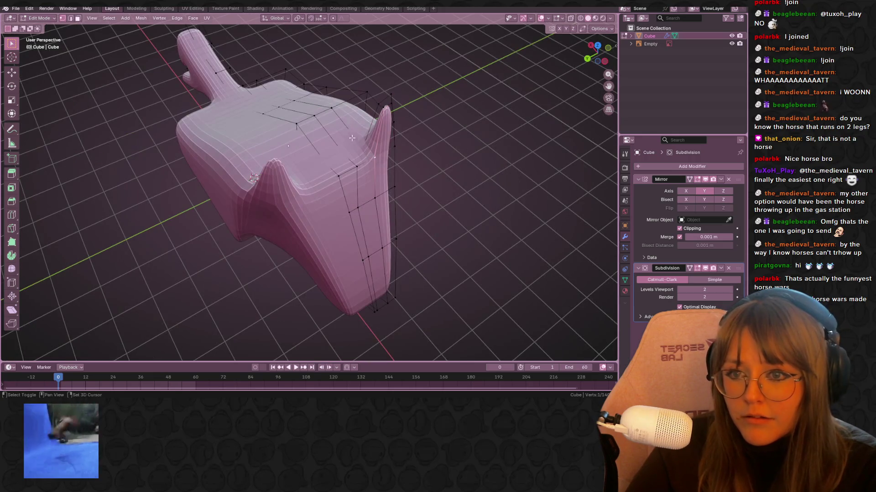
scroll(348, 182, "up", 5)
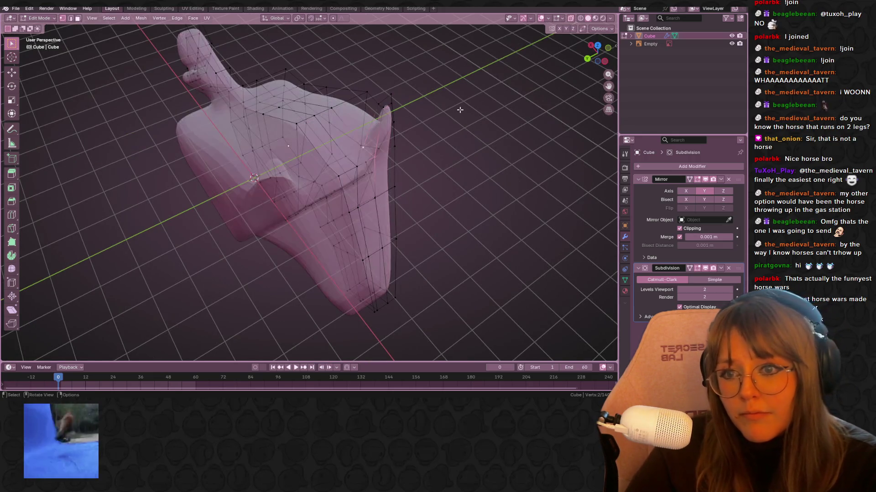
mouse_move(348, 183)
middle_mouse_down()
mouse_move(415, 185)
mouse_move(358, 205)
mouse_move(329, 187)
mouse_move(404, 187)
mouse_move(501, 132)
mouse_move(486, 179)
mouse_move(346, 196)
mouse_move(374, 187)
middle_mouse_up()
key("g")
key("g")
left_click(355, 199)
Review the horse in Object Mode with X-ray off, then resume editing the mesh.
key("Tab")
left_click(570, 18)
mouse_move(296, 150)
middle_mouse_down()
mouse_move(243, 184)
mouse_move(290, 176)
mouse_move(359, 193)
mouse_move(289, 190)
mouse_move(233, 111)
mouse_move(303, 175)
mouse_move(404, 198)
mouse_move(354, 207)
mouse_move(331, 236)
mouse_move(522, 163)
mouse_move(342, 222)
mouse_move(270, 231)
mouse_move(239, 263)
mouse_move(165, 259)
mouse_move(53, 211)
mouse_move(34, 248)
mouse_move(345, 263)
mouse_move(187, 82)
middle_mouse_up()
key("Tab")
key("Tab")
key("Tab")
Box-select the whole horse head and scale it down to 0.945.
left_click_drag(176, 77, 269, 262)
middle_click_drag(289, 235, 378, 215)
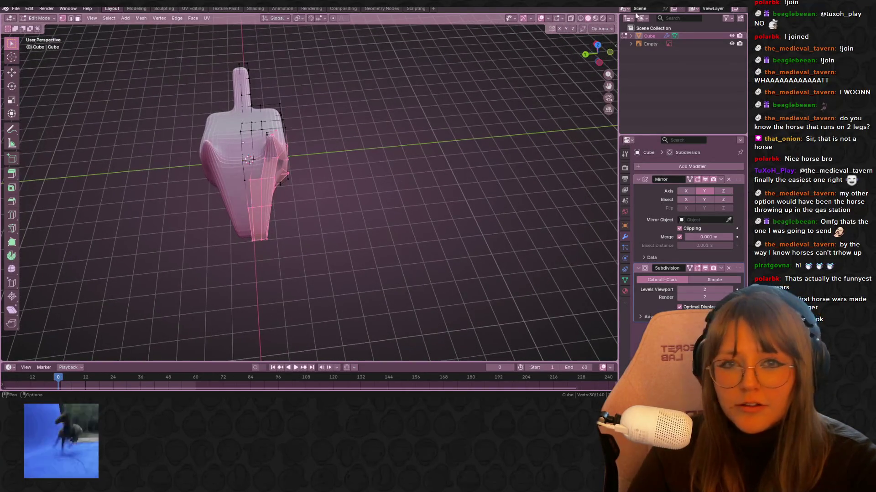
mouse_move(524, 59)
middle_mouse_down()
mouse_move(485, 86)
mouse_move(432, 82)
mouse_move(198, 121)
middle_mouse_up()
mouse_move(198, 77)
left_mouse_down()
mouse_move(279, 274)
mouse_move(300, 255)
mouse_move(306, 263)
left_mouse_up()
middle_click_drag(306, 264, 383, 200)
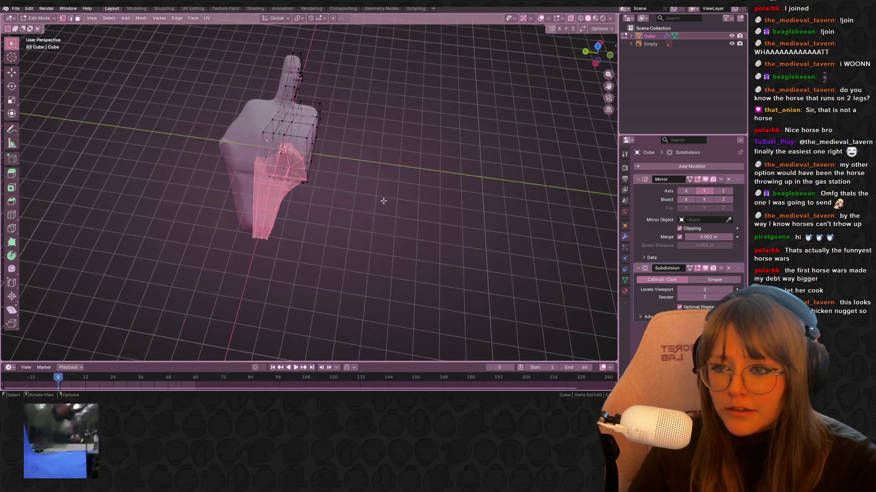
key("s")
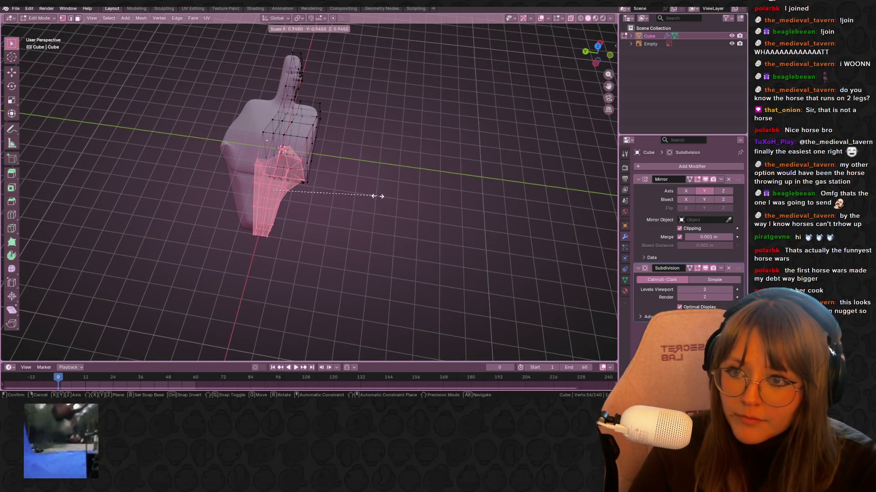
left_click(377, 196)
Nudge the head vertices and one ear tip with proportional editing.
key("g")
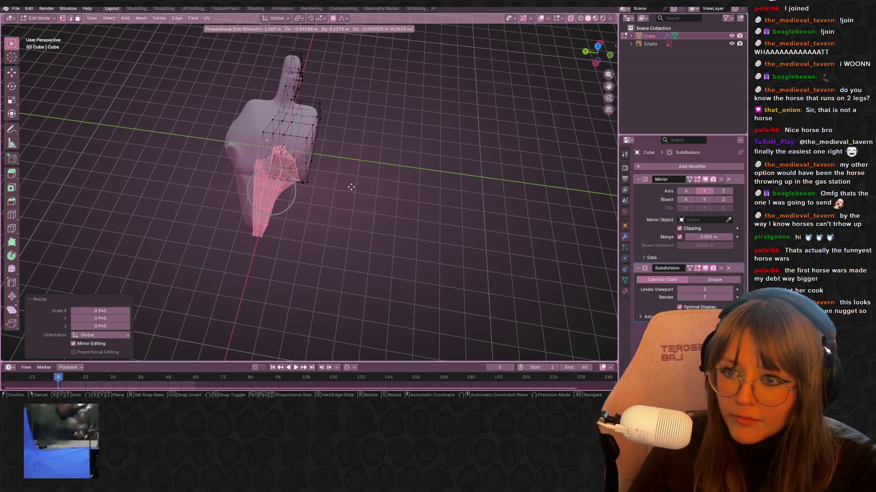
left_click(350, 187)
middle_click_drag(346, 187, 268, 119)
left_click_drag(298, 160, 298, 159)
mouse_move(298, 159)
middle_mouse_down()
mouse_move(346, 189)
mouse_move(374, 125)
mouse_move(293, 210)
mouse_move(362, 177)
mouse_move(314, 165)
middle_mouse_up()
key("g")
left_click(338, 187)
Pull the head-top vertices upward smoothly with proportional editing.
key("g")
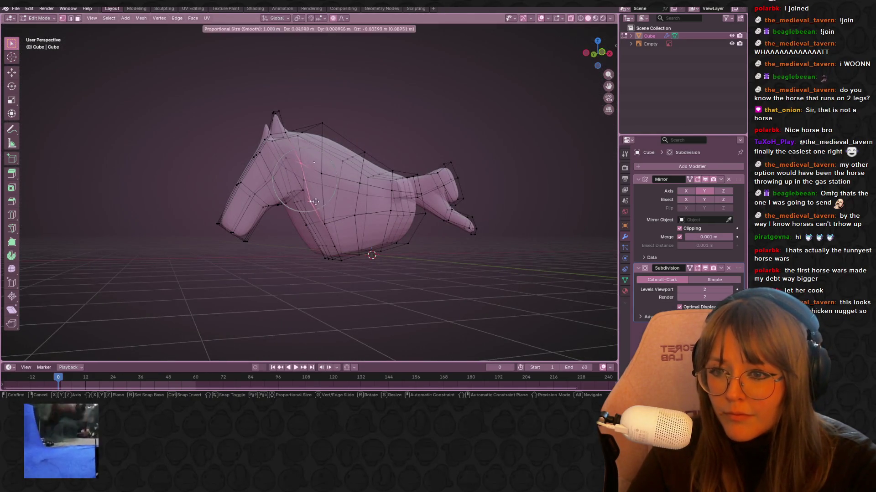
left_click(315, 174)
key("g")
left_click(304, 140)
middle_click_drag(304, 140, 446, 47)
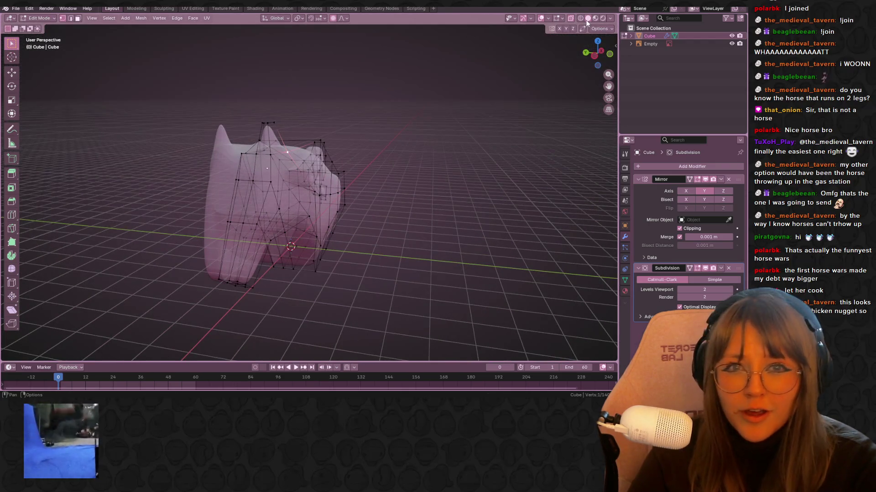
Turn off X-ray and review the horse from the side in Object Mode.
left_click(572, 21)
key("Tab")
mouse_move(514, 96)
middle_mouse_down()
mouse_move(475, 150)
mouse_move(459, 136)
mouse_move(475, 163)
mouse_move(462, 141)
mouse_move(439, 139)
mouse_move(415, 177)
mouse_move(486, 147)
mouse_move(403, 152)
mouse_move(434, 91)
mouse_move(506, 178)
middle_mouse_up()
scroll(439, 149, "down", 3)
key("Tab")
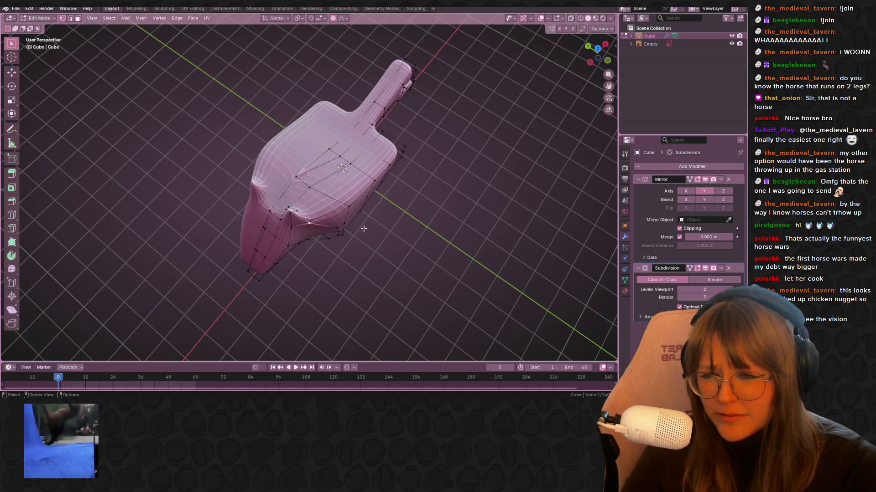
Move head vertices with proportional editing and slide an ear vertex to factor 0.314.
middle_click_drag(374, 200, 352, 209)
mouse_move(341, 264)
middle_mouse_down()
mouse_move(358, 202)
mouse_move(356, 242)
mouse_move(379, 278)
mouse_move(365, 256)
mouse_move(347, 249)
mouse_move(320, 262)
mouse_move(319, 283)
mouse_move(378, 240)
mouse_move(407, 147)
mouse_move(467, 182)
mouse_move(420, 231)
mouse_move(460, 293)
mouse_move(444, 206)
mouse_move(412, 263)
mouse_move(353, 250)
mouse_move(354, 177)
mouse_move(395, 232)
middle_mouse_up()
key("g")
left_click(391, 282)
key("g")
left_click(317, 264)
key("shift+v")
left_click(365, 244)
key("Tab")
key("Tab")
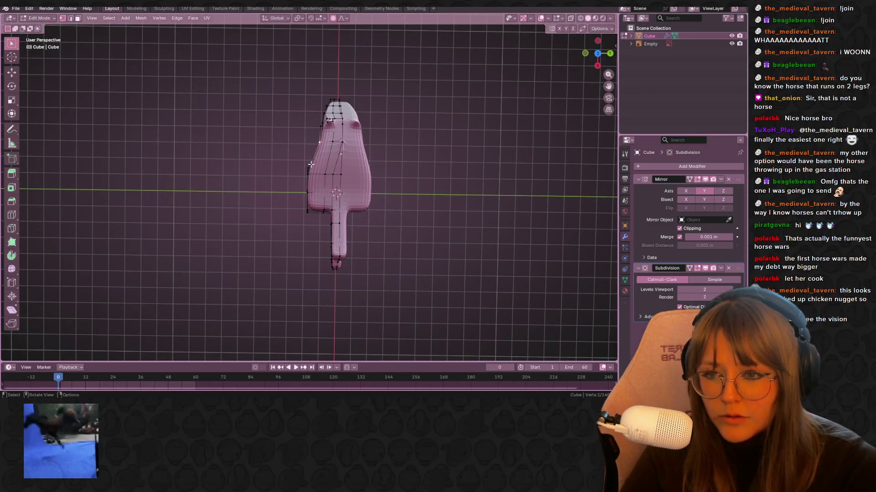
mouse_move(337, 153)
middle_mouse_down()
mouse_move(346, 132)
mouse_move(323, 78)
mouse_move(277, 95)
middle_mouse_up()
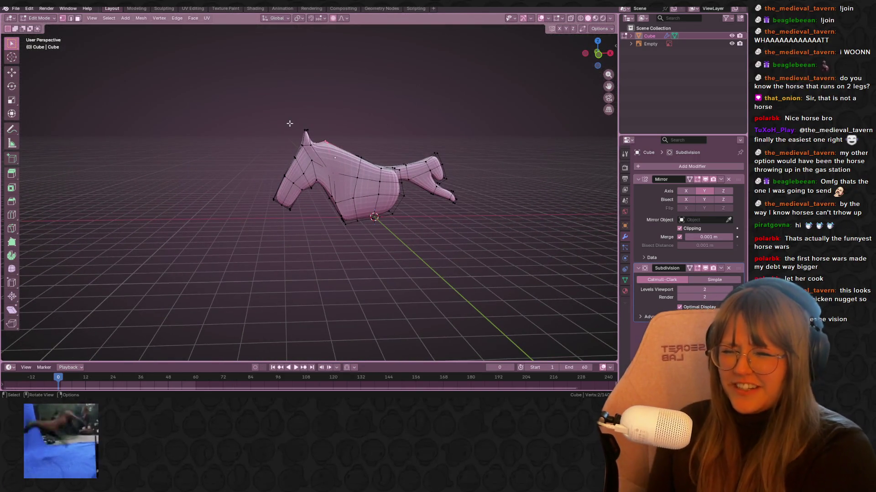
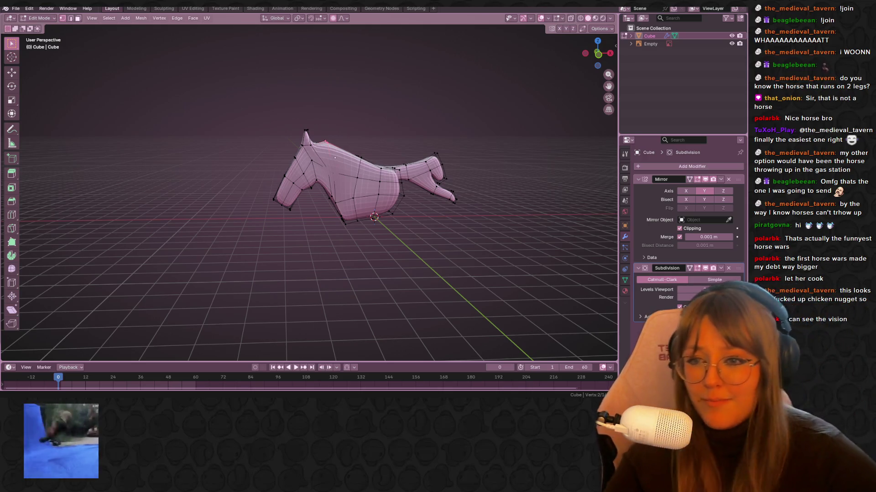
Apply the Mirror modifier in Object Mode, then go back into Edit Mode.
mouse_move(189, 152)
middle_mouse_down()
mouse_move(352, 221)
mouse_move(417, 206)
middle_mouse_up()
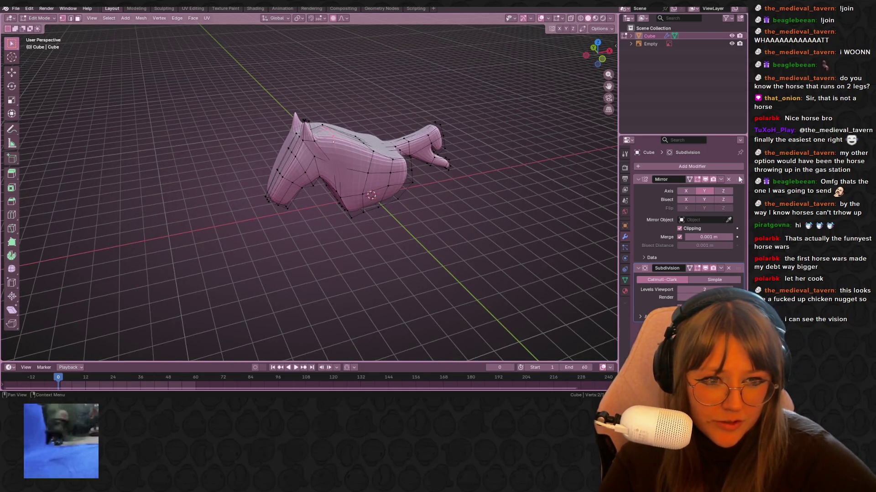
middle_click_drag(412, 191, 528, 192)
key("Tab")
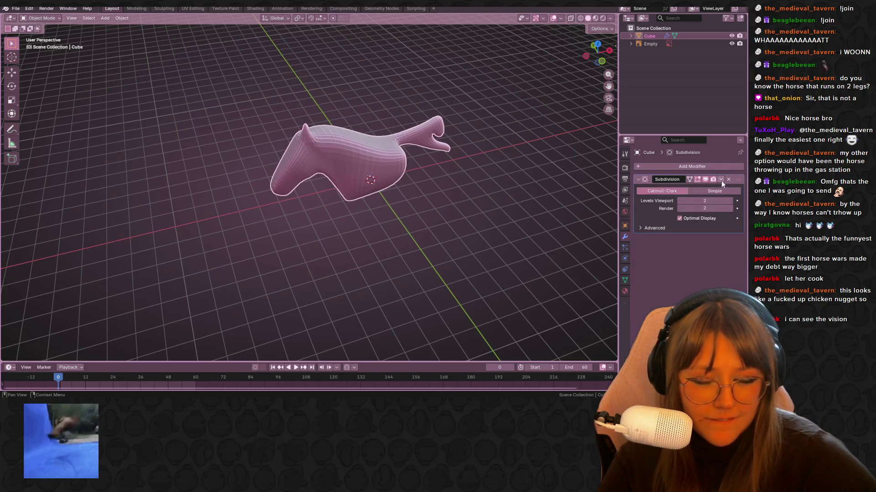
left_click(722, 179)
left_click(679, 189)
key("Tab")
Orbit around the joined mesh to inspect it, then return to the front view over the photo.
mouse_move(449, 156)
middle_mouse_down()
mouse_move(466, 101)
mouse_move(299, 92)
middle_mouse_up()
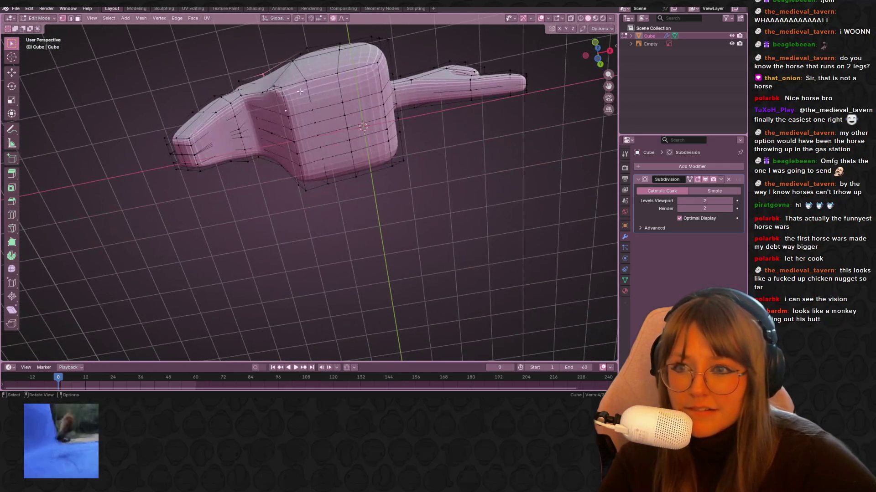
left_click_drag(278, 77, 322, 117)
middle_click_drag(321, 117, 300, 130)
middle_click_drag(371, 130, 302, 95)
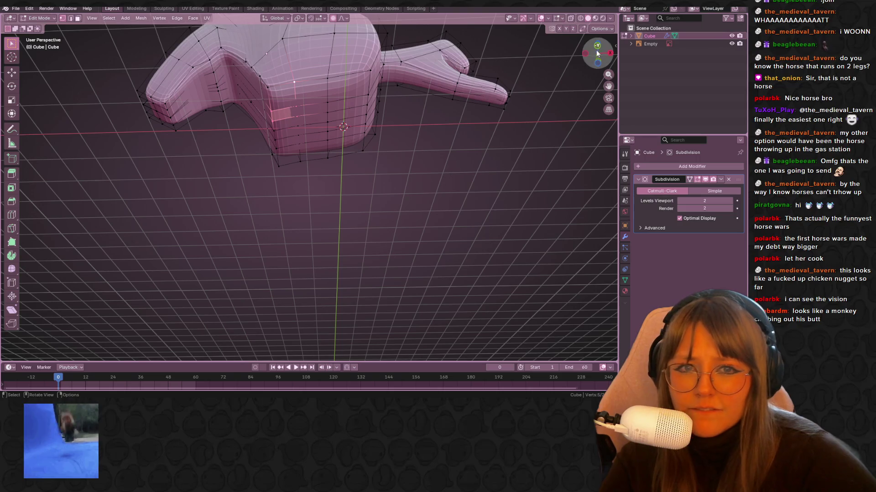
left_click(597, 54)
scroll(287, 142, "up", 2)
mouse_move(287, 142)
middle_mouse_down("shift")
mouse_move(287, 162)
mouse_move(320, 120)
middle_mouse_up("shift")
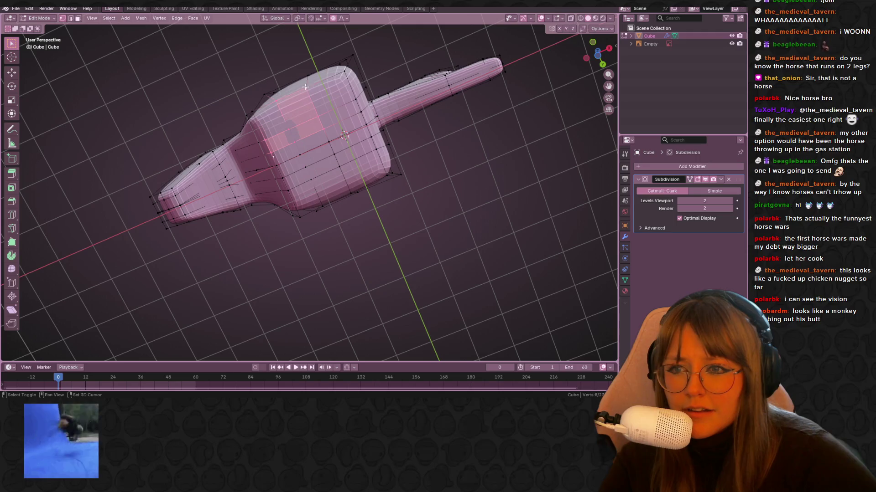
middle_click_drag(257, 114, 269, 120)
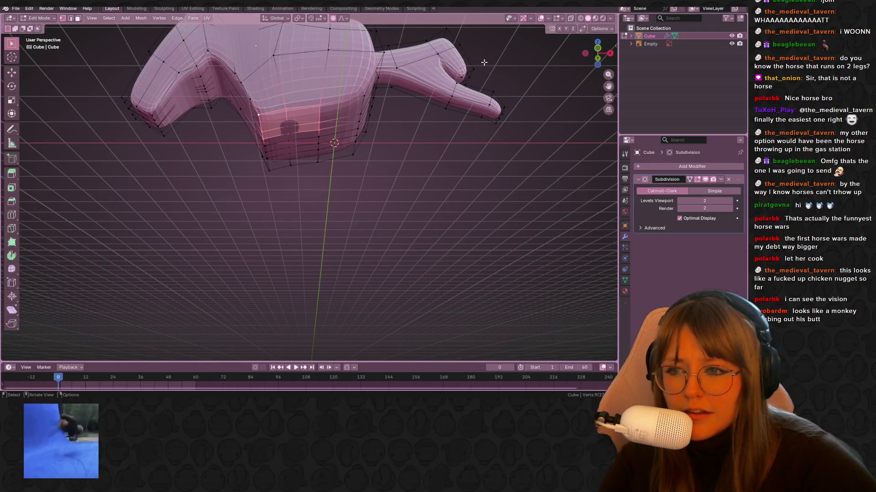
left_click(597, 53)
scroll(313, 124, "up", 1)
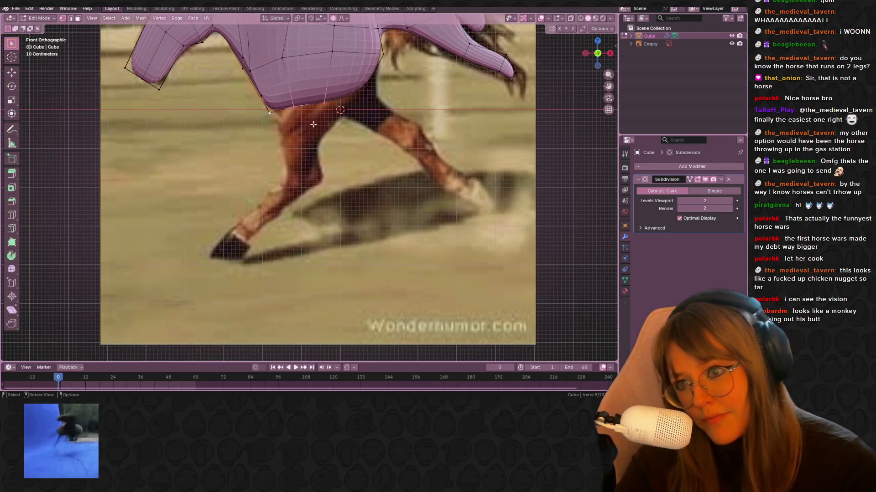
Extrude the chest's bottom vertices down into a front leg and narrow its end.
key("g")
left_click(281, 159)
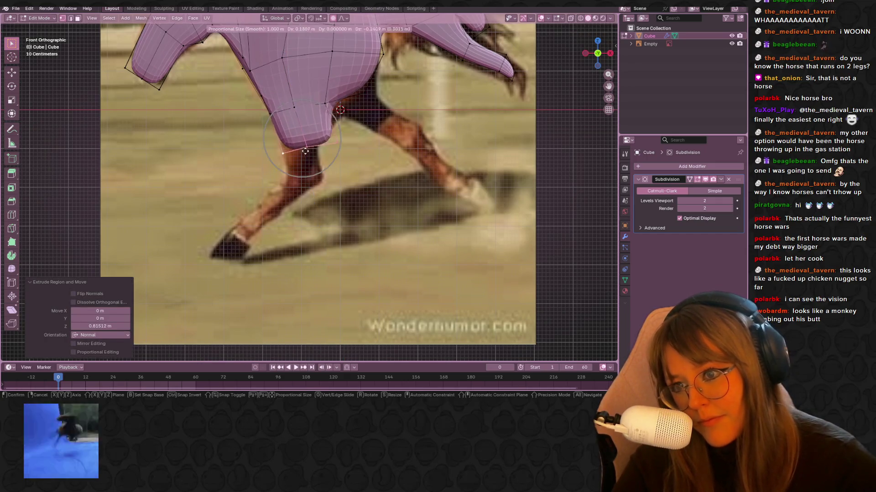
key("e")
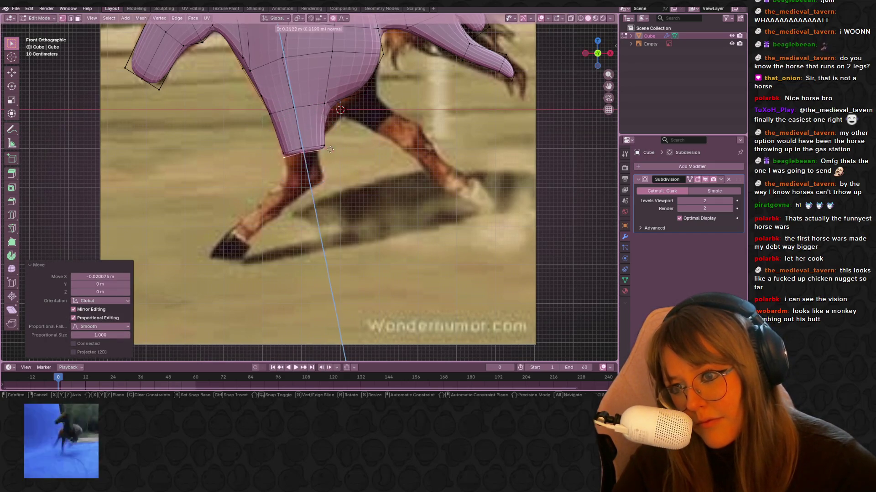
left_click(335, 175)
key("s")
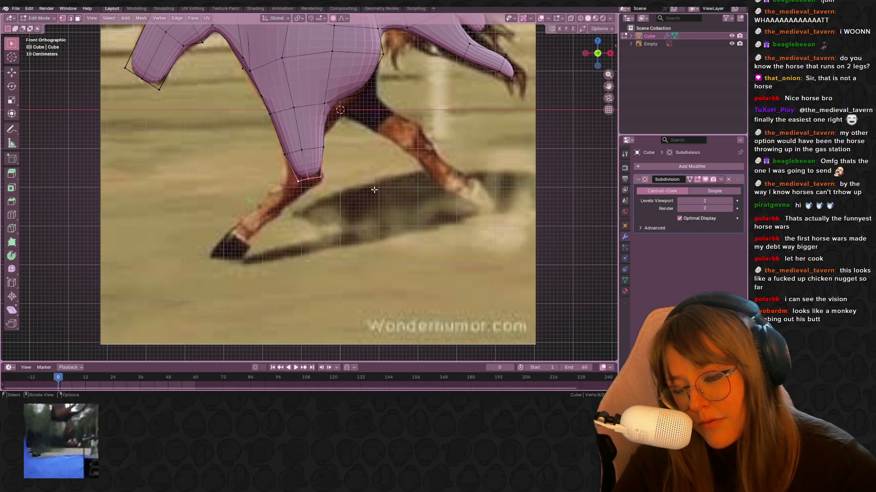
middle_click_drag(365, 182, 383, 214, "shift")
key("g")
left_click(333, 196)
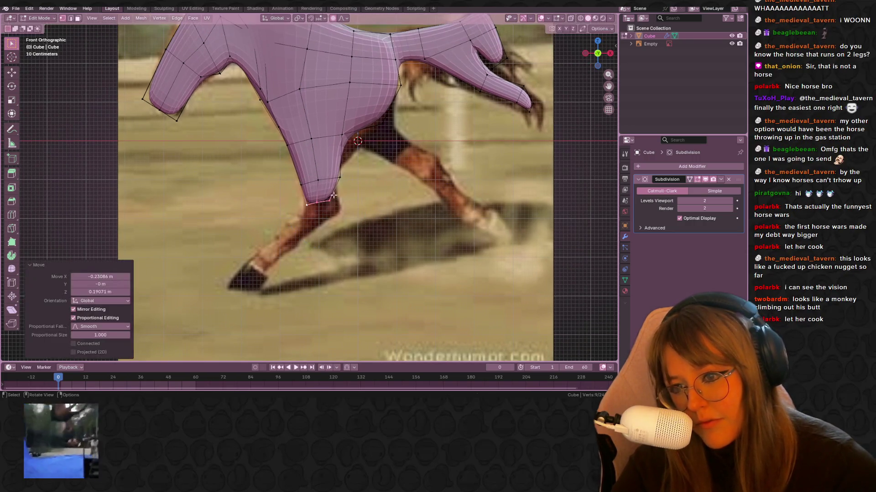
left_click(328, 201)
key("g")
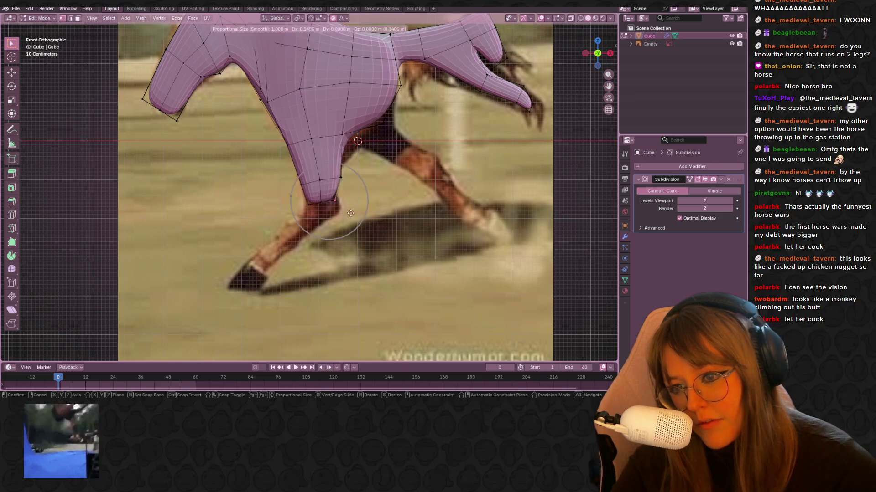
left_click(350, 214)
Reposition and slightly shrink the leg tip to follow the photo's leg.
key("ctrl+z")
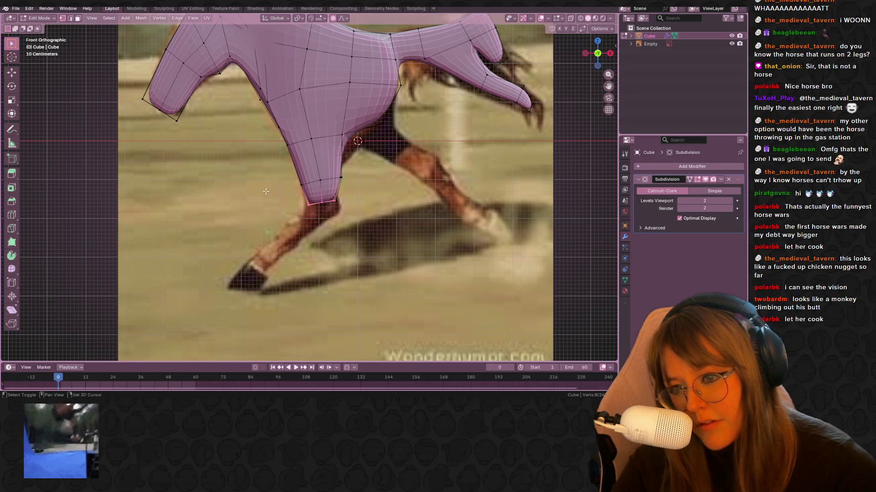
left_click(381, 241)
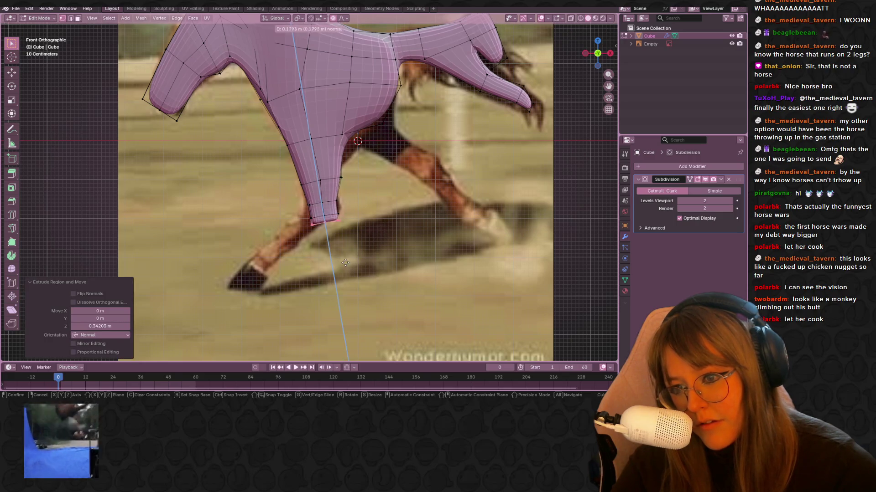
key("g")
left_click(329, 209)
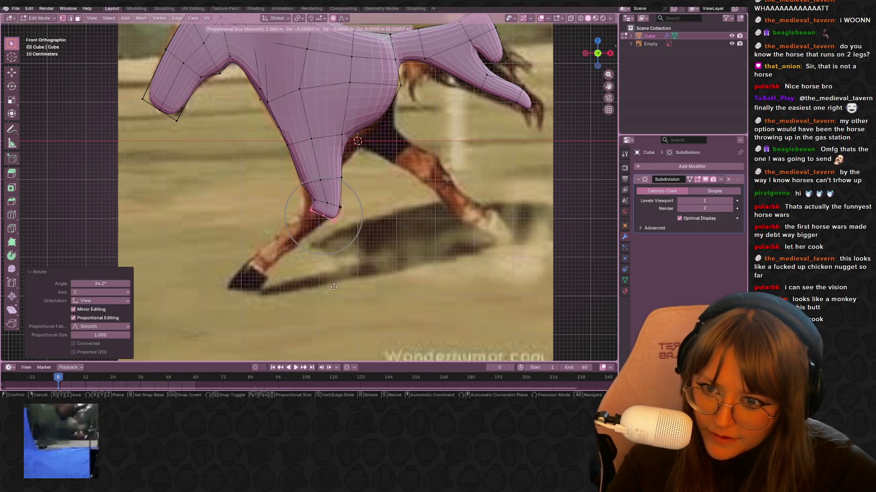
key("g")
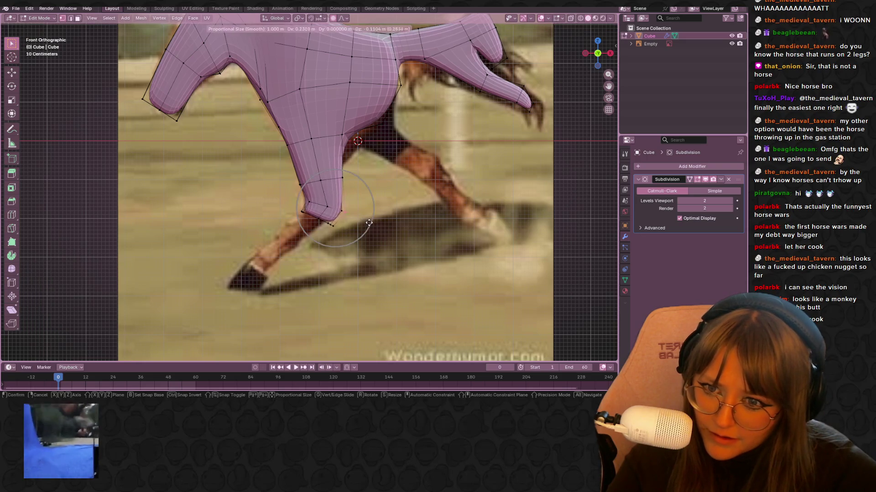
left_click(356, 223)
left_click_drag(326, 228, 328, 229)
key("s")
left_click(357, 241)
middle_click_drag(369, 245, 389, 268, "shift")
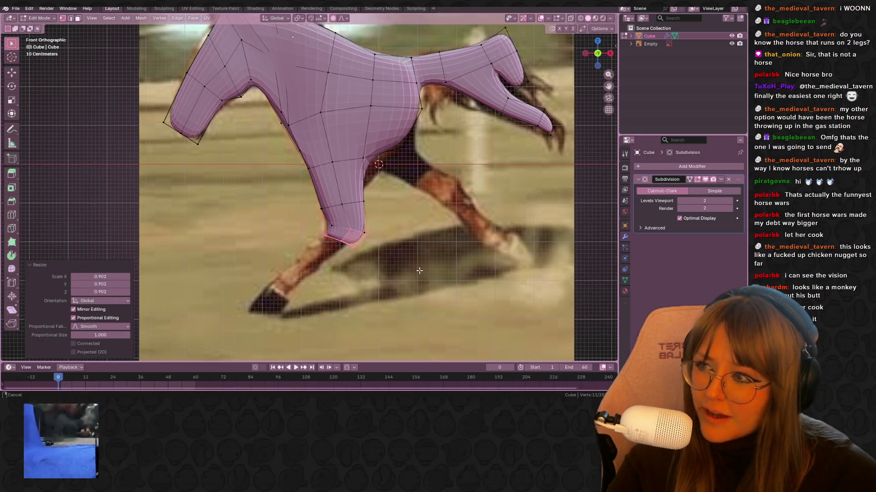
key("g")
left_click(407, 268)
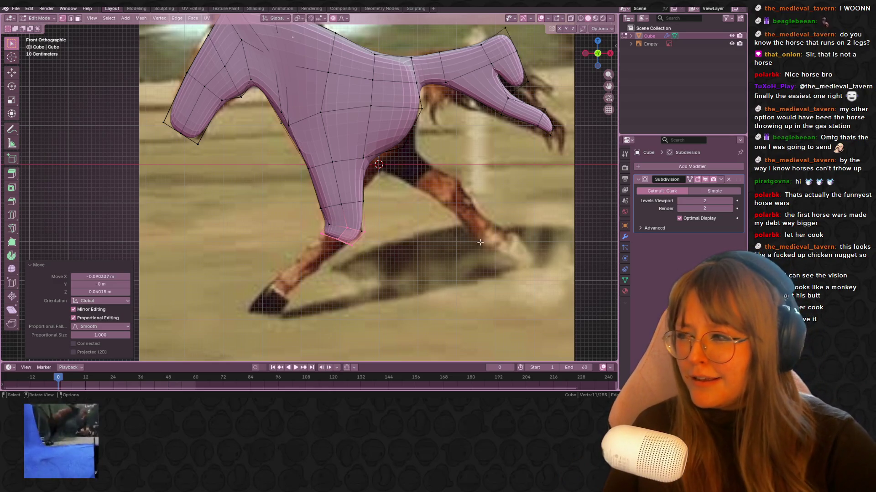
Realign to the front view and rotate the leg end to the leg's angle.
key("shift+KP_6")
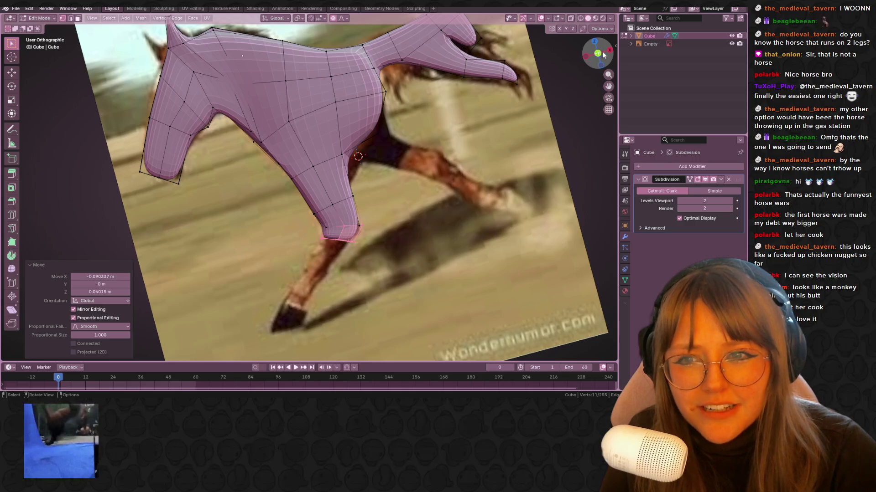
left_click(601, 54)
left_click(594, 53)
scroll(507, 117, "up", 3)
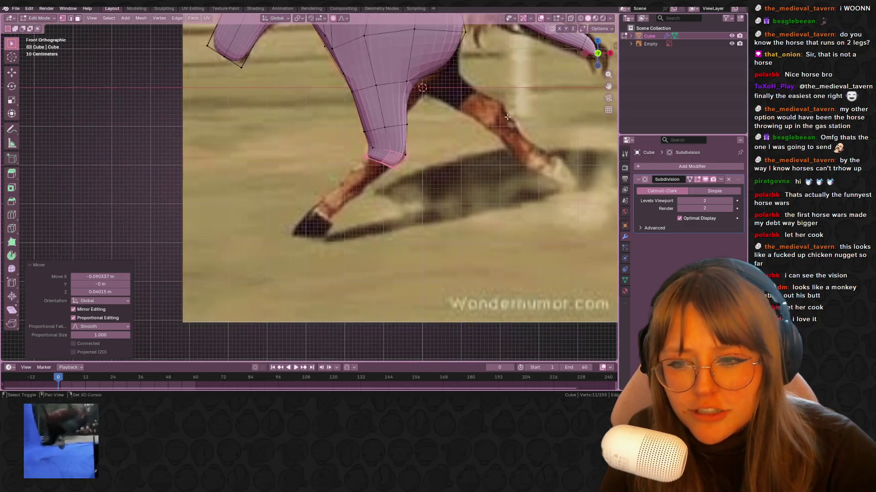
middle_click_drag(443, 176, 472, 173, "shift")
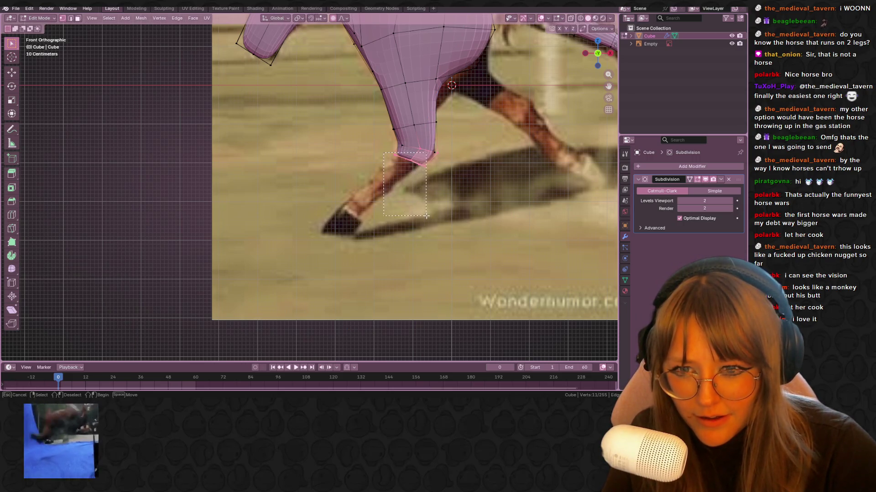
key("r")
left_click(415, 197)
Extend the lower leg downward, merge away the duplicate vertex and reposition the hoof.
key("g")
key("z")
key("z")
left_click(365, 223)
key("s")
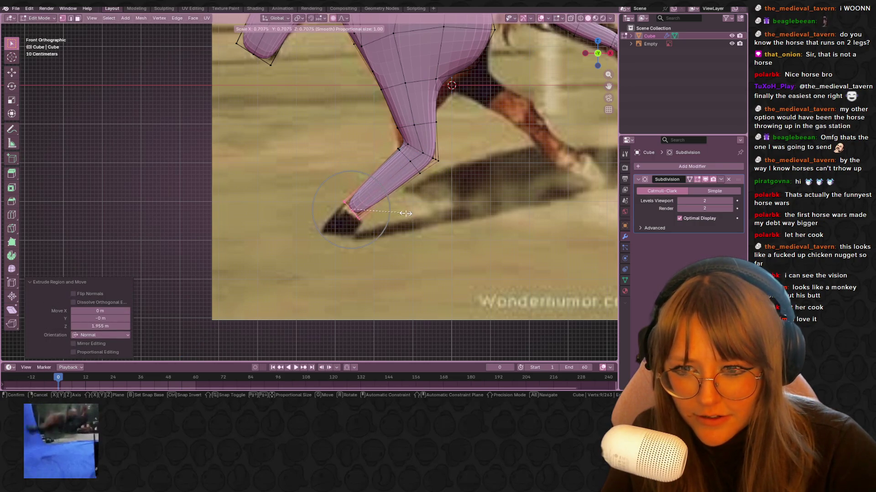
right_click(406, 213)
key("m")
left_click(419, 214)
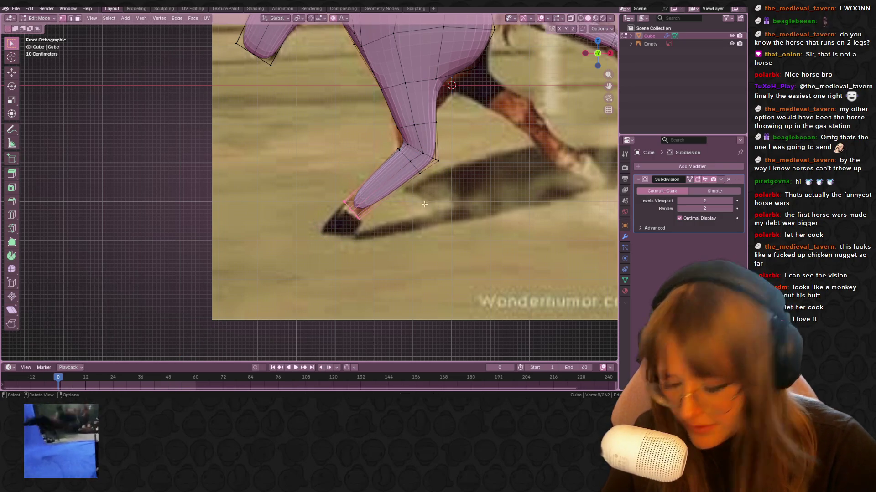
key("g")
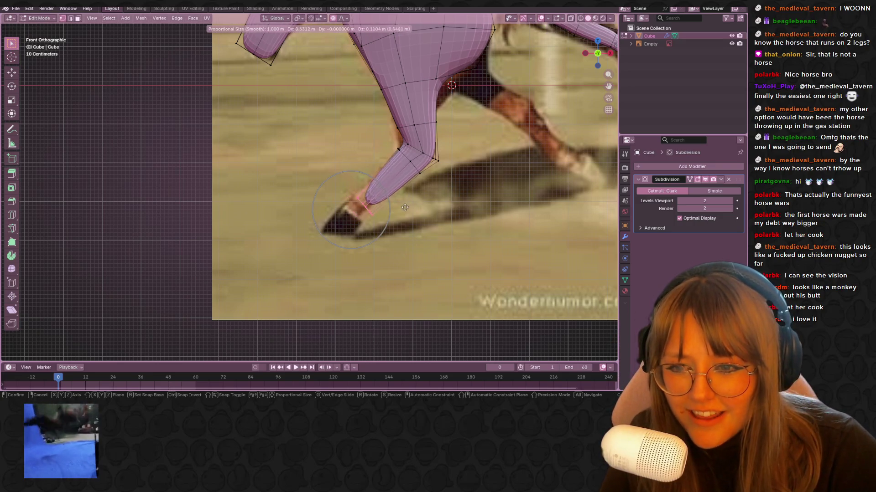
left_click(404, 208)
Extrude the lower leg down to the ground and widen the hoof to match the photo.
key("e")
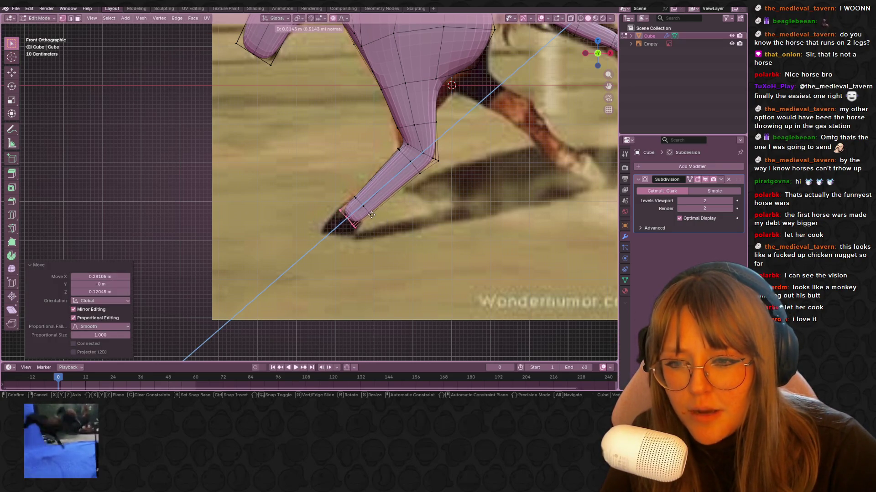
left_click(372, 215)
key("e")
key("Escape")
key("e")
key("Escape")
key("ctrl+z")
key("g")
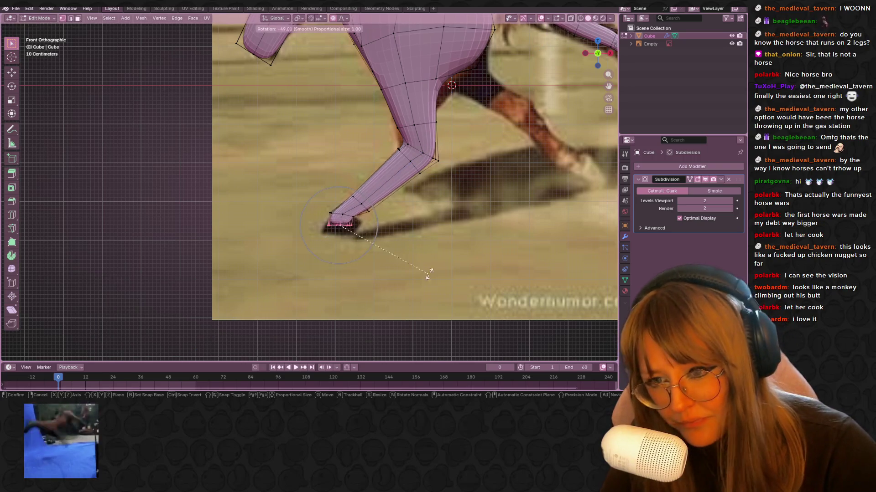
left_click(349, 348)
key("s")
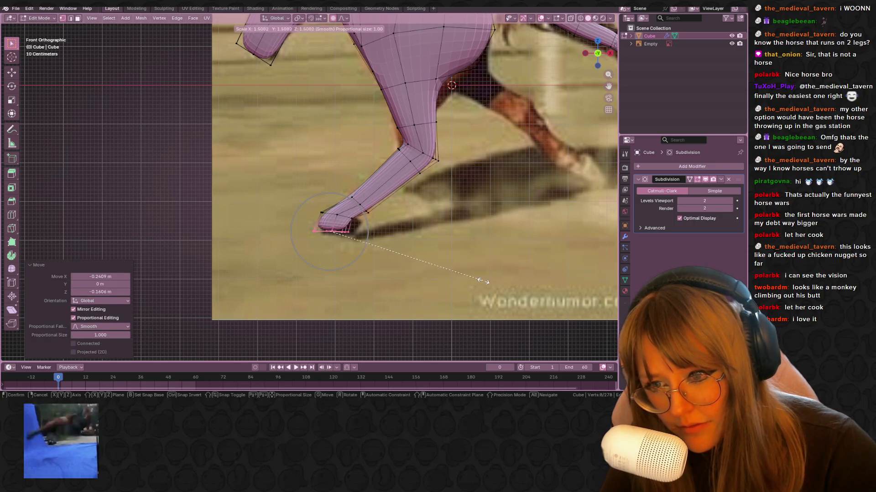
left_click(481, 281)
key("g")
left_click(493, 287)
Orbit around the whole horse in Object Mode, then return to Edit Mode.
key("Tab")
mouse_move(493, 287)
middle_mouse_down()
mouse_move(537, 253)
mouse_move(493, 174)
mouse_move(376, 119)
mouse_move(477, 210)
mouse_move(430, 131)
mouse_move(397, 141)
mouse_move(320, 121)
middle_mouse_up()
key("Tab")
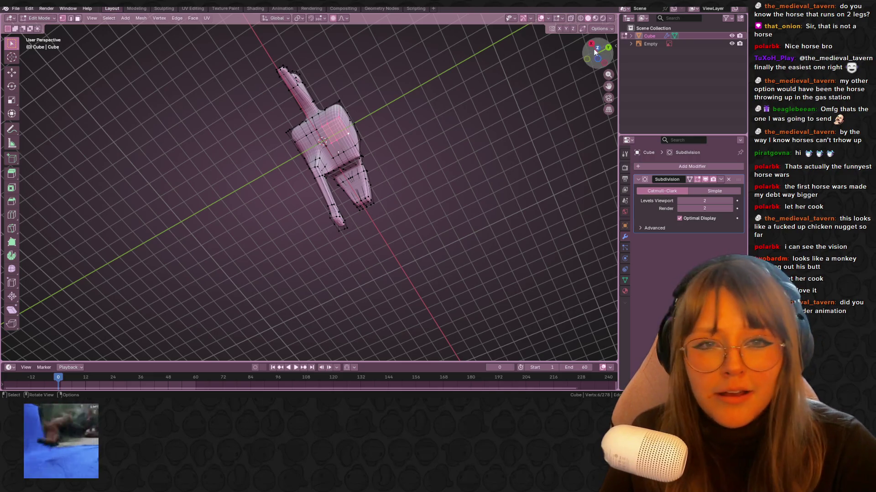
Extrude three new sections from the outstretched leg's tip in front view.
left_click(587, 58)
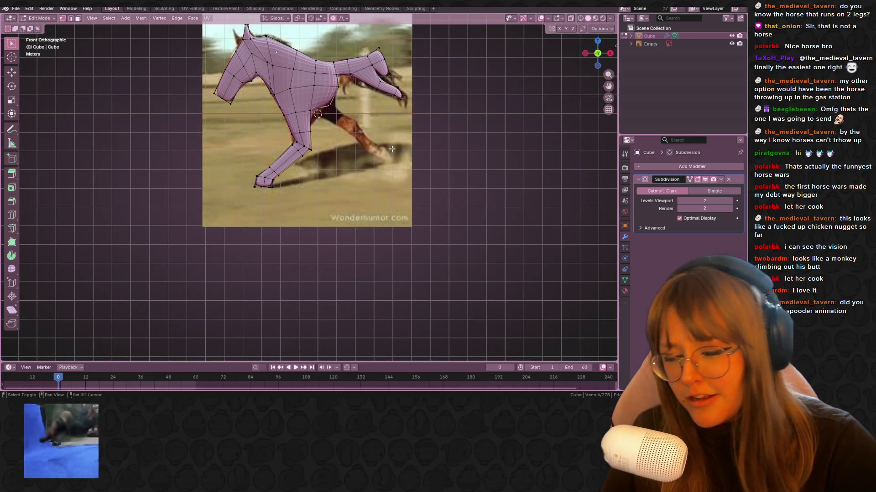
middle_click_drag(392, 149, 407, 174, "shift")
key("e")
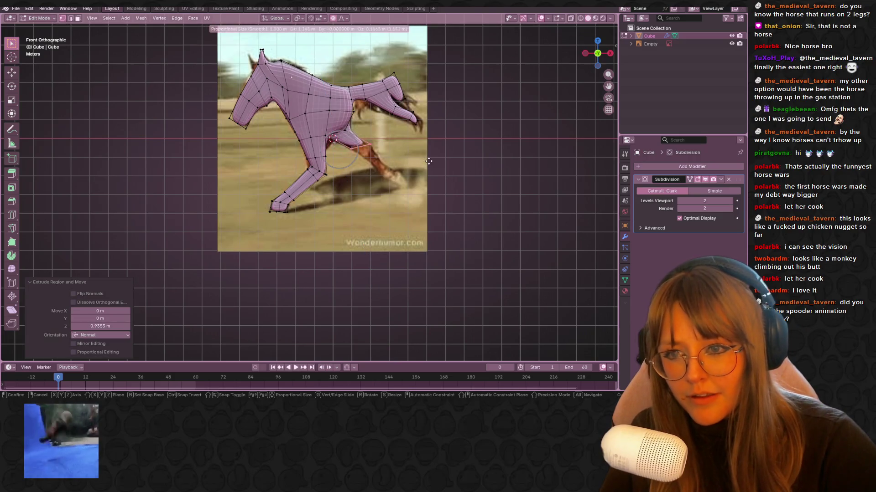
left_click(429, 161)
scroll(392, 160, "up", 4)
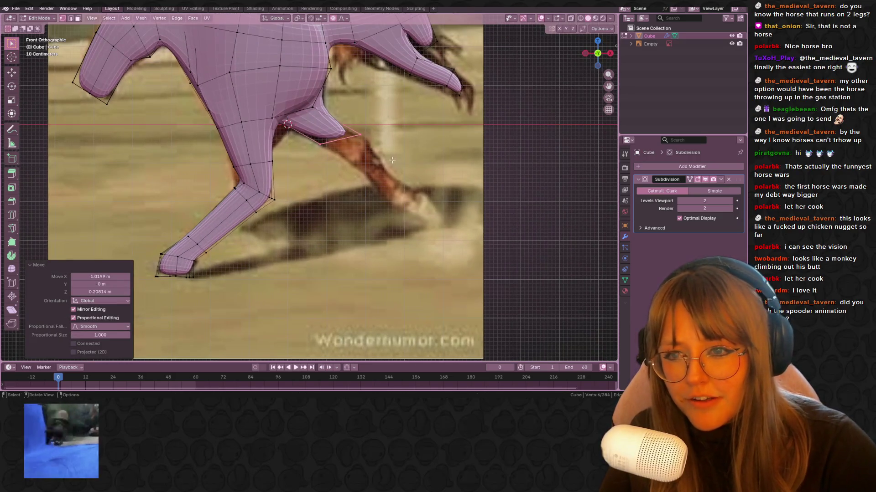
key("e")
left_click(415, 174)
key("e")
left_click(450, 187)
Reposition and narrow the leg tip so the foot lies along the photo's leg.
key("g")
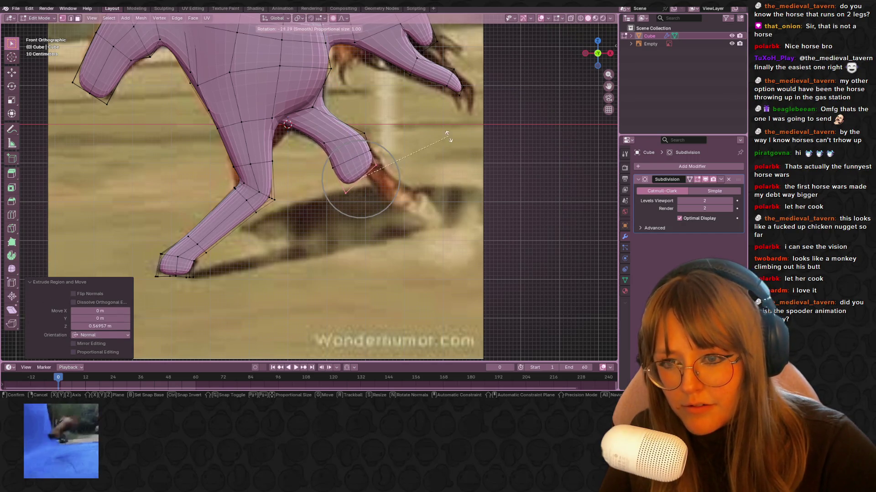
left_click(460, 155)
key("s")
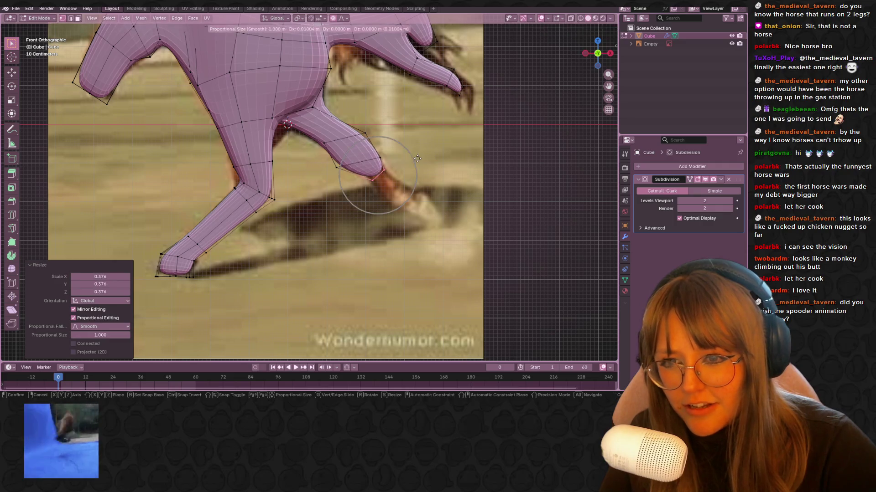
left_click(387, 163)
key("g")
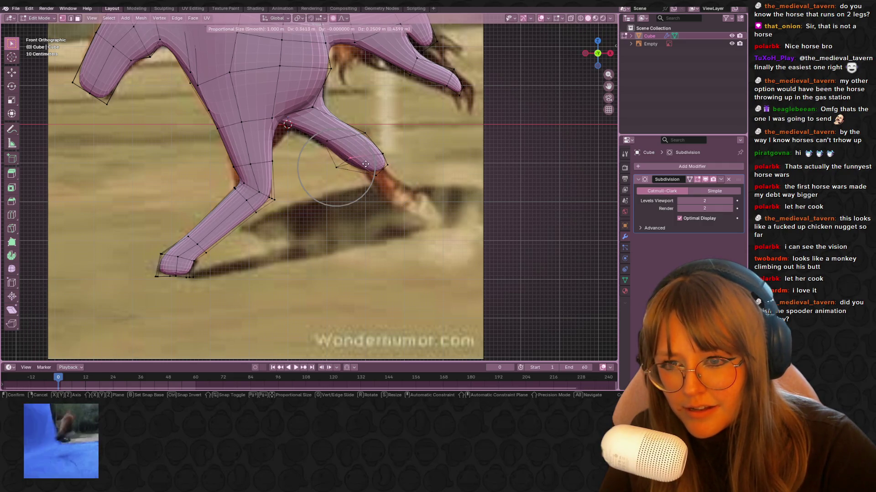
left_click(388, 170)
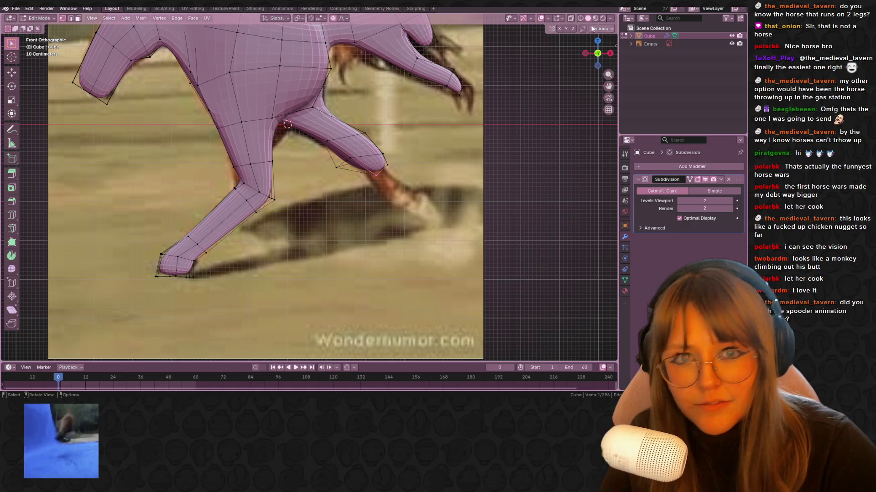
Select the end of the leg and extrude a new section from it.
left_click(375, 175)
scroll(390, 163, "up", 2)
key("b")
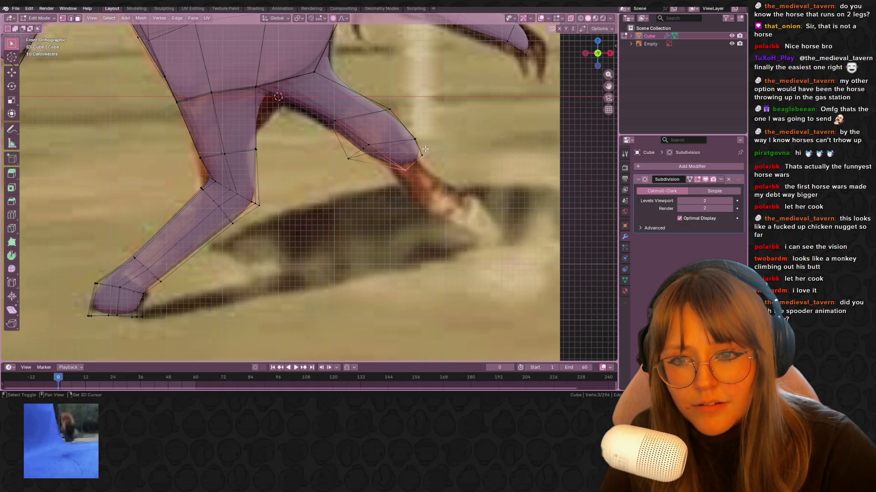
middle_click_drag(434, 163, 371, 124, "shift")
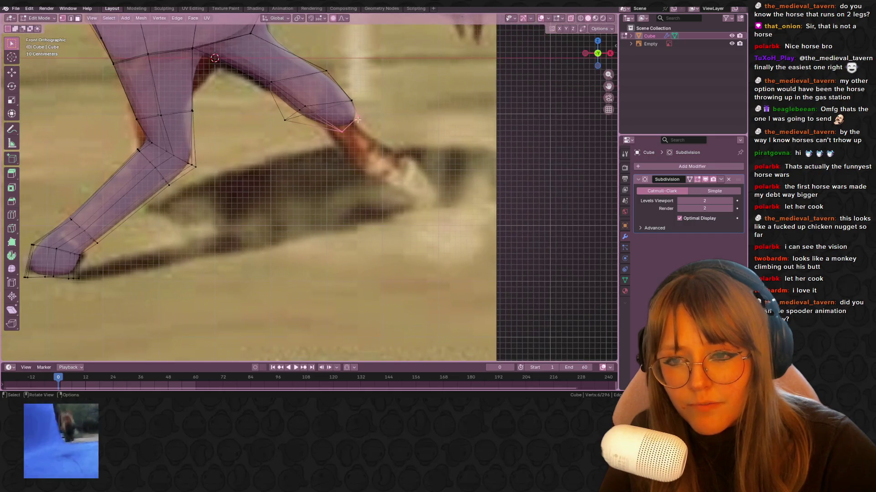
key("e")
left_click(383, 162)
key("g")
left_click(383, 163)
Extrude two more sections, tilting and placing the tip over the photo's hoof.
key("e")
left_click(504, 162)
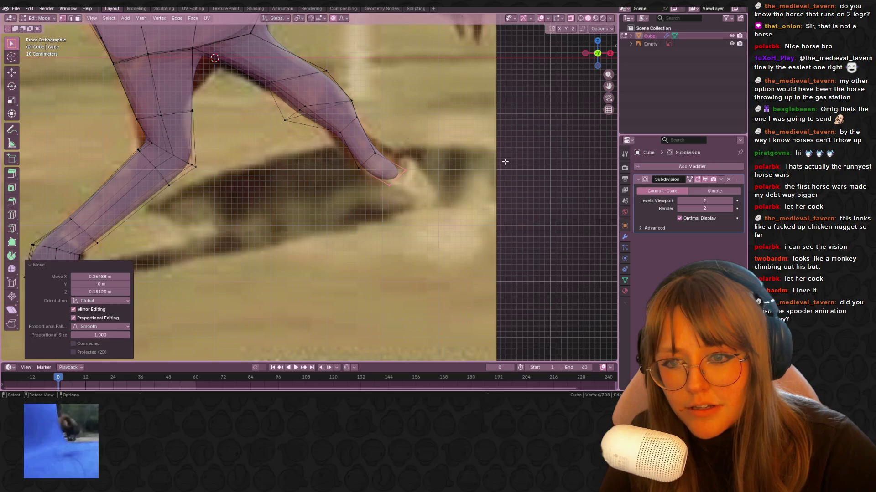
key("e")
left_click(549, 160)
key("r")
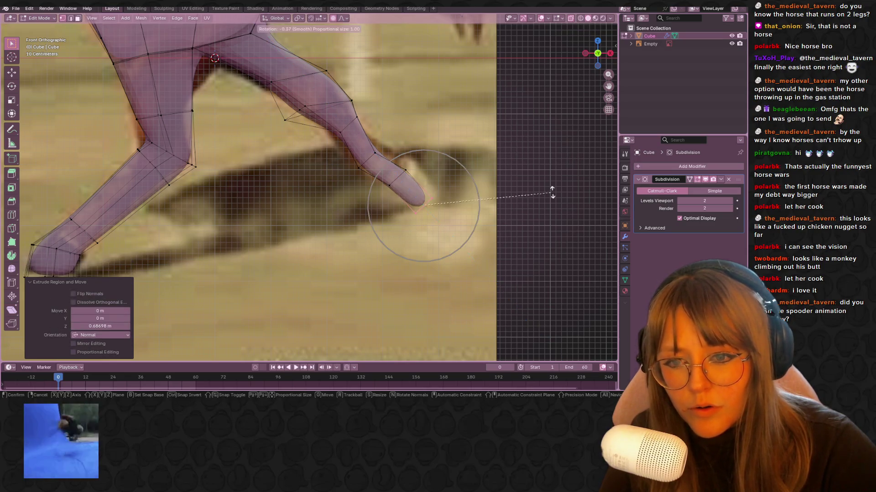
left_click(545, 148)
key("g")
left_click(437, 135)
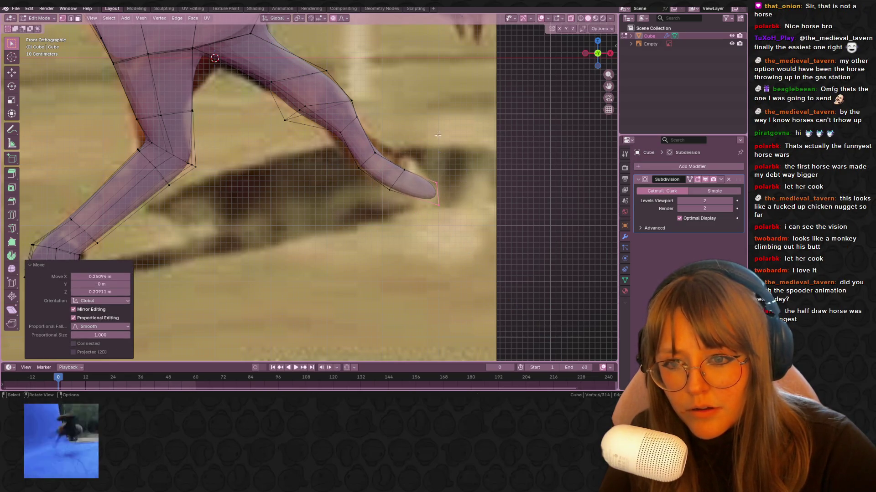
Adjust the leg tip and individual leg vertices to match the photo's outline.
left_click_drag(424, 199, 423, 199)
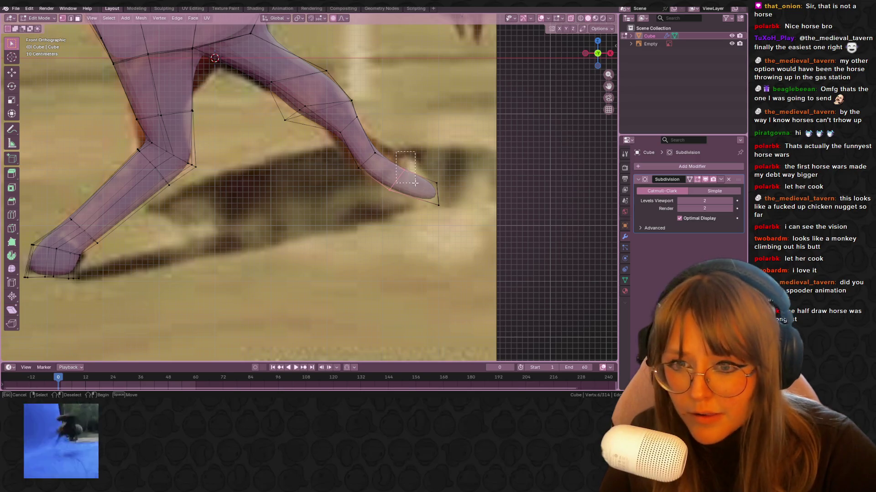
key("g")
left_click(430, 158)
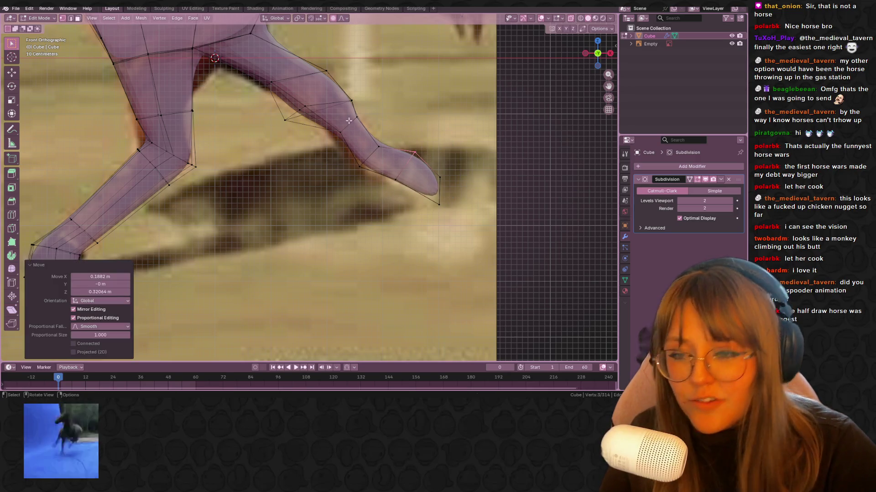
left_click(379, 147)
key("g")
left_click(378, 161)
key("g")
left_click(354, 195)
left_click(338, 134)
key("g")
left_click(327, 153)
Return to Object Mode, orbit to inspect the leg, and restore the front view.
left_click(306, 132)
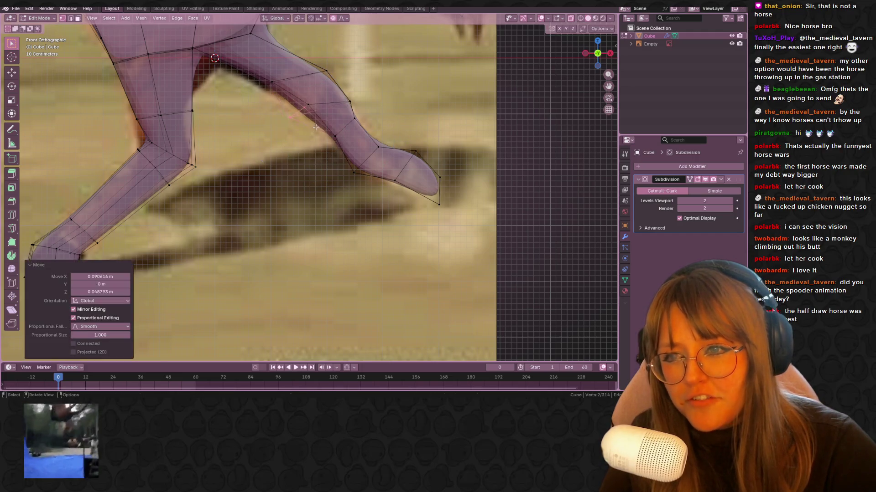
scroll(305, 131, "down", 8)
key("Tab")
mouse_move(346, 155)
middle_mouse_down()
mouse_move(388, 179)
mouse_move(462, 196)
middle_mouse_up()
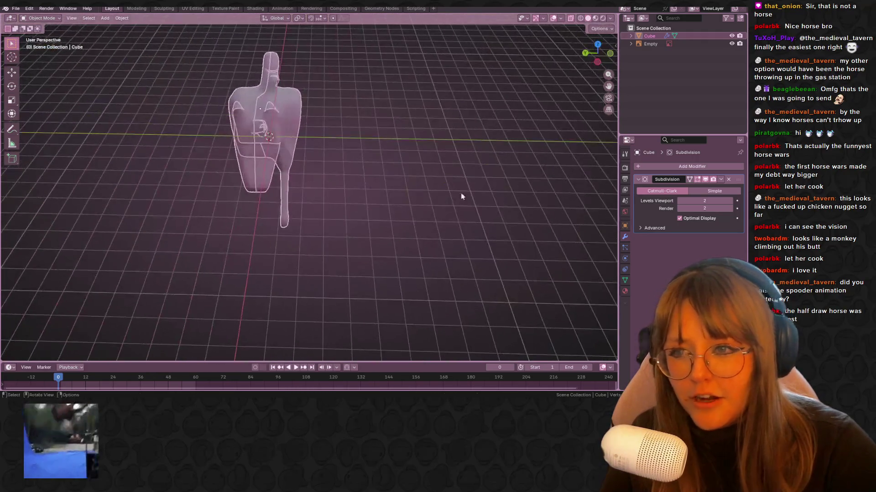
left_click(609, 53)
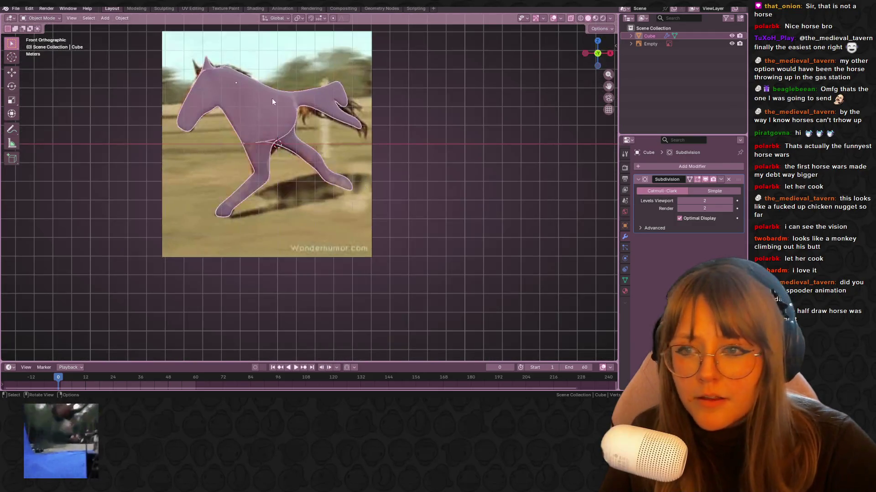
Unwrap the horse mesh with Project from View from the current front view.
scroll(261, 132, "down", 2)
key("Tab")
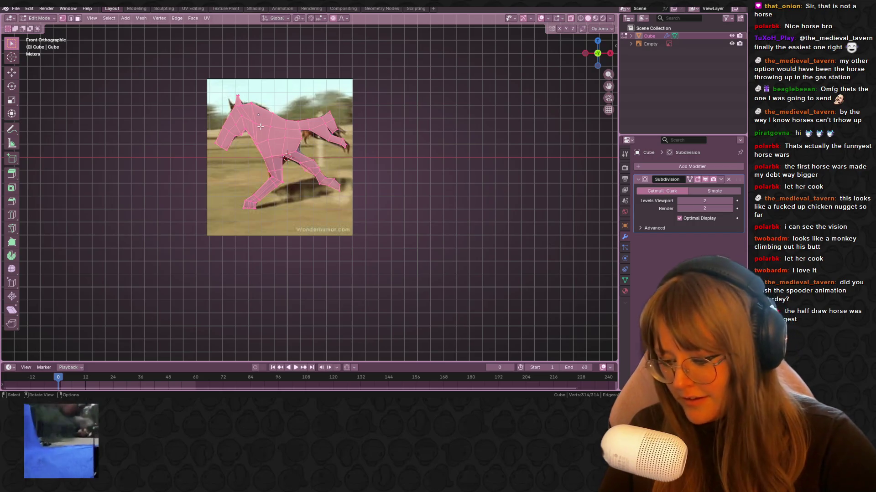
key("u")
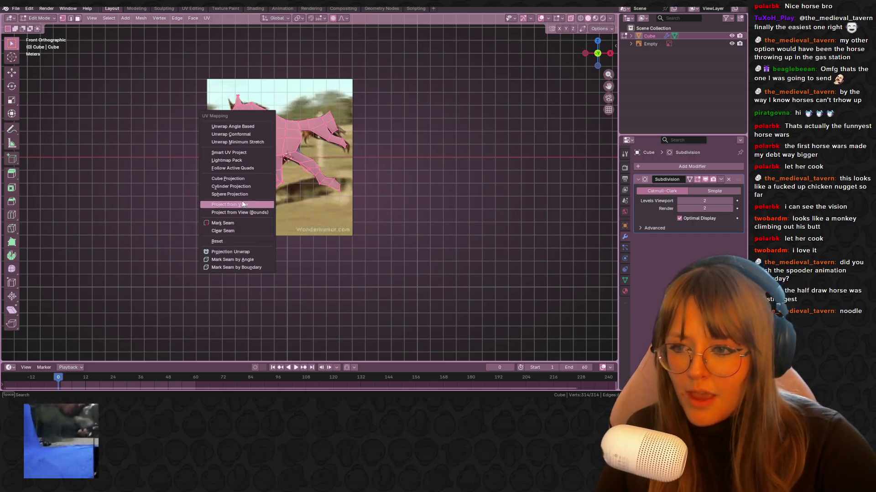
left_click(250, 203)
left_click(255, 9)
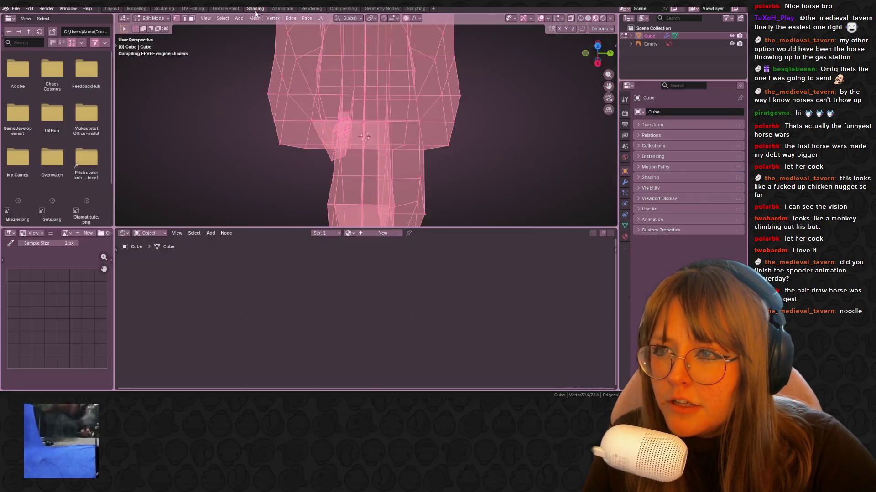
Create a new material with a HorseLeg.jpg Image Texture feeding Base Color, then open UV Editing.
left_click(392, 234)
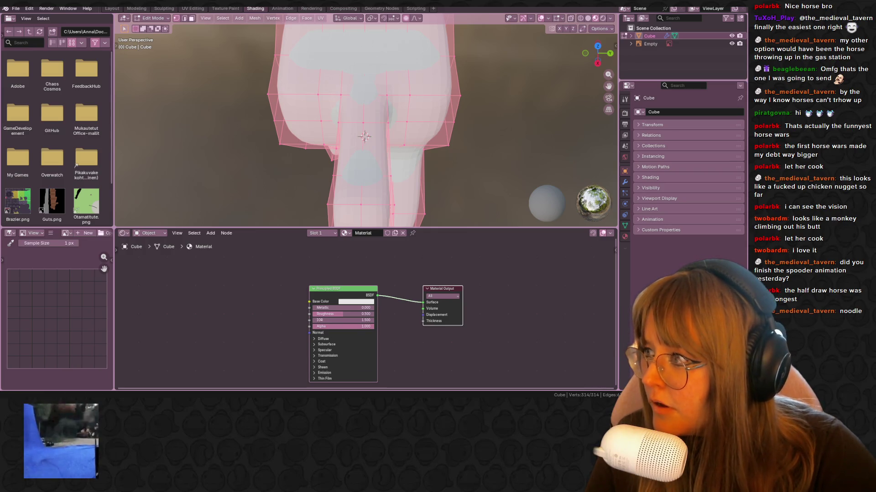
left_click_drag(264, 299, 217, 286)
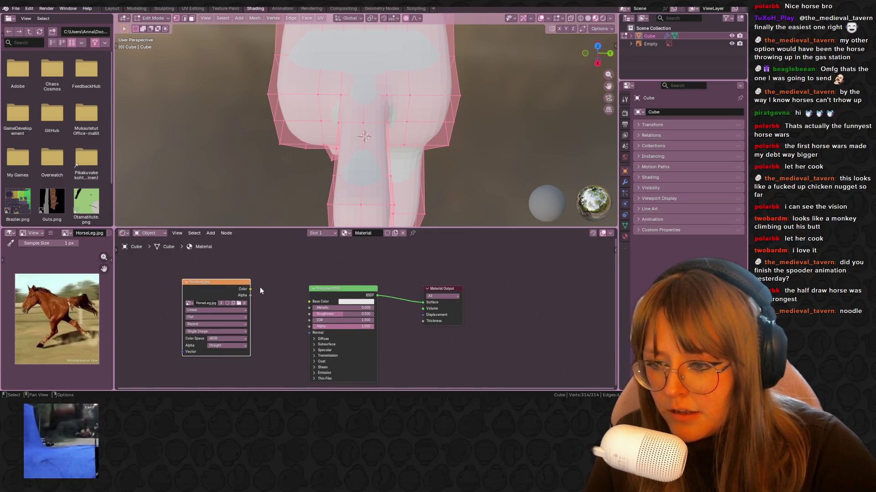
left_click_drag(310, 301, 310, 301)
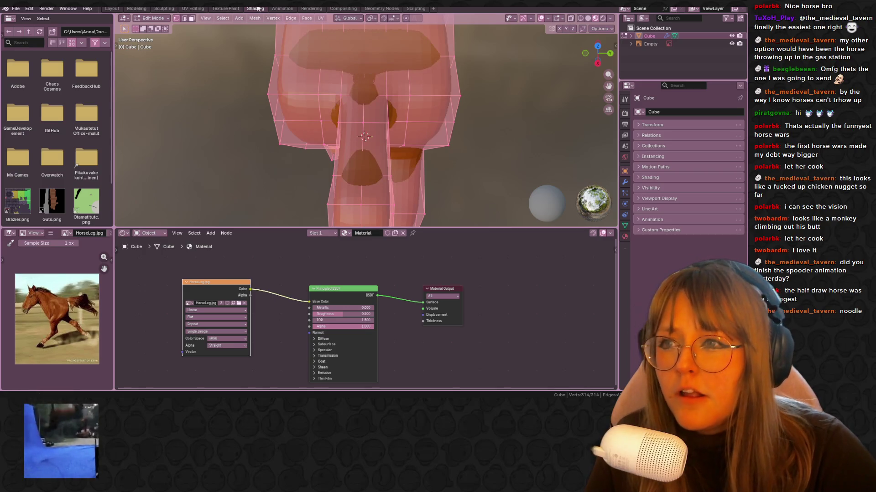
left_click(230, 9)
left_click(193, 8)
scroll(546, 150, "down", 6)
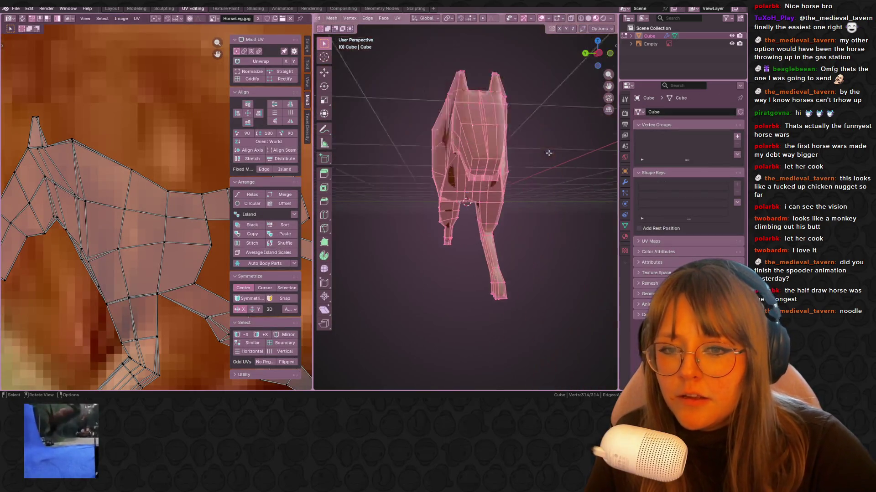
Scale up the UV island and move it over the horse in the reference photo.
left_click(597, 51)
scroll(142, 264, "down", 8)
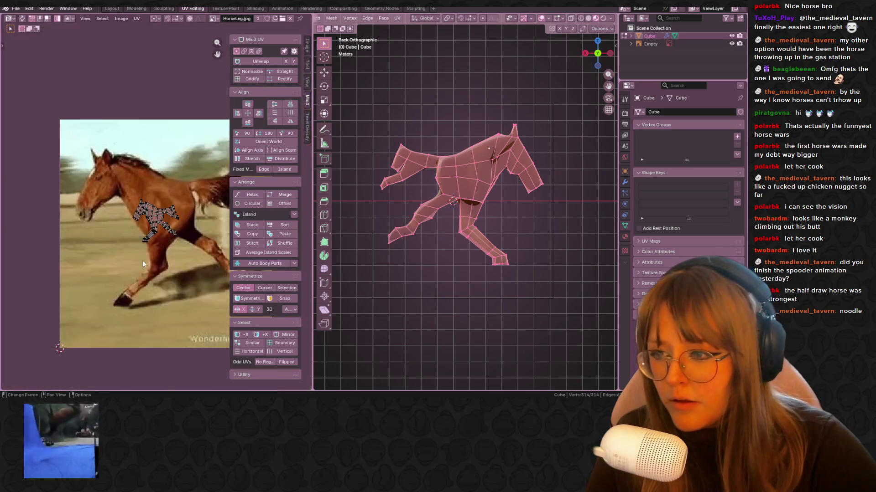
middle_click_drag(205, 247, 154, 192)
key("s")
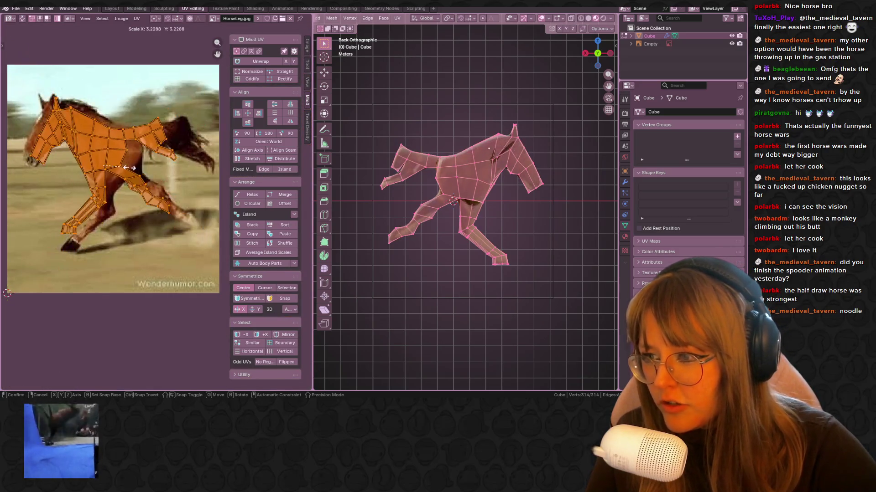
left_click(118, 164)
key("g")
left_click(123, 162)
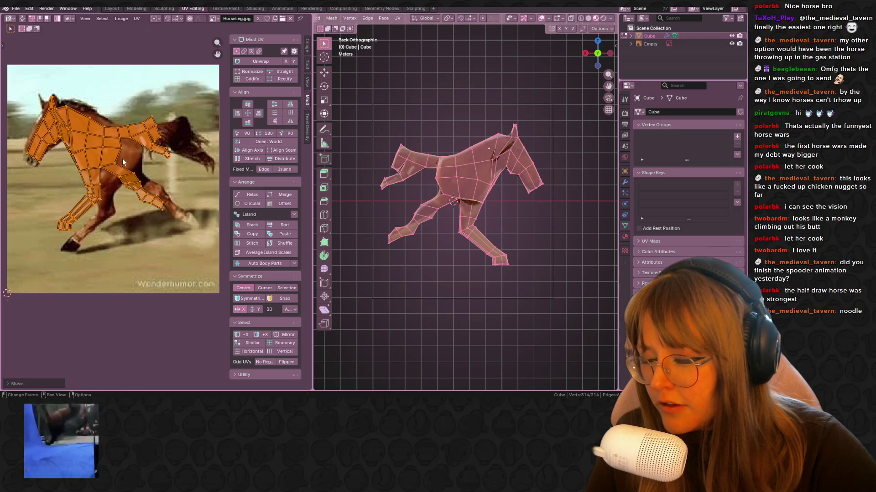
Move the front leg UVs so they follow the photo's leg.
scroll(103, 201, "up", 3)
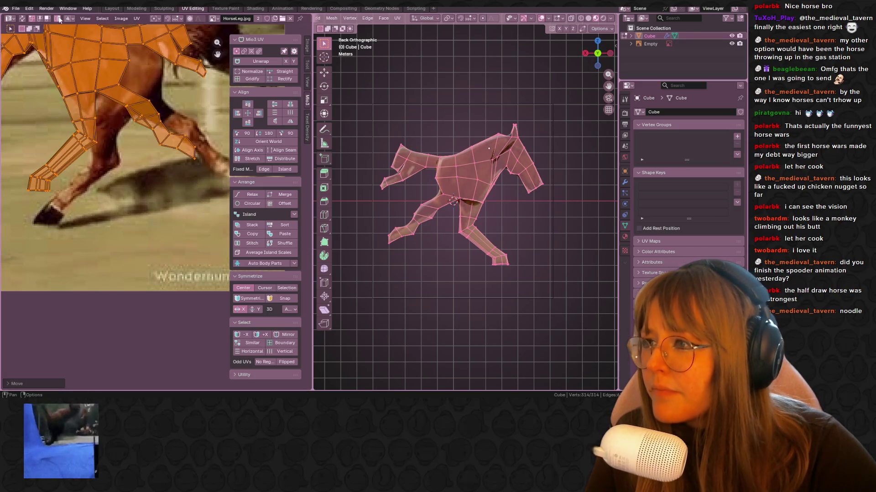
left_click_drag(81, 218, 111, 221)
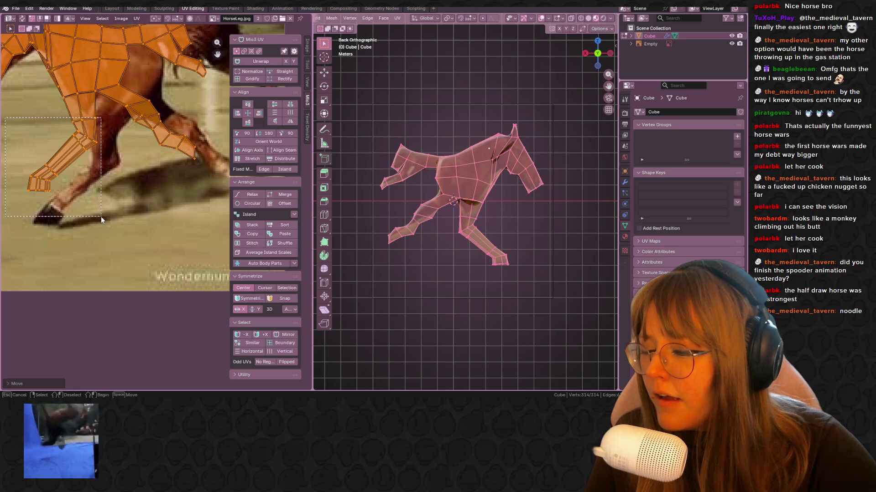
key("g")
left_click(117, 235)
left_click_drag(104, 128, 105, 129)
key("g")
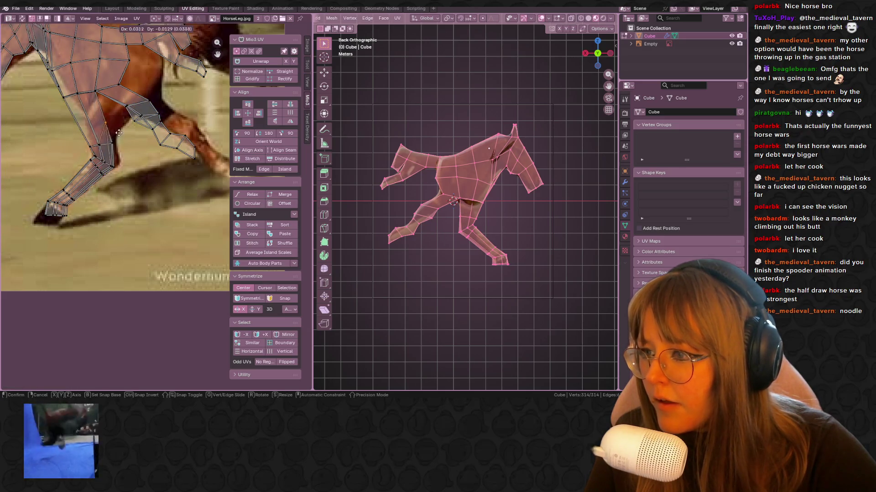
left_click(128, 137)
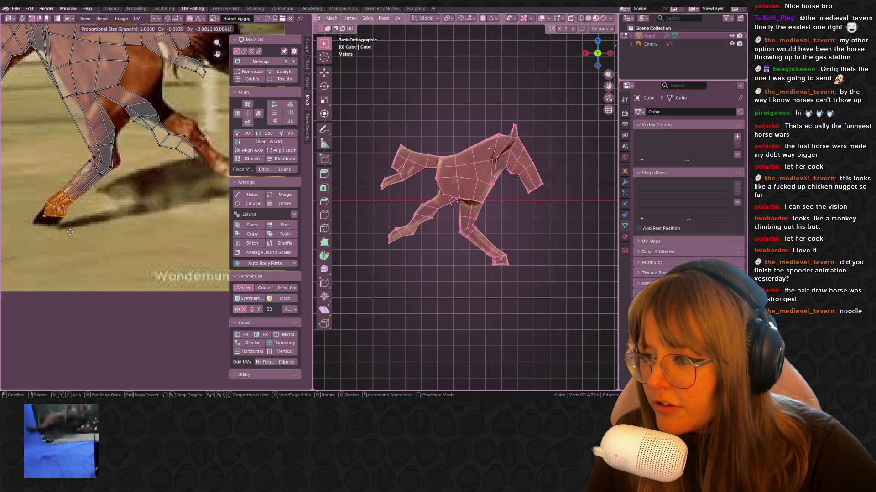
Place the hoof UVs on the photo's hoof and nudge the UV mesh with a soft-falloff grab.
scroll(81, 212, "up", 3)
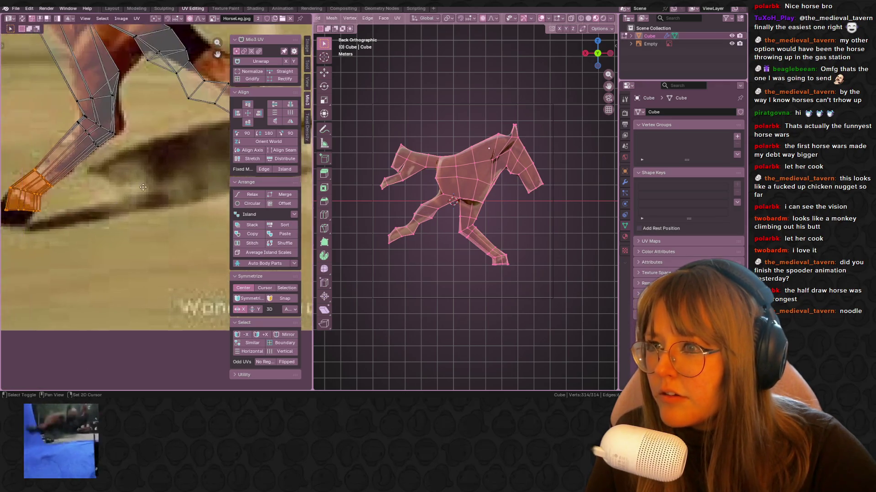
key("g")
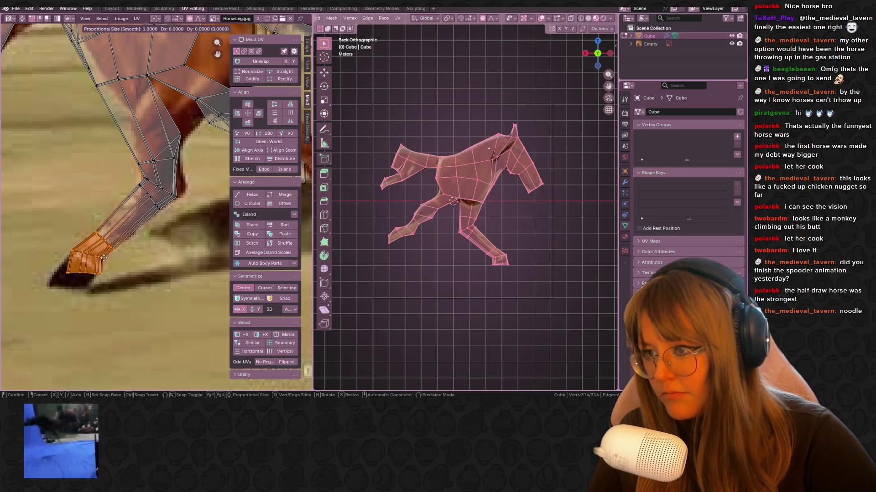
left_click(101, 263)
scroll(102, 263, "down", 8)
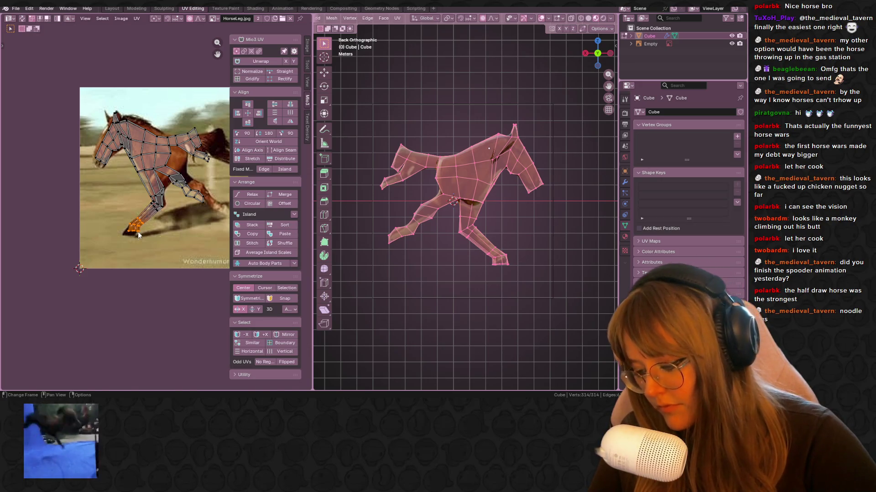
key("g")
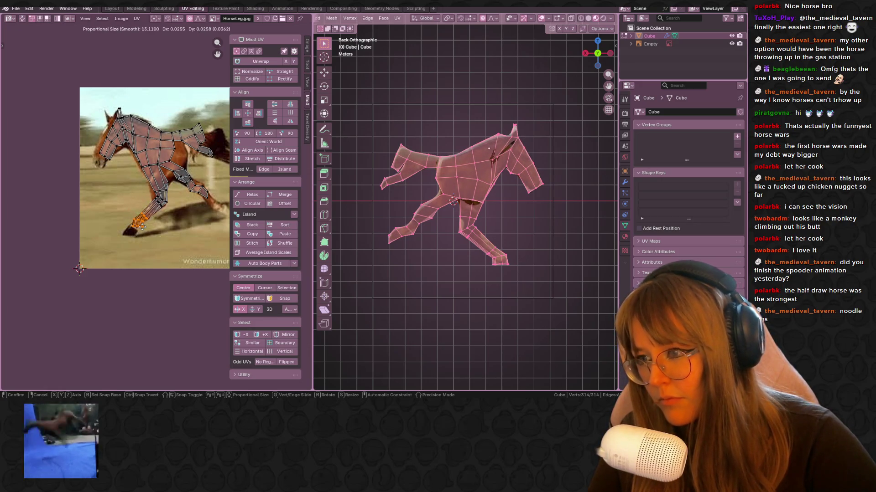
left_click(186, 222)
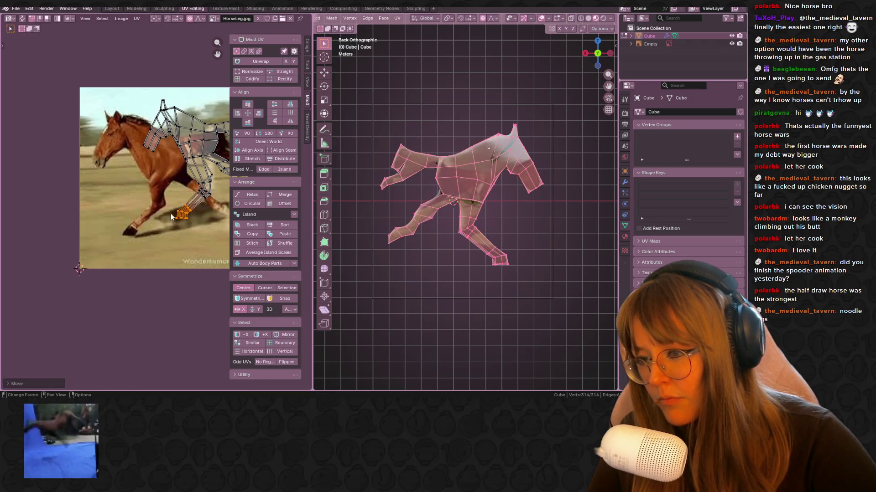
scroll(172, 217, "down", 6)
scroll(174, 214, "up", 10)
Try another soft-falloff UV move constrained to X, then Y, and cancel it.
key("g")
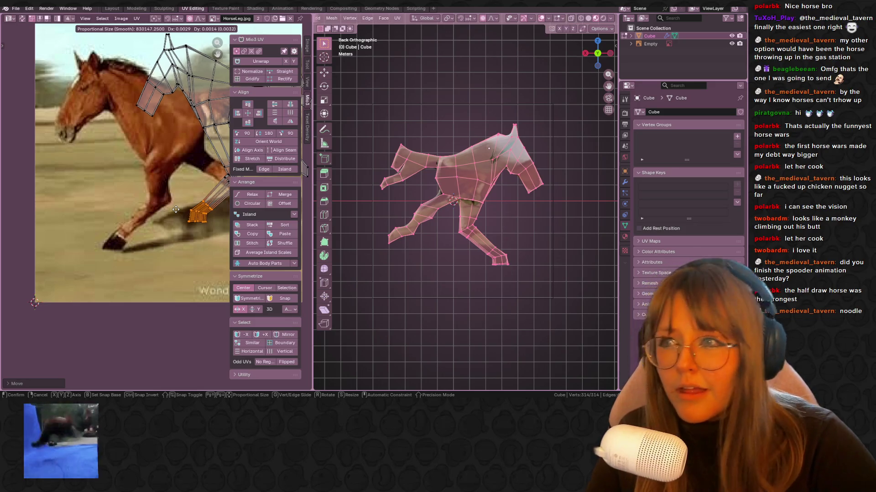
scroll(172, 208, "down", 15)
scroll(168, 205, "up", 17)
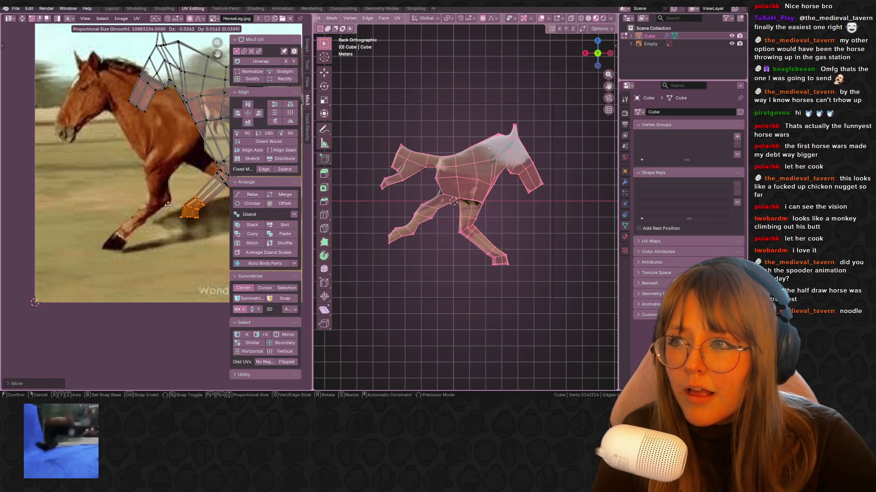
key("x")
scroll(168, 205, "up", 20)
key("y")
scroll(157, 198, "up", 14)
key("Escape")
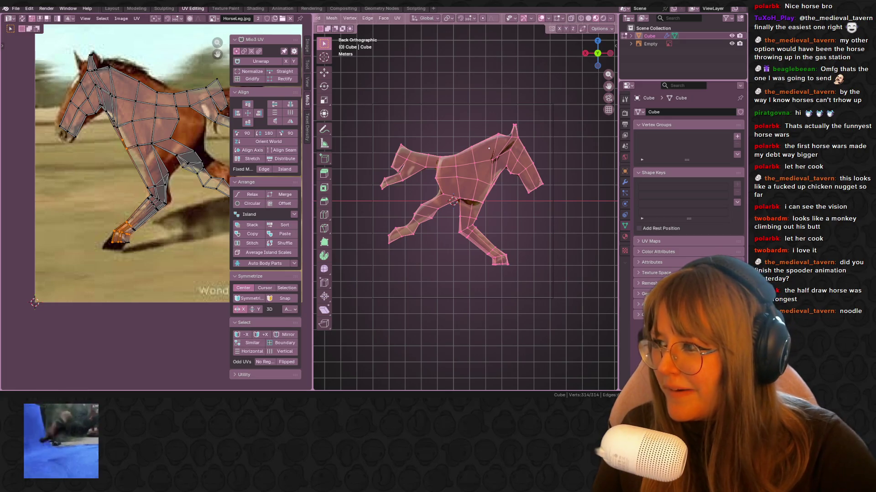
scroll(92, 191, "up", 4)
Move the hoof UVs onto the photo's hoof, then resize and reposition the hock UVs above it.
left_click_drag(87, 126, 106, 200)
key("g")
key("Return")
scroll(136, 183, "up", 1)
left_click_drag(123, 130, 182, 167)
key("g")
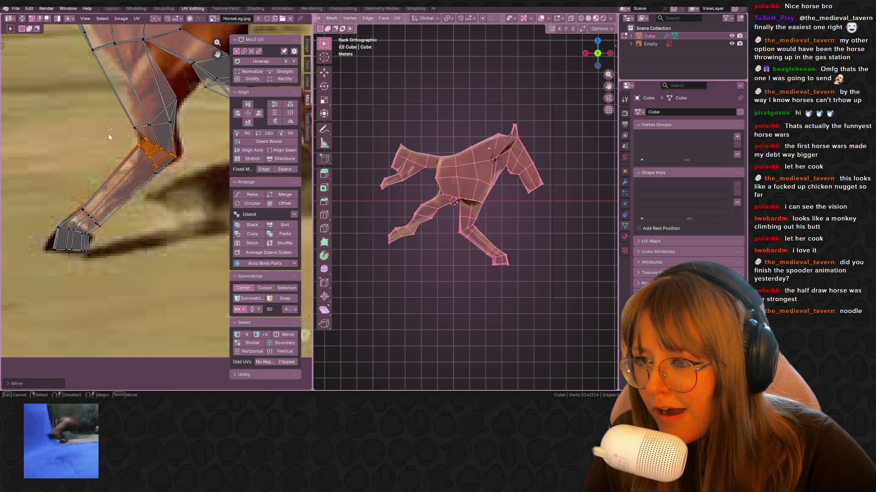
left_click(197, 189)
key("g")
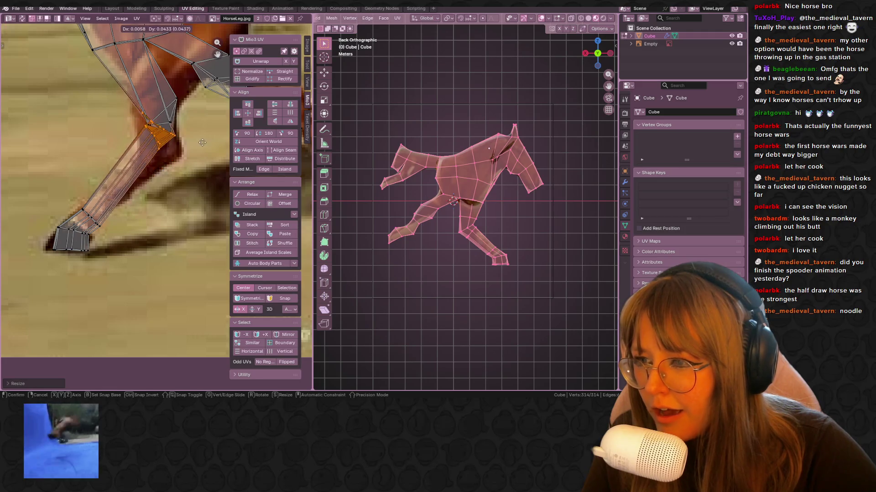
left_click(187, 189)
Place a single hock vertex on the photo horse's outline.
middle_click_drag(136, 112, 113, 151)
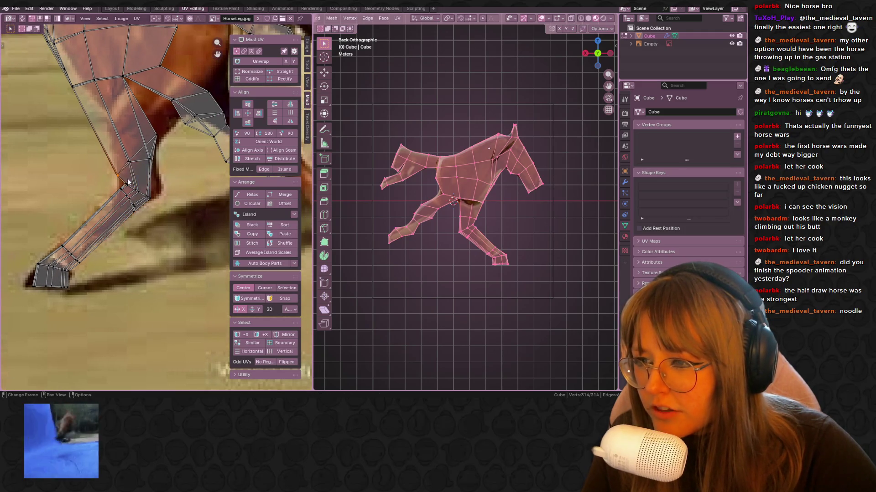
left_click_drag(144, 127, 176, 170)
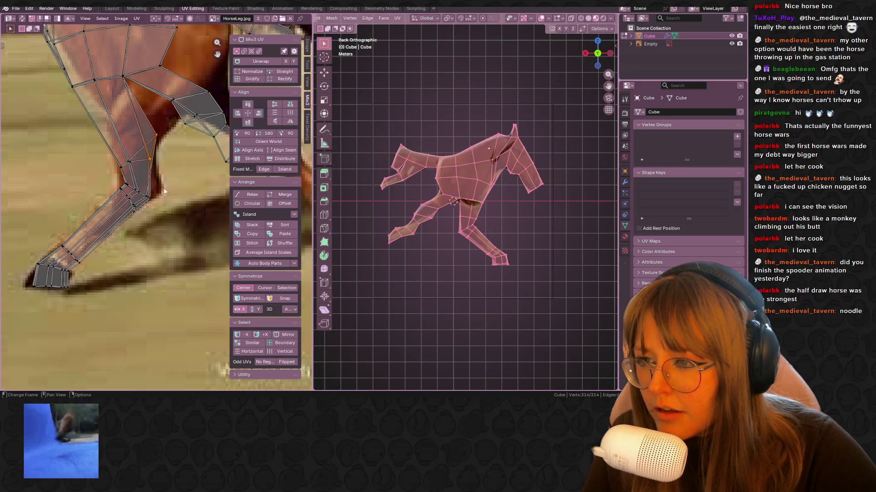
left_click_drag(155, 210, 154, 208)
middle_click_drag(125, 74, 120, 115)
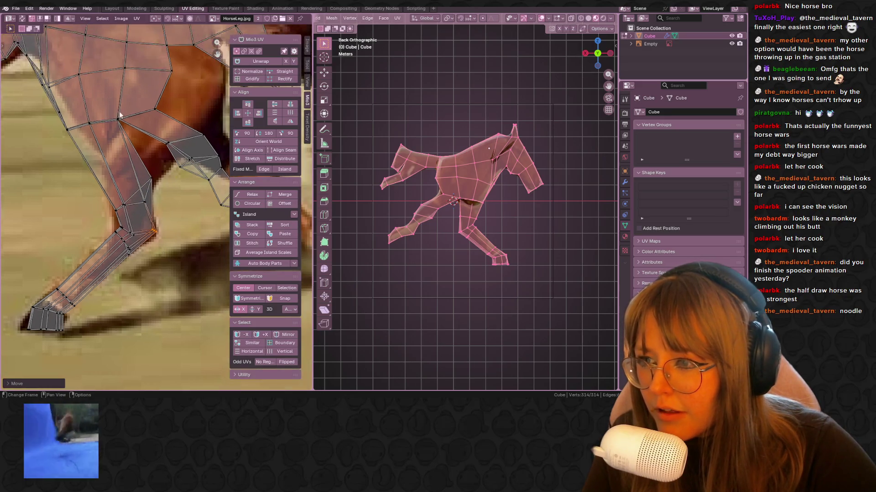
key("g")
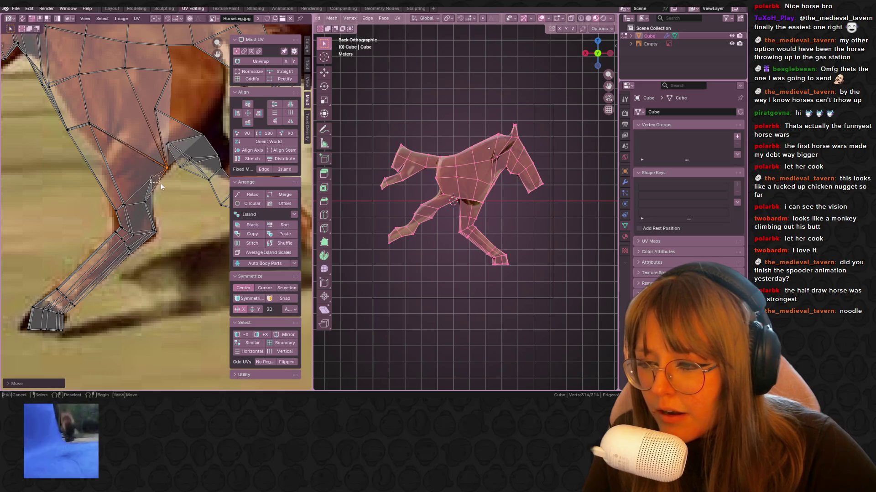
left_click(165, 189)
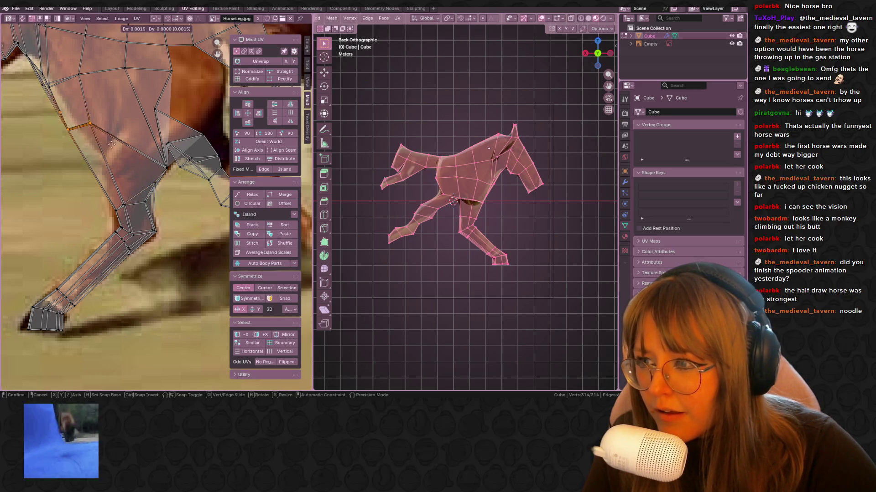
Lower the vertices near the shoulder and fit the nose vertices to the photo.
middle_click_drag(47, 115, 83, 184)
left_click_drag(92, 138, 108, 166)
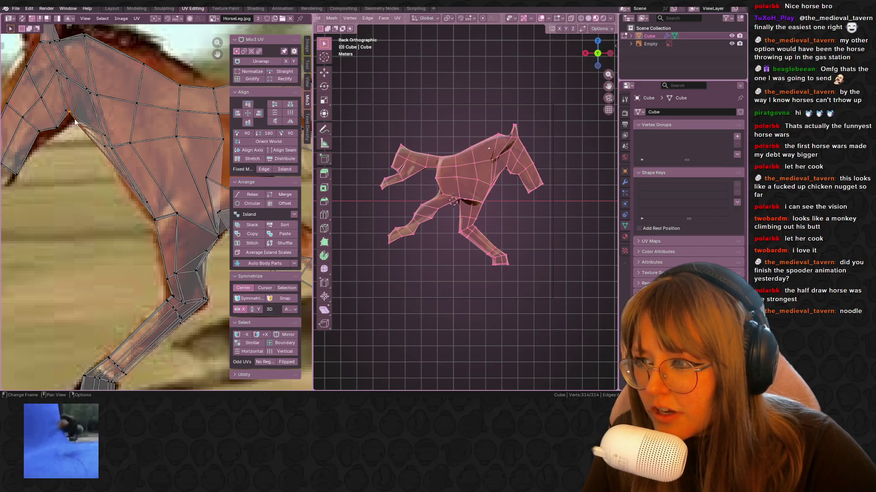
middle_click_drag(75, 122, 130, 147)
key("g")
left_click(131, 151)
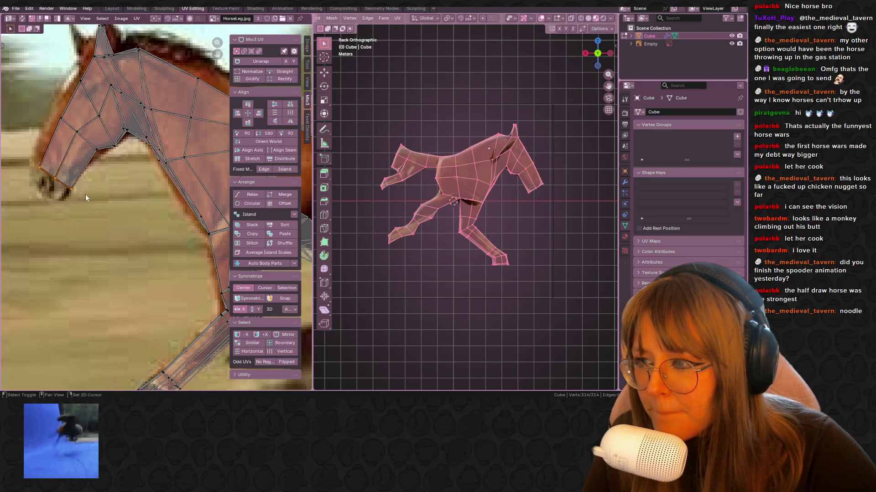
key("g")
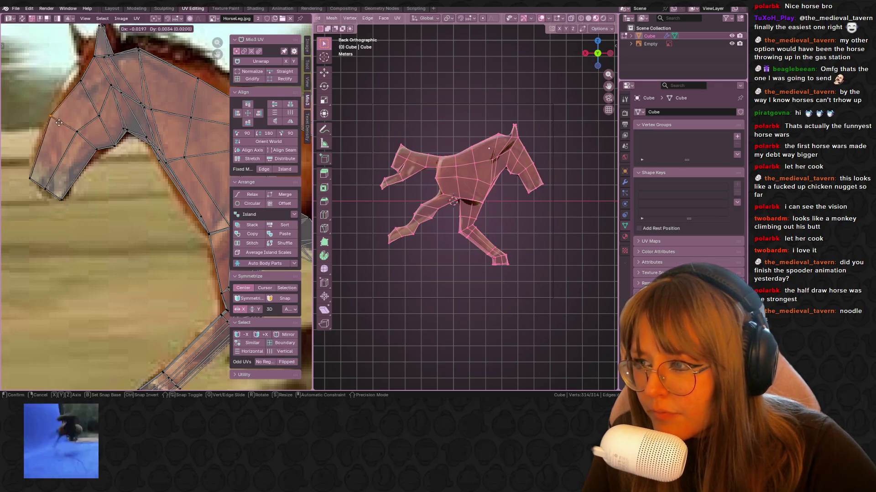
left_click(76, 86)
Scale the ear vertices and move them onto the photo's ear.
scroll(76, 86, "down", 3)
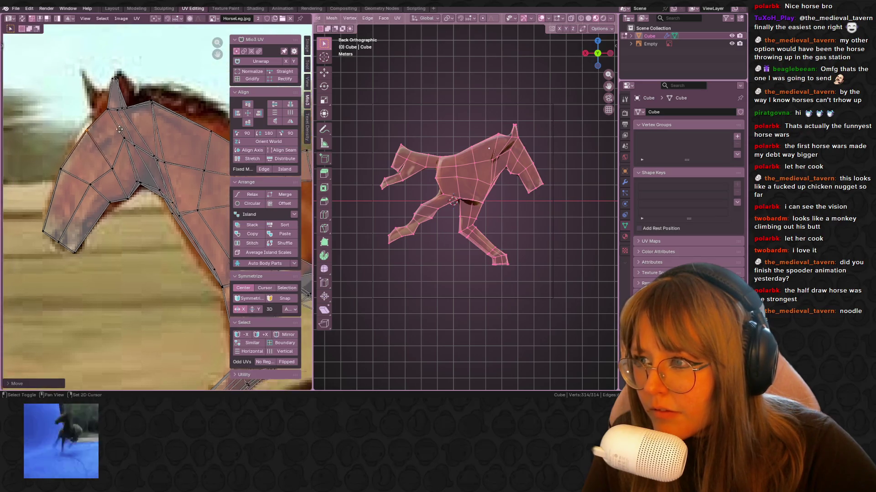
left_click(120, 95)
key("s")
left_click(144, 121)
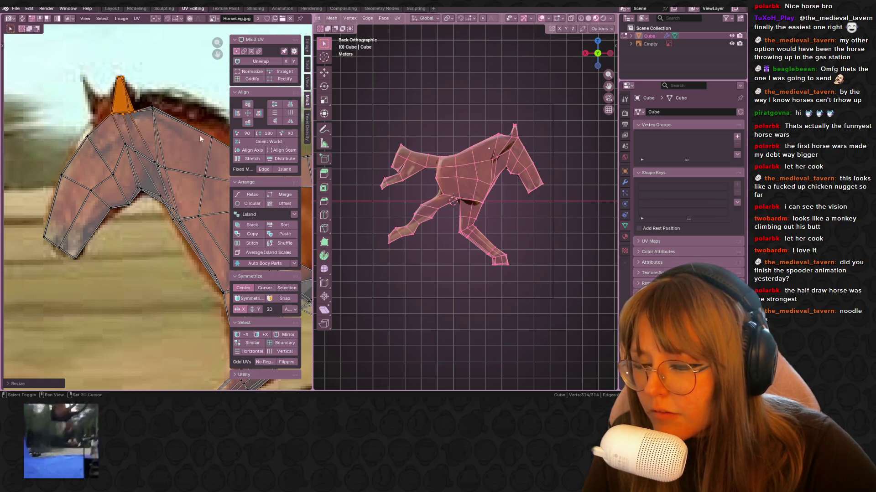
scroll(144, 121, "up", 4)
key("g")
left_click(64, 81)
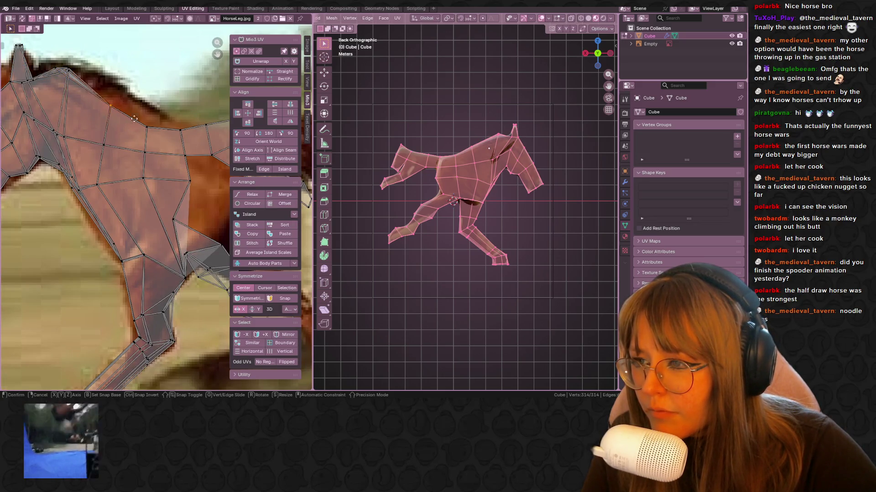
middle_click_drag(155, 125, 119, 114)
left_click_drag(128, 101, 135, 125)
Stretch the rear body UVs over the photo's rump and adjust the back vertices.
scroll(185, 149, "down", 5)
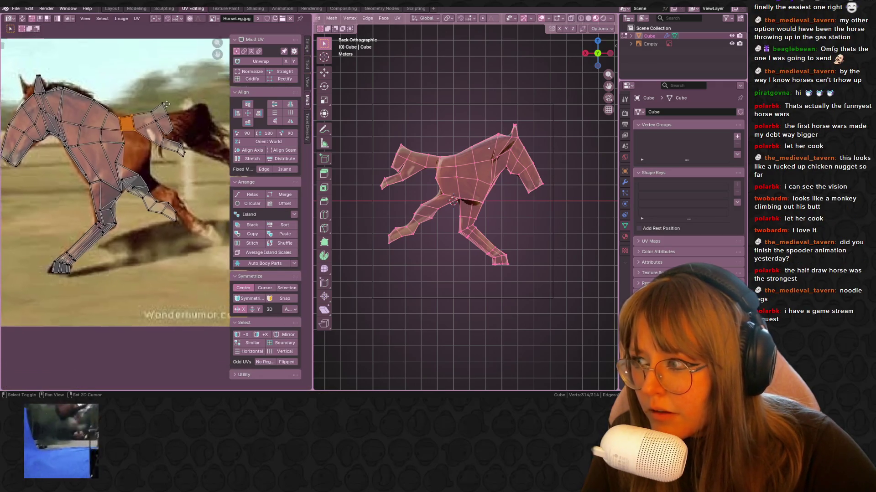
left_click_drag(129, 76, 191, 142)
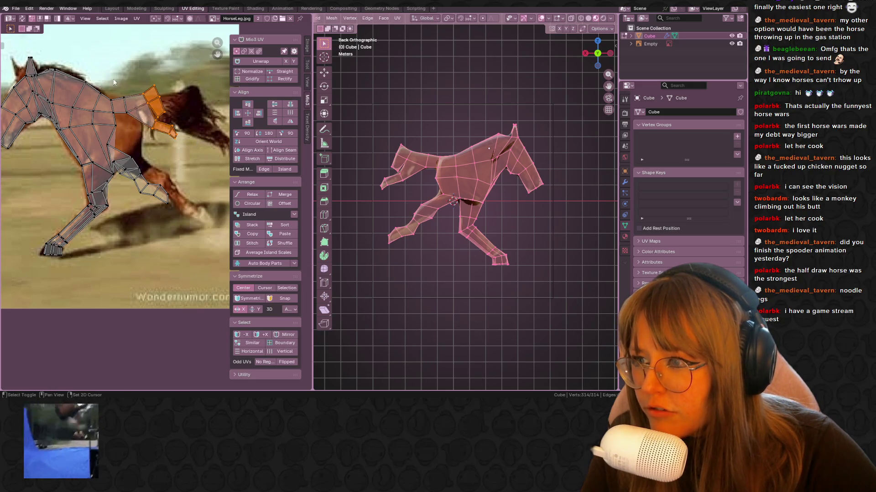
key("g")
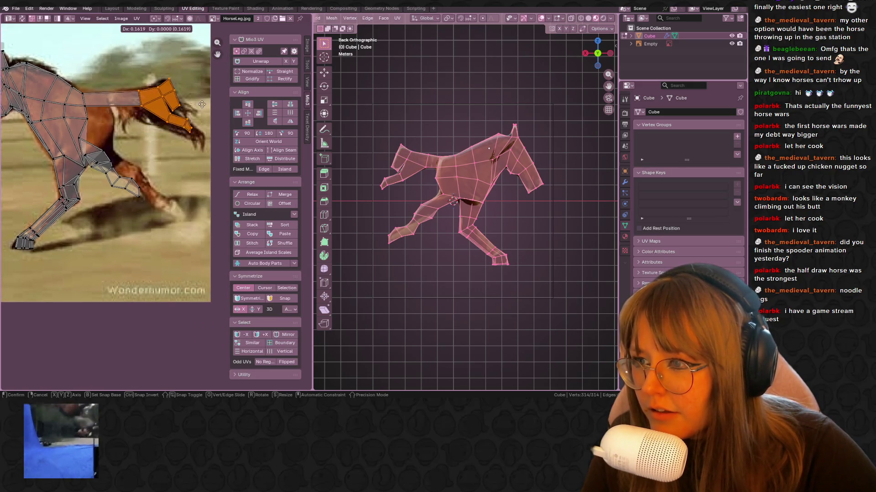
left_click(196, 112)
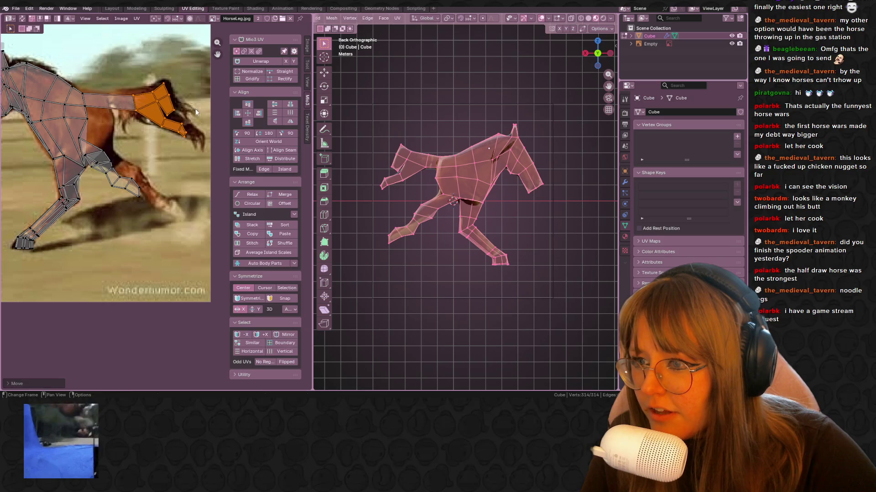
left_click(87, 129)
left_click_drag(87, 108, 87, 109)
key("g")
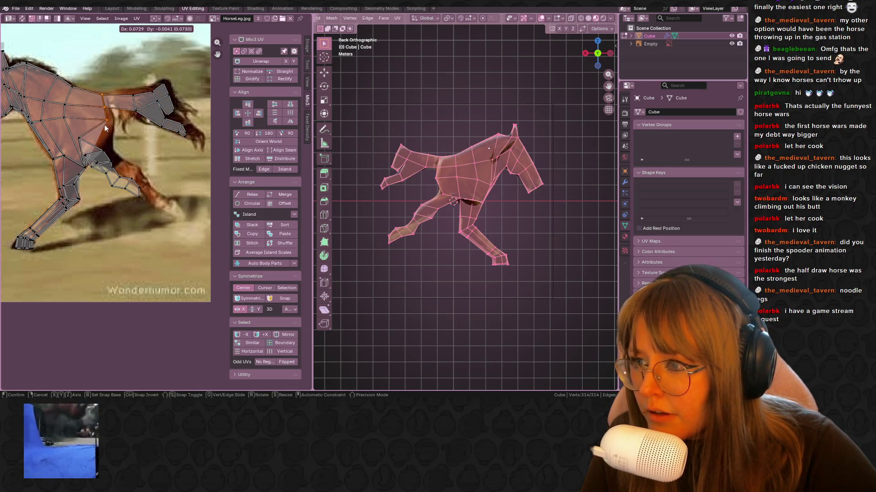
left_click(126, 129)
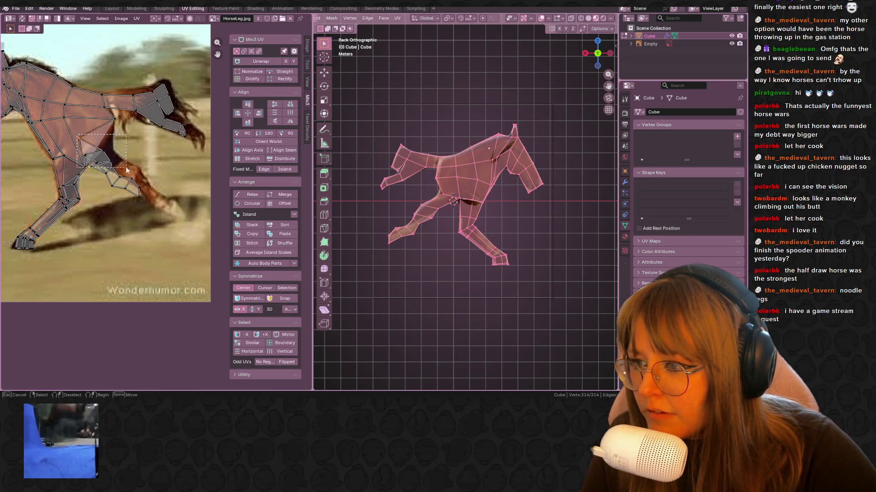
Move the hind leg UVs over the photo's hind leg and reposition a leg vertex.
left_click_drag(120, 181, 121, 181)
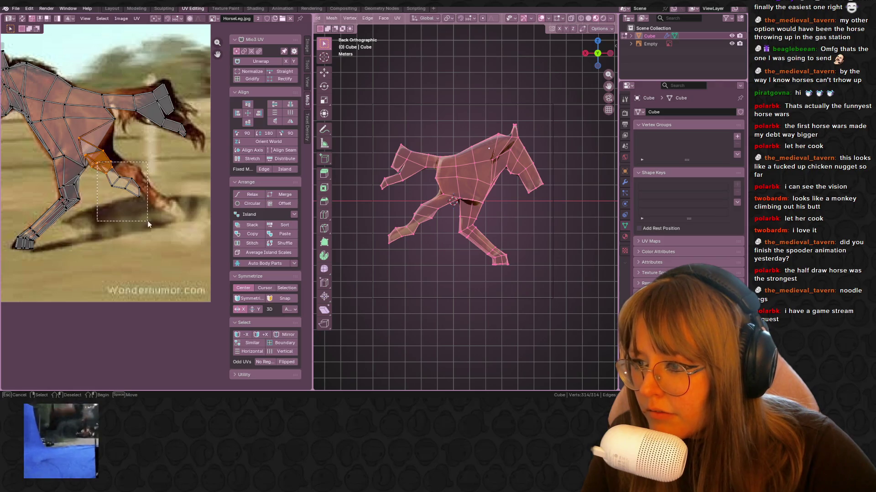
key("g")
left_click(178, 224)
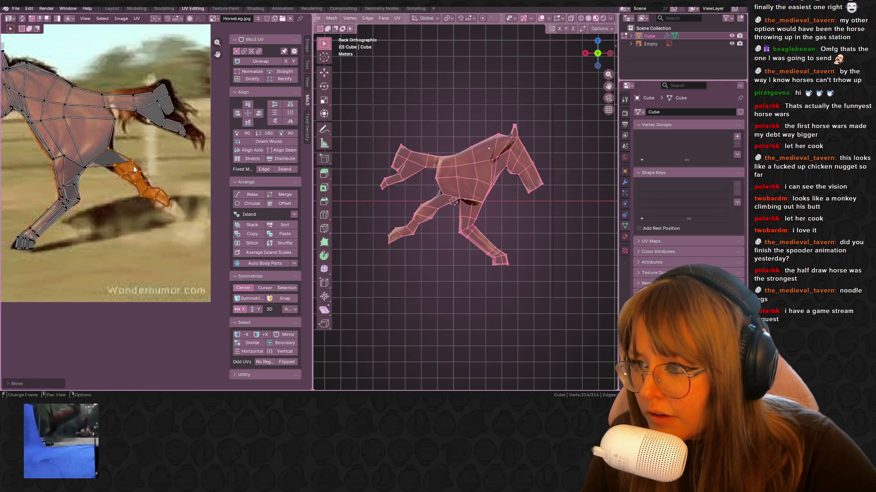
scroll(126, 159, "up", 5)
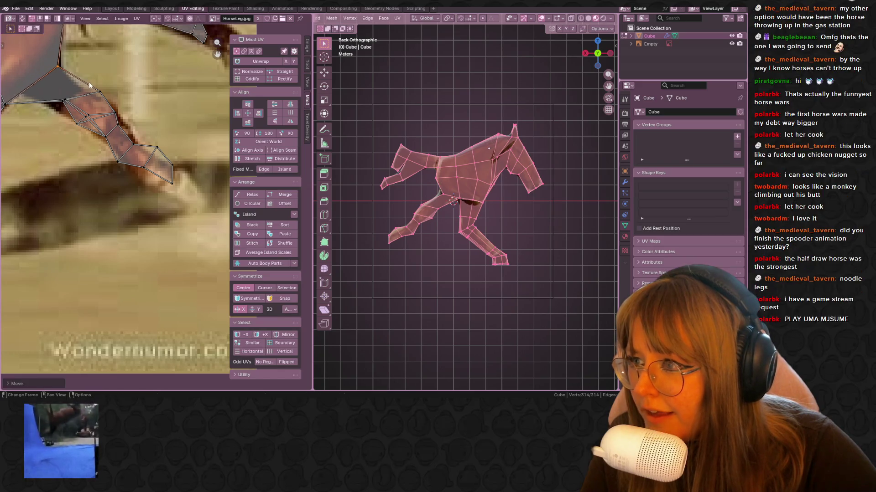
key("KP_Decimal")
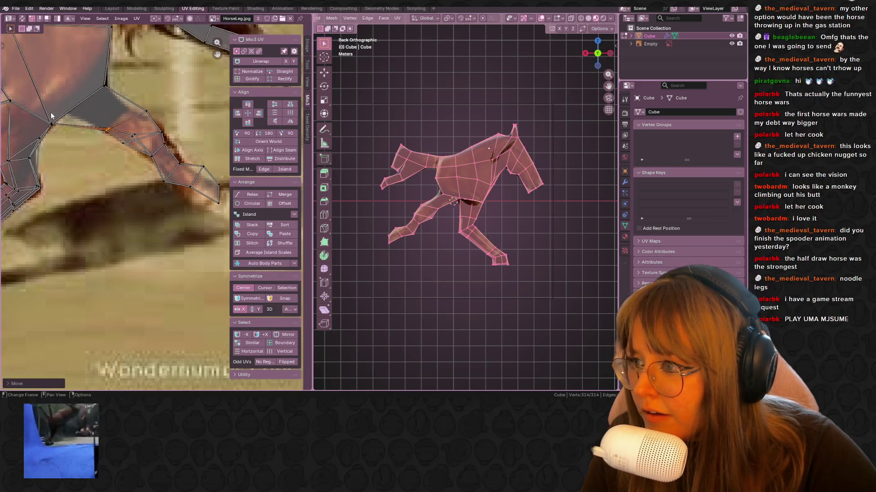
key("g")
left_click(117, 134)
Fit two more leg UV vertices onto the photo's leg outline.
middle_click_drag(117, 134, 103, 122)
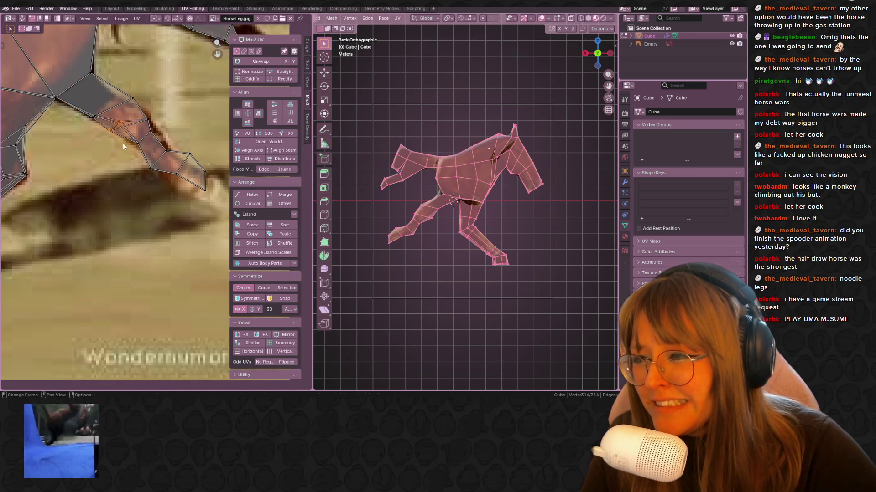
key("g")
left_click(134, 133)
key("g")
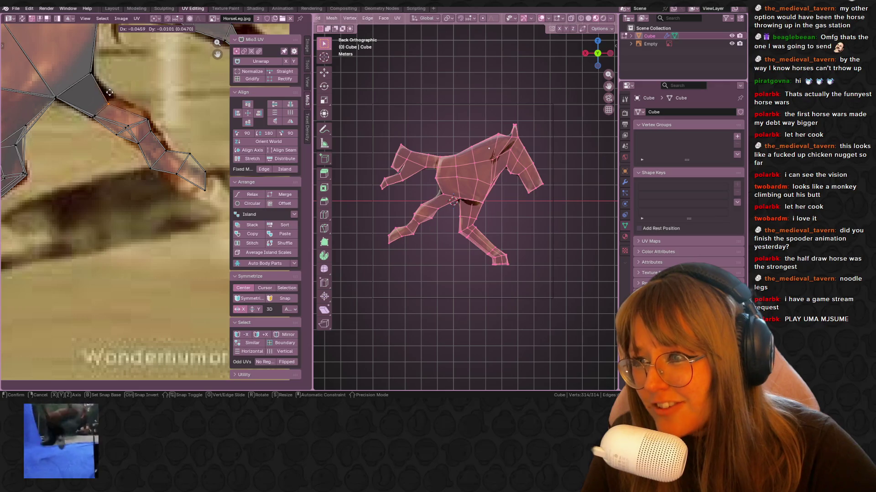
left_click(120, 95)
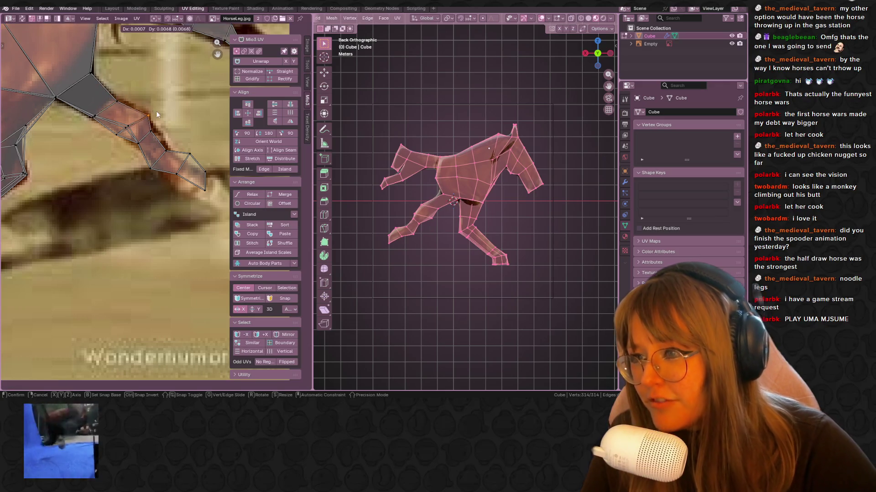
Scale the lower leg and hoof UVs onto the photo's hoof, then return to Object Mode.
middle_click_drag(146, 130, 127, 76)
left_click_drag(127, 76, 218, 156)
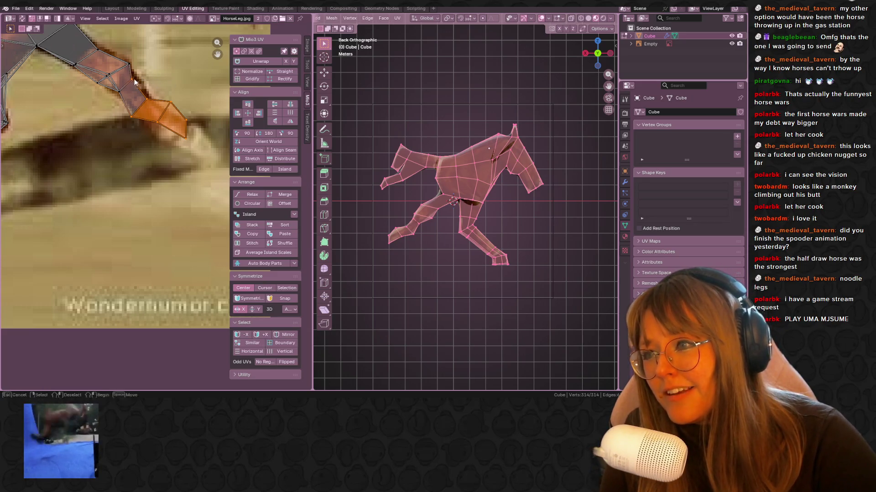
key("Escape")
scroll(127, 81, "right", 3, "ctrl")
key("s")
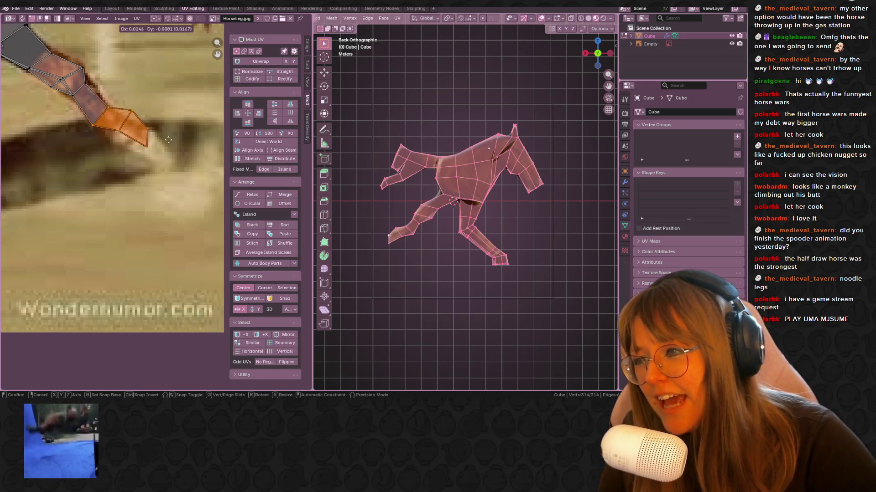
left_click(179, 130)
key("s")
left_click(187, 122)
key("Tab")
scroll(534, 218, "down", 2)
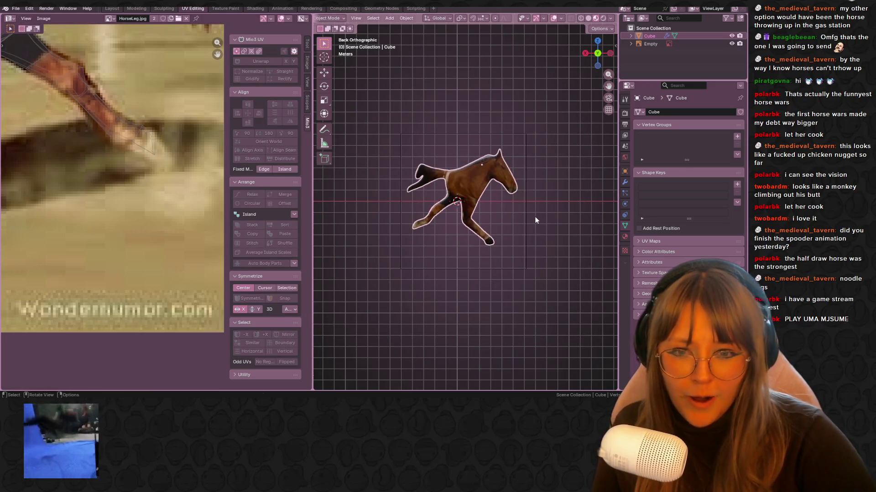
Show the horse in the Layout workspace with Material Preview shading, orbiting around it.
mouse_move(547, 197)
middle_mouse_down()
mouse_move(538, 230)
mouse_move(455, 154)
middle_mouse_up()
scroll(454, 154, "up", 2)
left_click(110, 9)
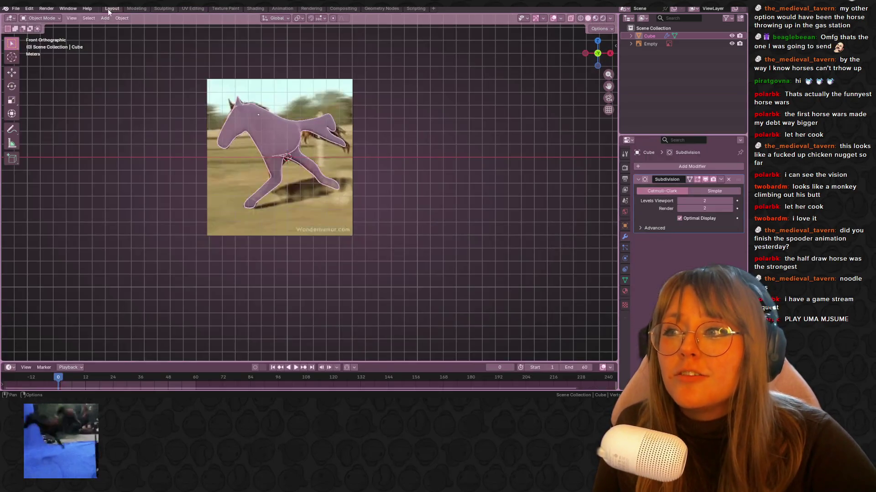
middle_click_drag(461, 187, 455, 195)
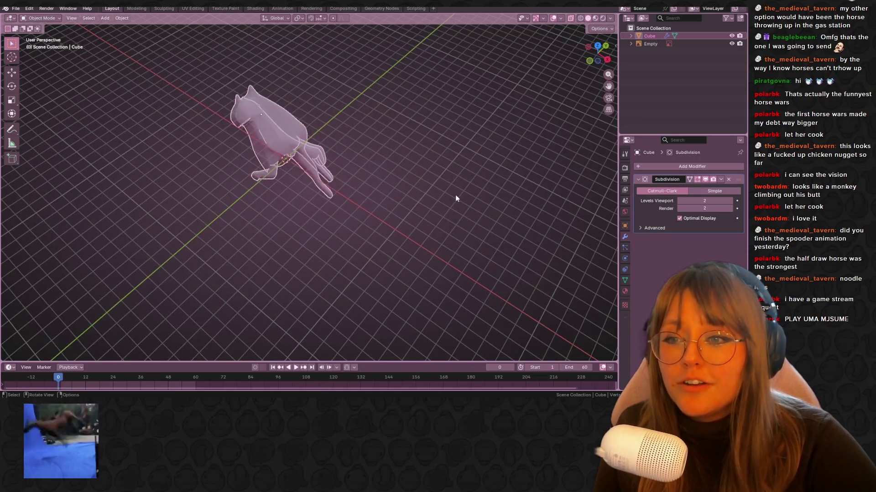
left_click(595, 21)
mouse_move(335, 168)
middle_mouse_down()
mouse_move(358, 129)
mouse_move(411, 120)
middle_mouse_up()
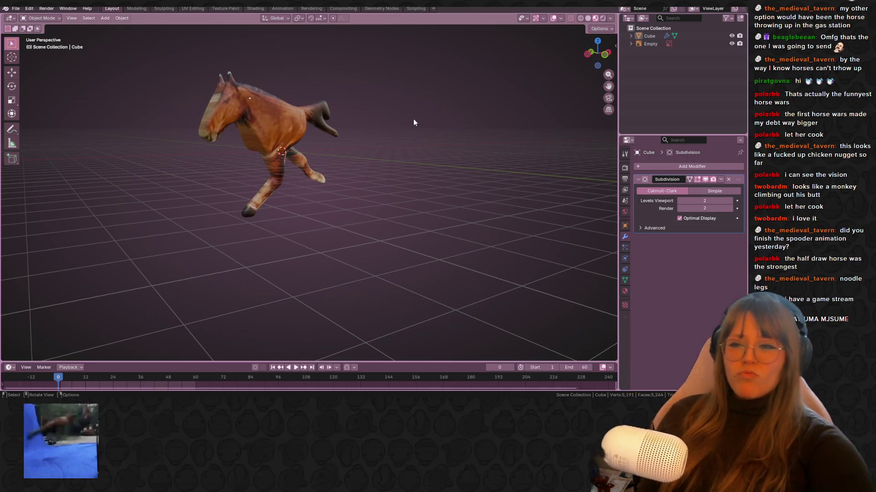
mouse_move(436, 172)
middle_mouse_down()
mouse_move(391, 146)
mouse_move(391, 171)
mouse_move(408, 162)
mouse_move(418, 187)
mouse_move(428, 162)
mouse_move(486, 188)
mouse_move(453, 184)
mouse_move(420, 152)
mouse_move(405, 197)
mouse_move(404, 128)
mouse_move(392, 180)
mouse_move(370, 122)
mouse_move(365, 151)
middle_mouse_up()
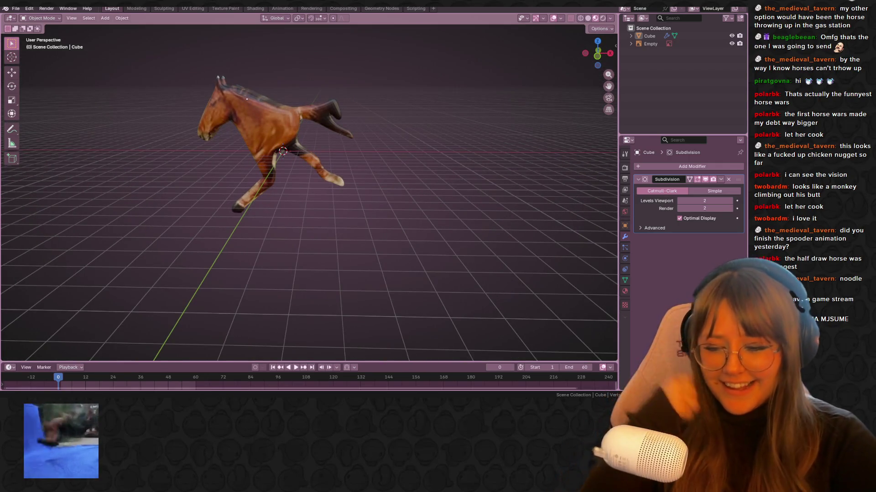
Start a screen capture of the region around the textured horse.
key("super+shift+s")
left_click(42, 113)
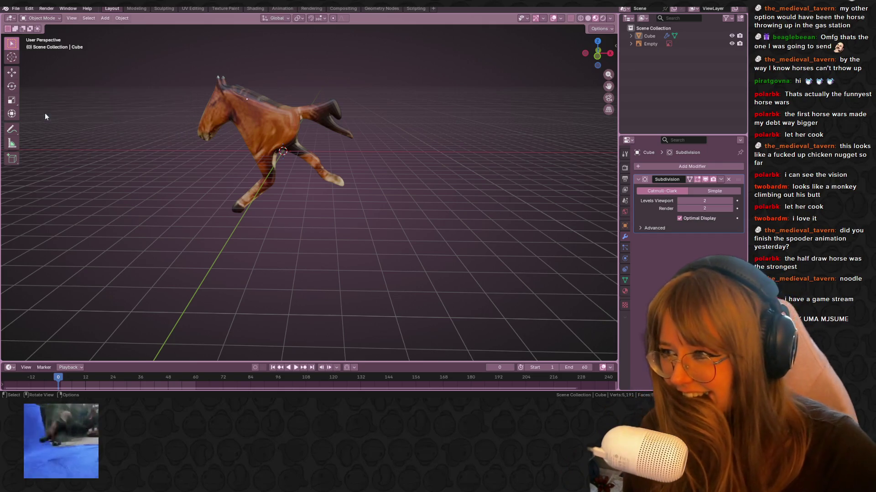
left_click_drag(182, 53, 402, 297)
Dismiss the captured image's options menu and close the Snipping Tool capture window.
right_click(298, 151)
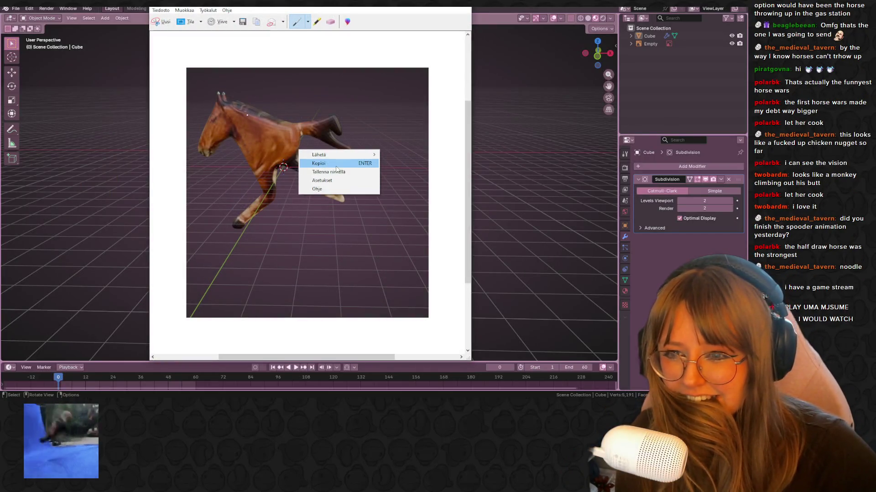
key("Escape")
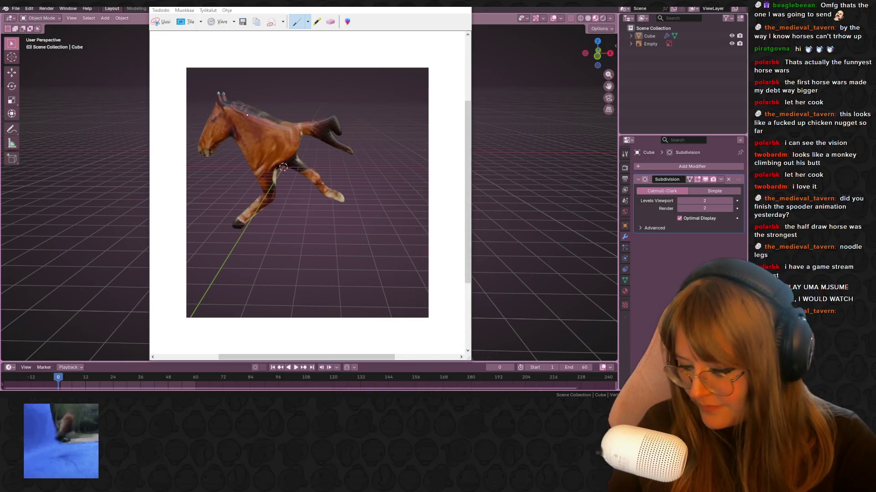
left_click(117, 171)
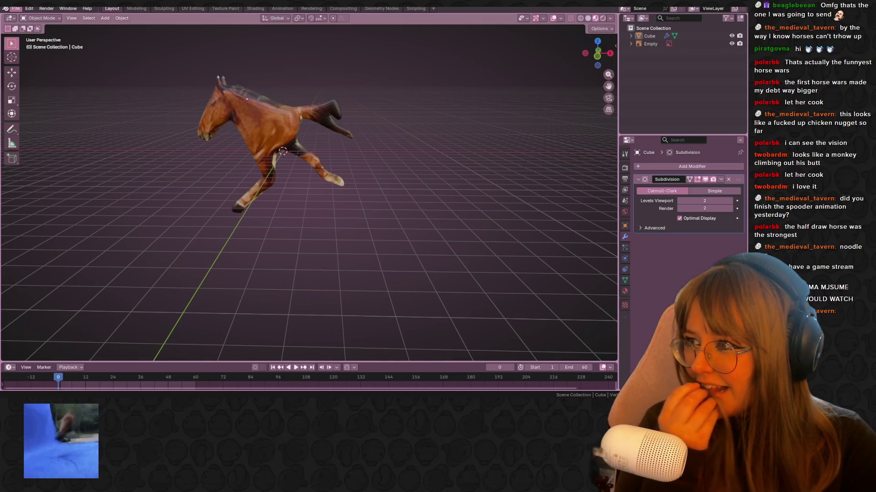
Save the horse project as TwoLegshorse.blend.
middle_click_drag(274, 200, 294, 213)
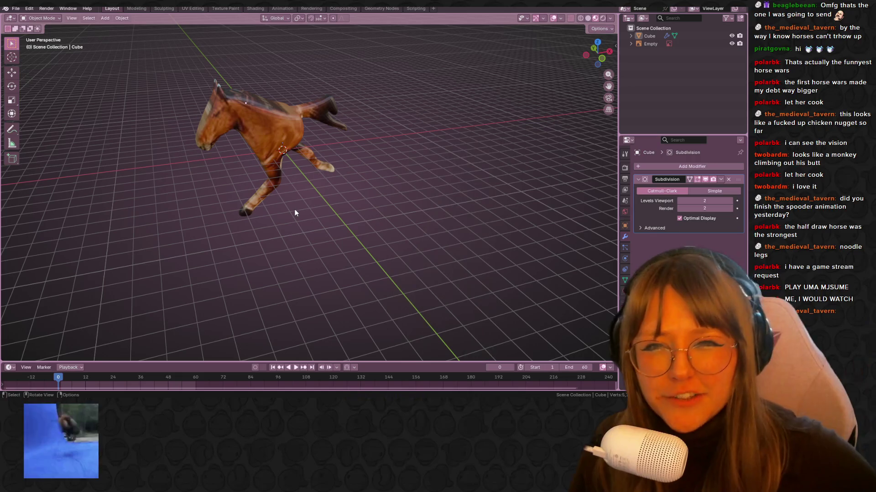
middle_click_drag(388, 176, 356, 178)
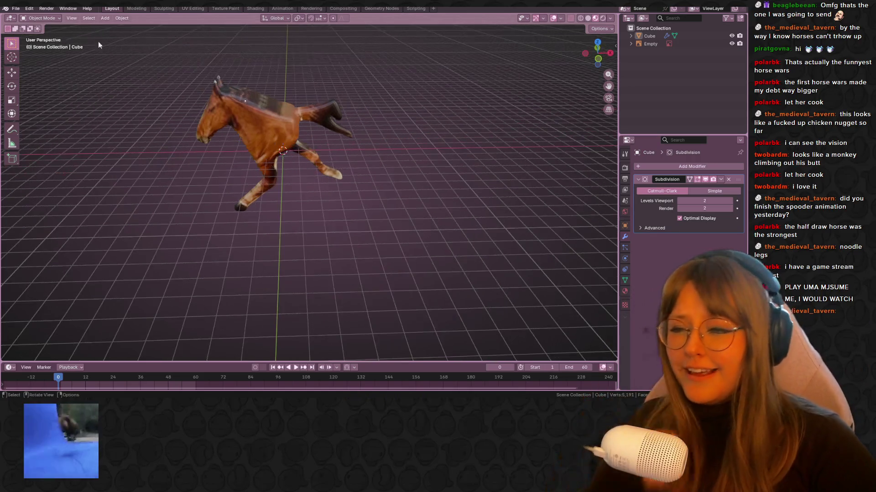
left_click(16, 8)
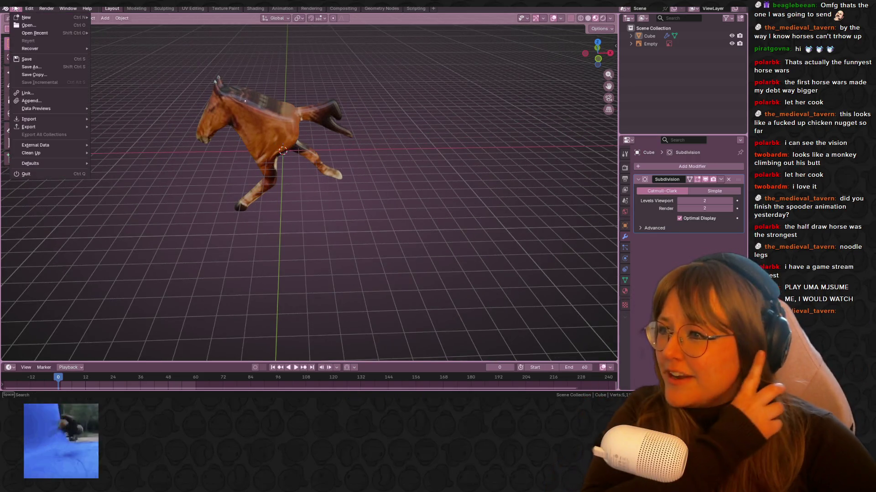
left_click(47, 54)
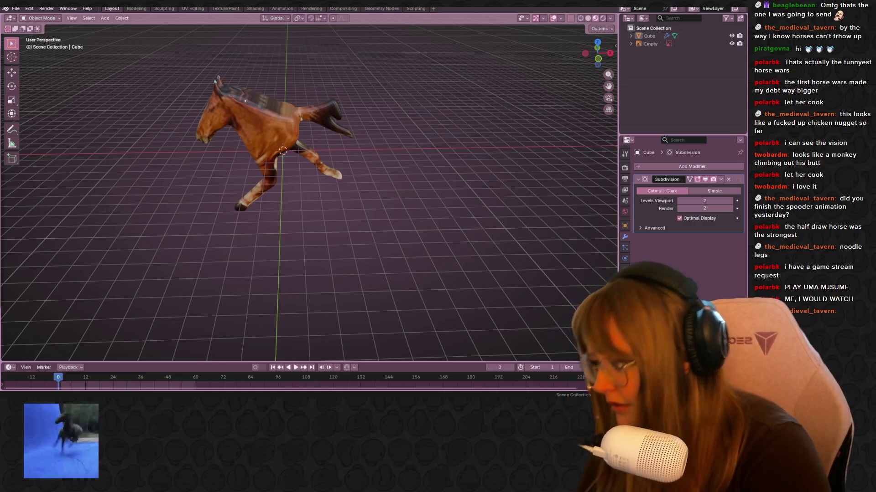
key("ctrl+s")
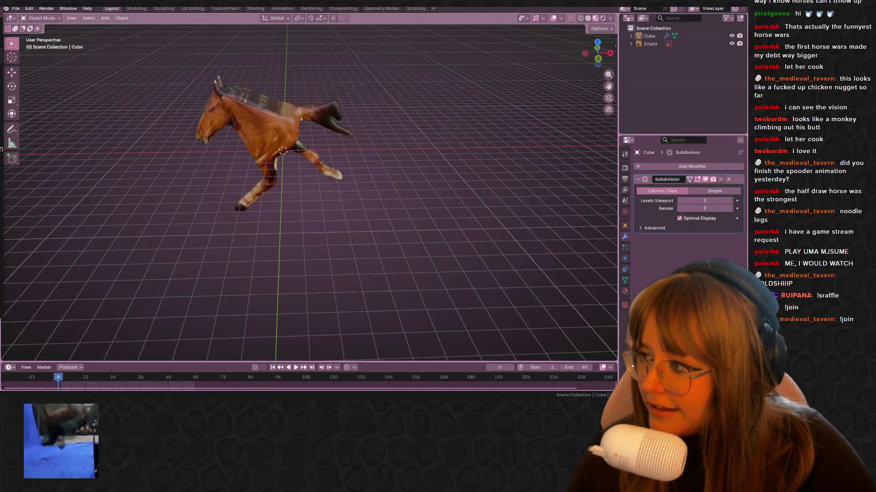
Pack the external reference images into the file and save again.
middle_click_drag(426, 196, 208, 88)
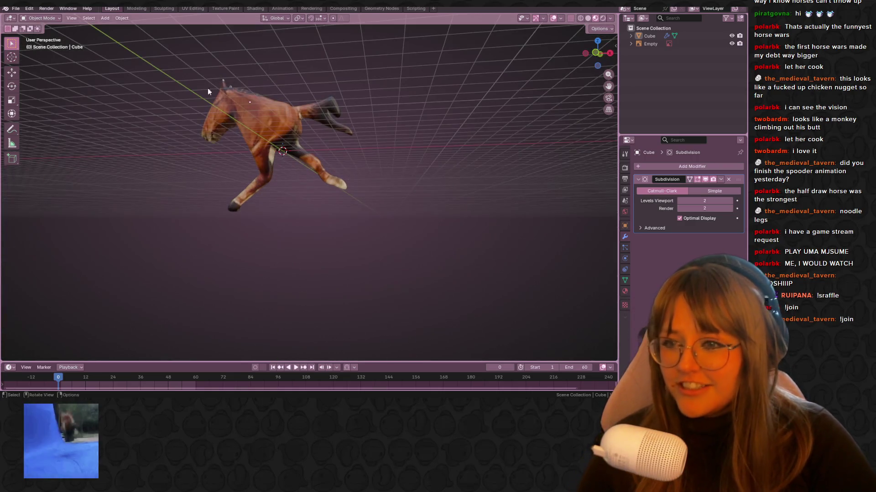
left_click(16, 8)
mouse_move(54, 145)
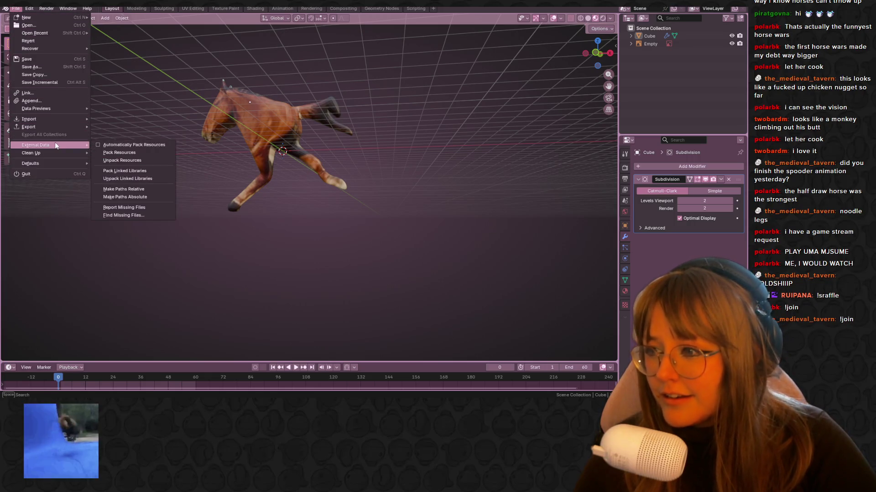
left_click(114, 153)
middle_click_drag(379, 182, 394, 185)
key("ctrl+s")
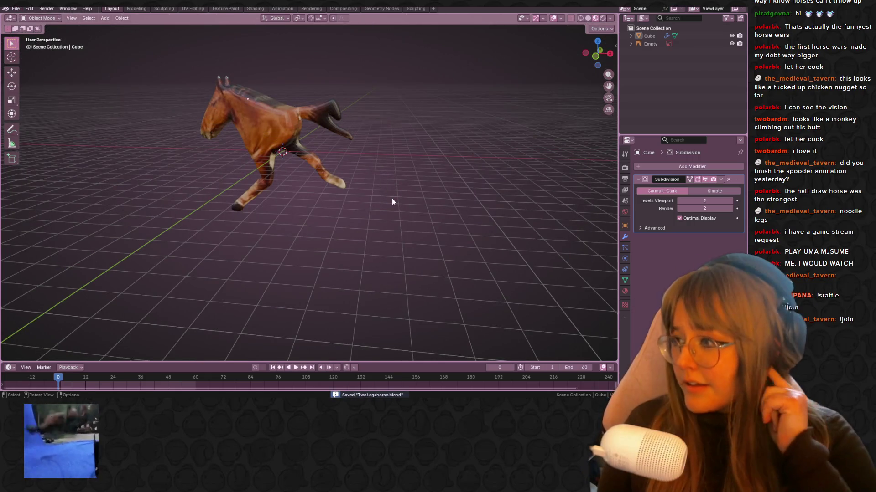
middle_click_drag(398, 245, 393, 161)
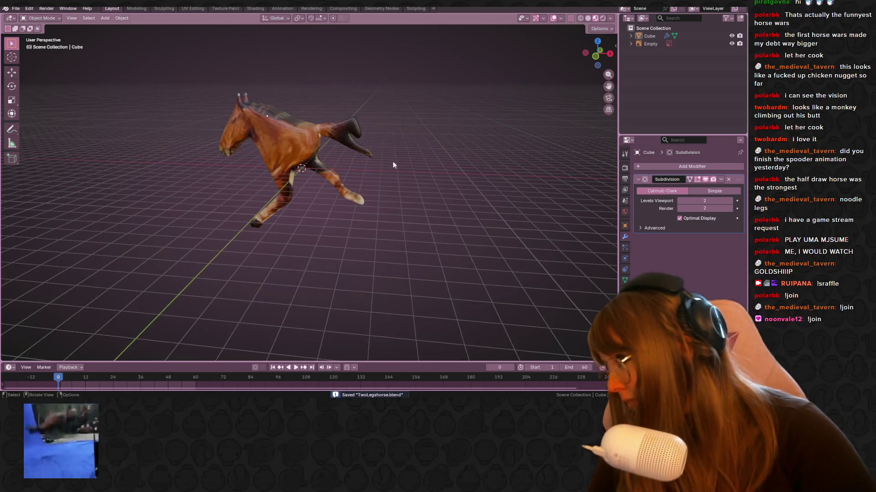
left_click_drag(208, 69, 451, 320)
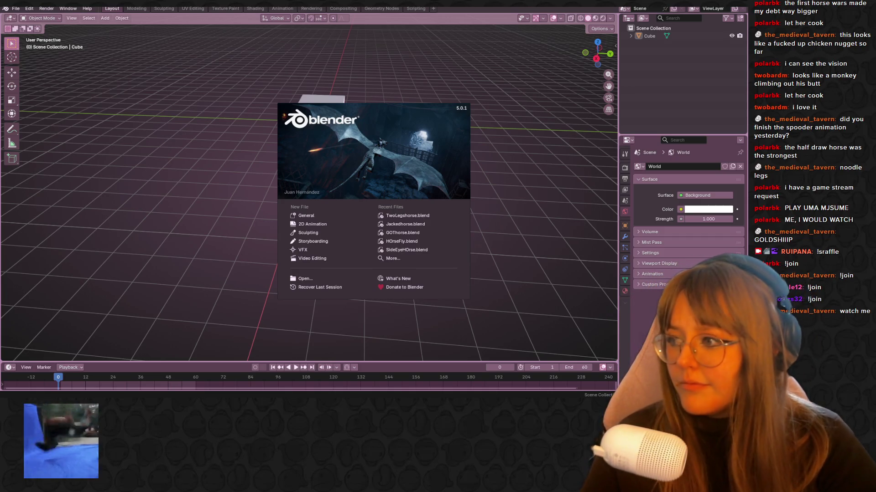
Dismiss the splash screen of the new General file to reach the default cube scene.
left_click(559, 197)
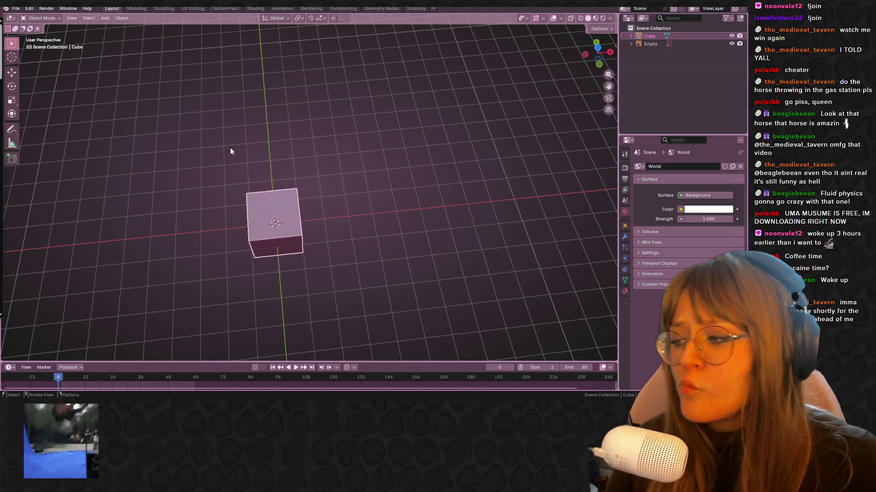
Loop-cut the cube down the middle and delete one half of its vertices.
middle_click_drag(270, 191, 262, 194)
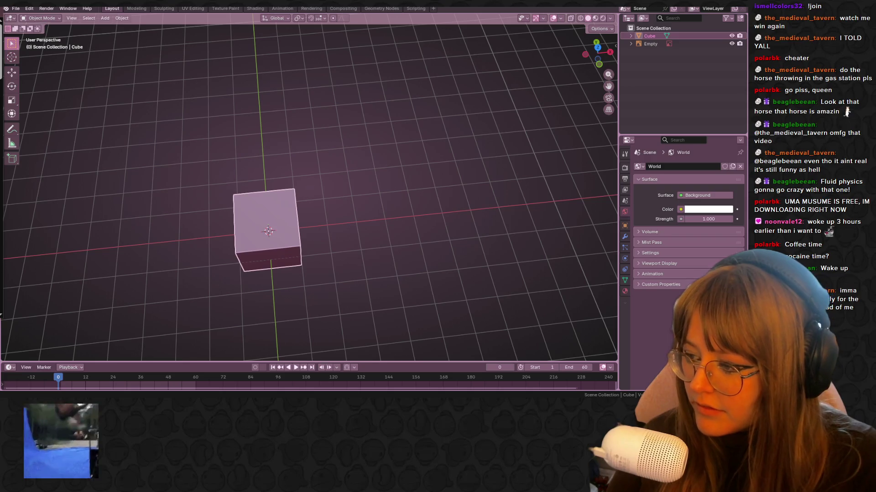
mouse_move(391, 131)
middle_mouse_down()
mouse_move(416, 89)
mouse_move(256, 182)
mouse_move(389, 150)
mouse_move(404, 217)
mouse_move(289, 163)
middle_mouse_up()
key("Tab")
key("ctrl+r")
left_click(285, 162)
left_click(62, 18)
mouse_move(255, 114)
middle_mouse_down()
mouse_move(281, 84)
mouse_move(228, 137)
middle_mouse_up()
mouse_move(217, 145)
left_mouse_down()
mouse_move(254, 240)
mouse_move(276, 257)
left_mouse_up()
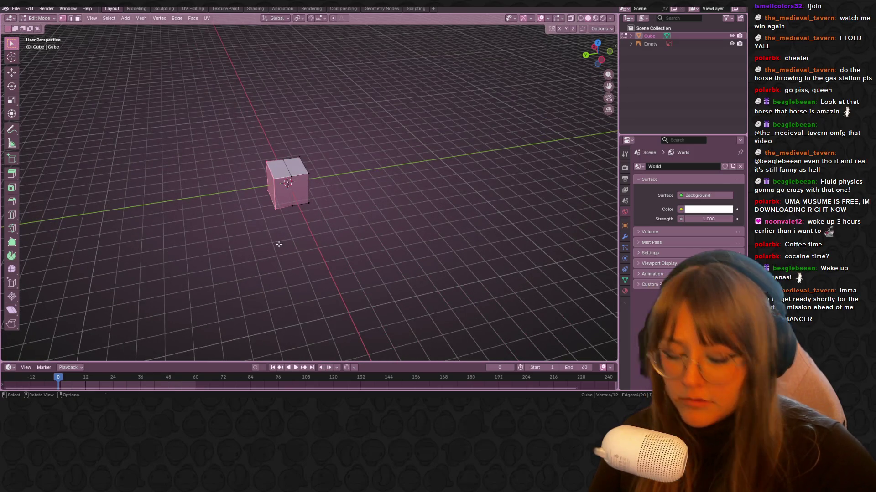
key("x")
left_click(279, 241)
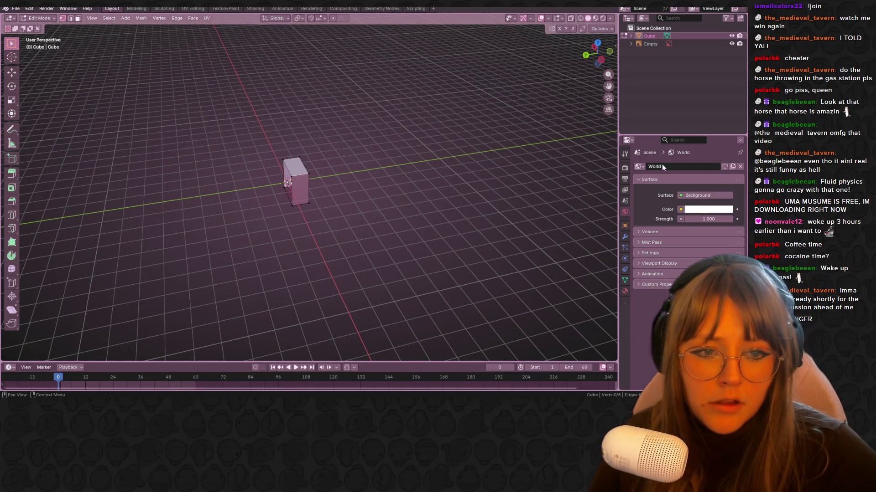
Add a Mirror modifier to the cube and turn off mirroring along X.
left_click(625, 237)
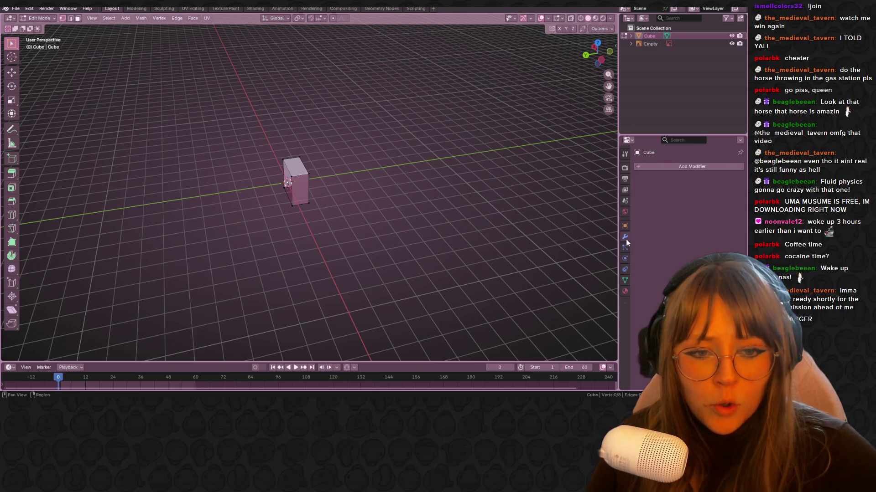
left_click(670, 166)
left_click(666, 165)
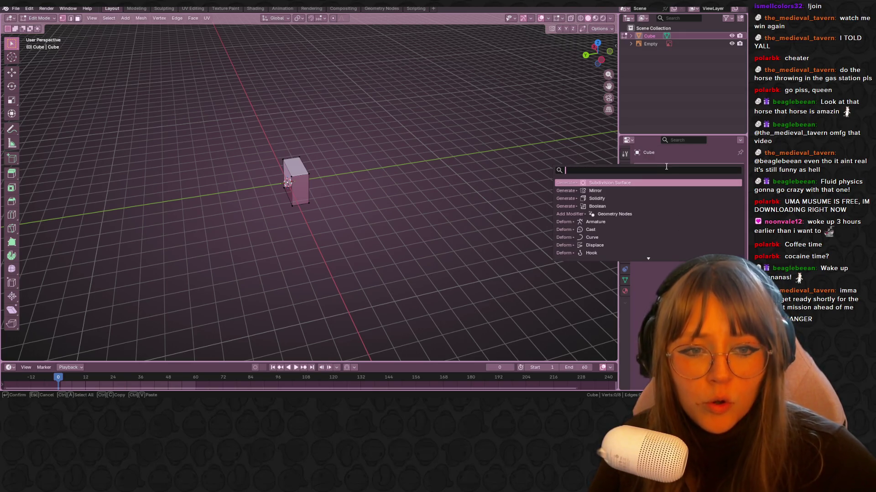
left_click(624, 190)
left_click(692, 191)
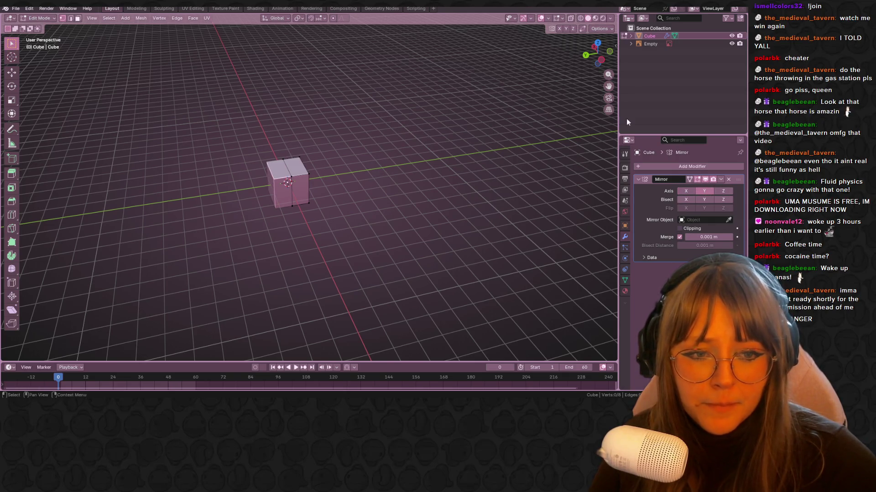
Check the mirrored cube from the front and top views in edit and object mode.
left_click(610, 51)
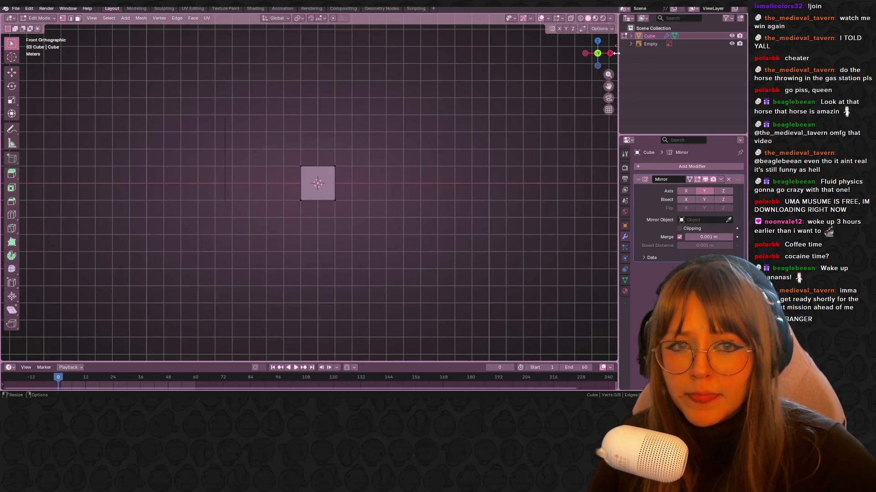
mouse_move(596, 51)
left_mouse_down()
mouse_move(465, 75)
mouse_move(454, 158)
left_mouse_up()
key("a")
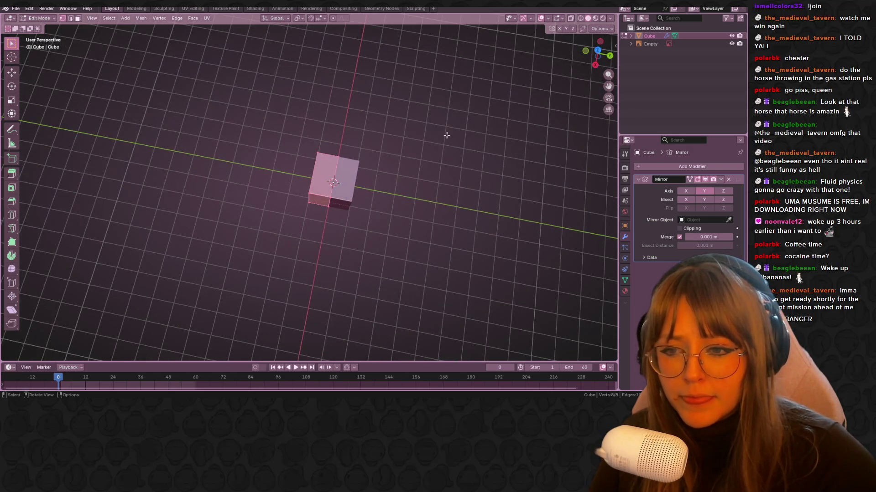
key("Tab")
left_click(596, 51)
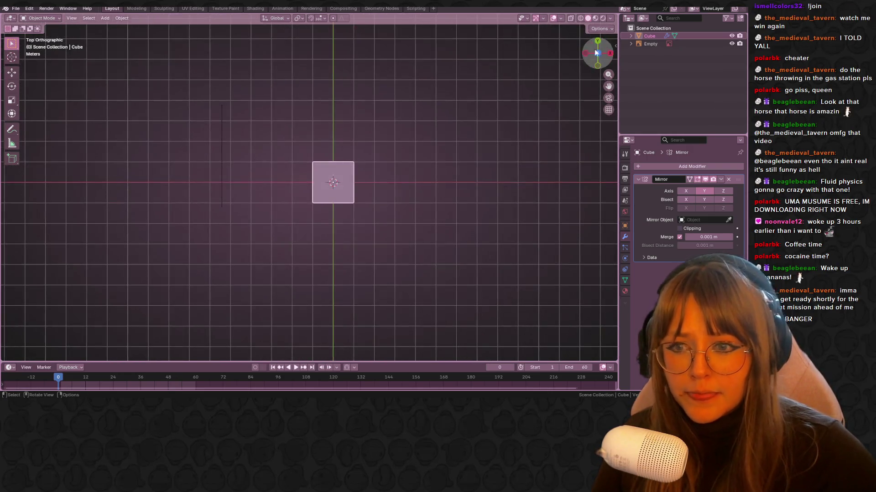
key("Tab")
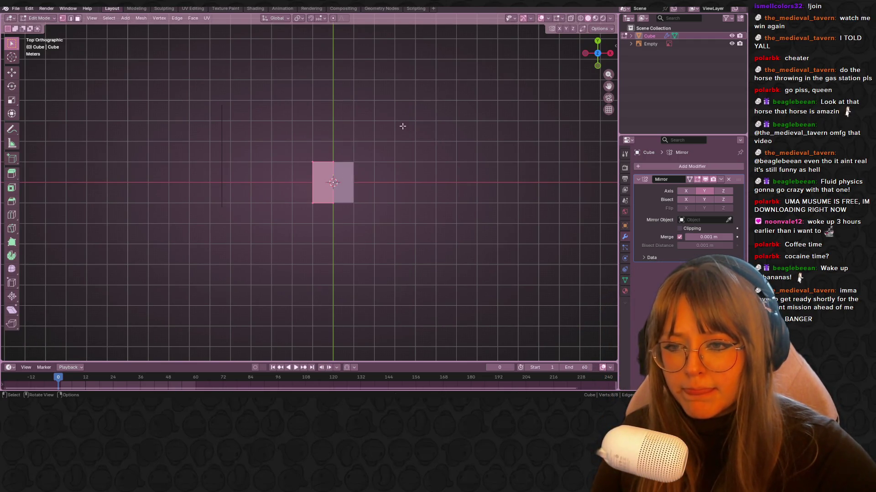
key("Tab")
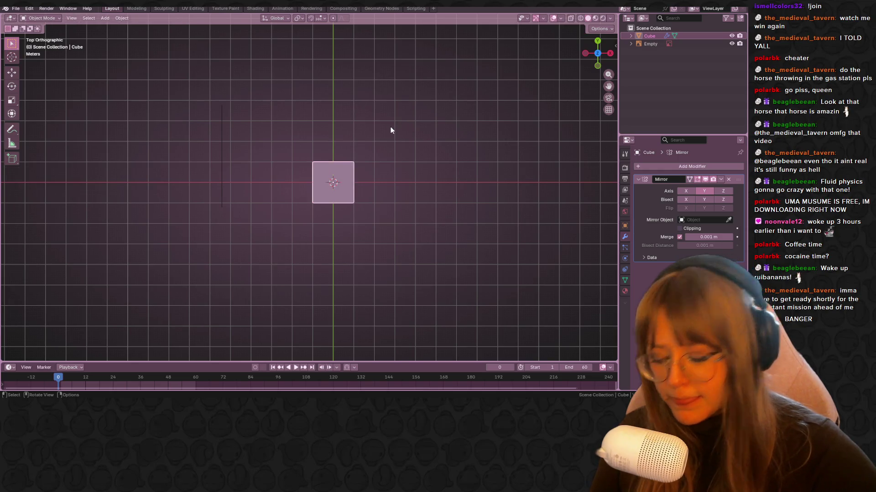
Inspect the cube in local view, then return to the side view with the horse reference.
key("s")
key("Escape")
key("Tab")
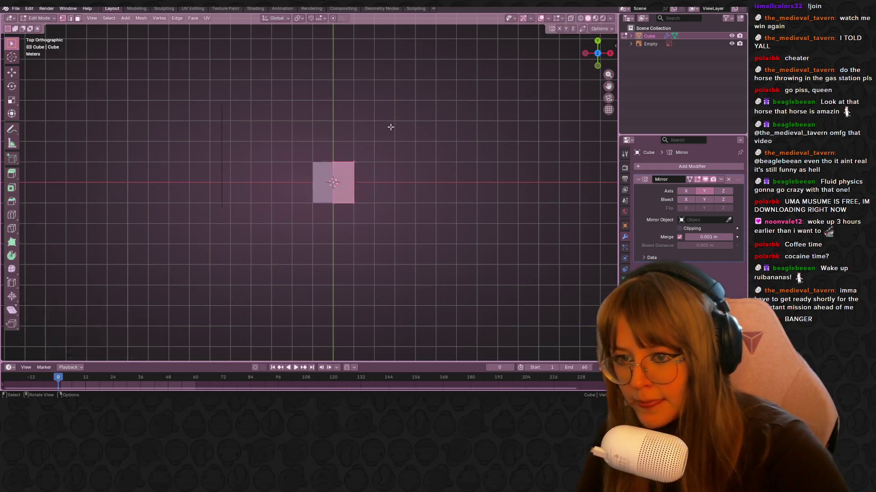
key("slash")
key("Tab")
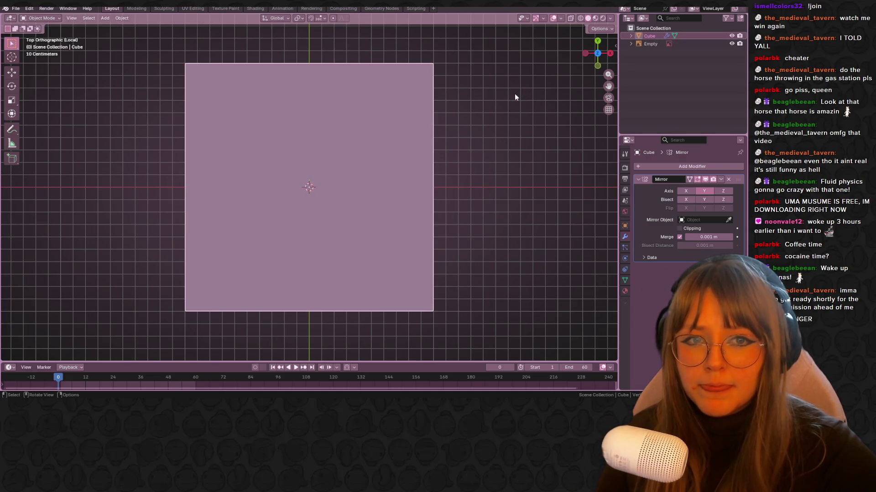
scroll(502, 103, "down", 8)
middle_click_drag(516, 89, 547, 64)
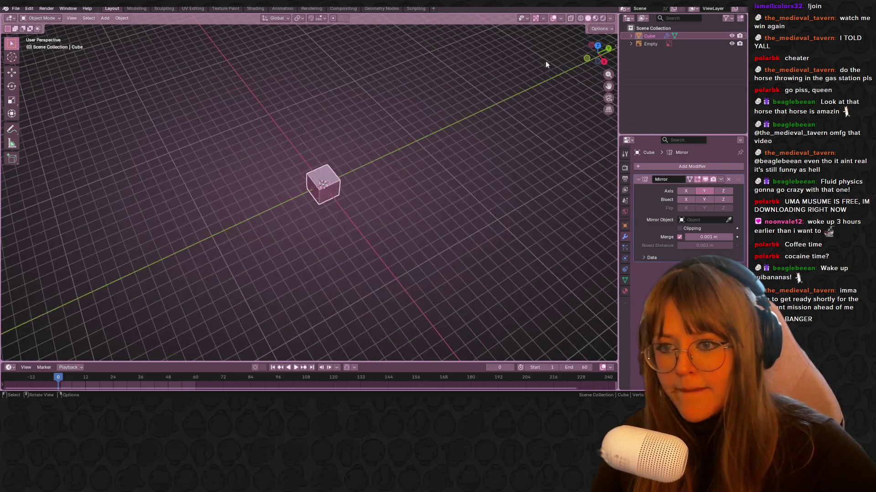
left_click(604, 62)
scroll(456, 143, "up", 4)
Shrink the cube and place it over the horse's back in the reference photo.
key("g")
left_click(299, 105)
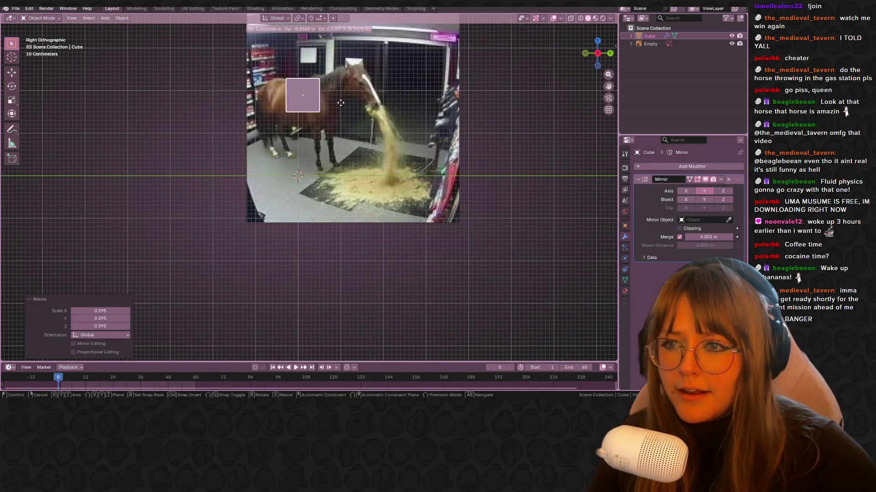
scroll(348, 117, "up", 4)
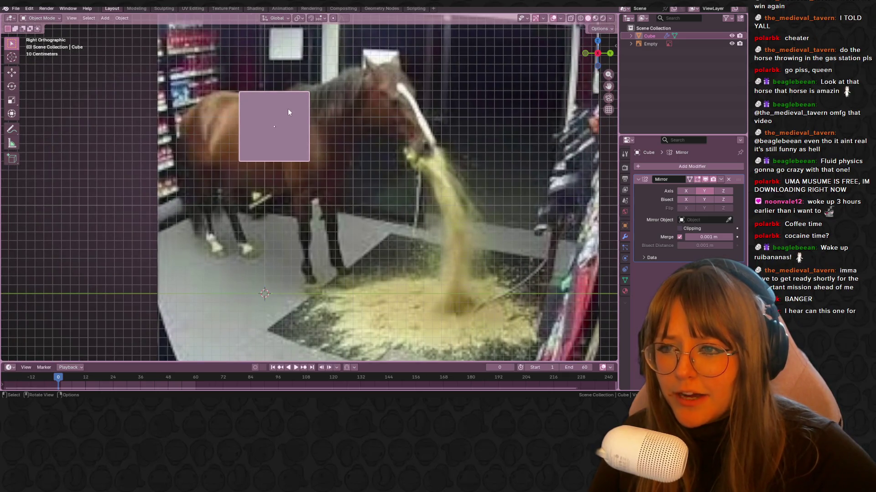
key("Tab")
key("g")
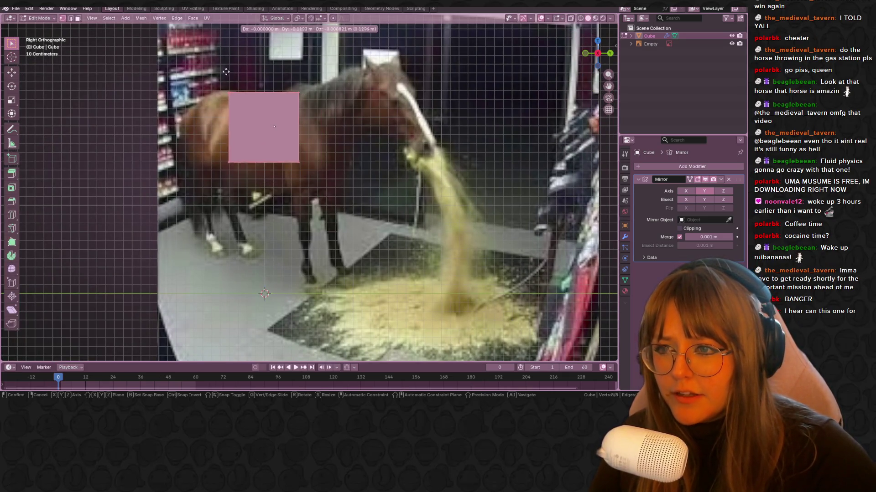
left_click(217, 78)
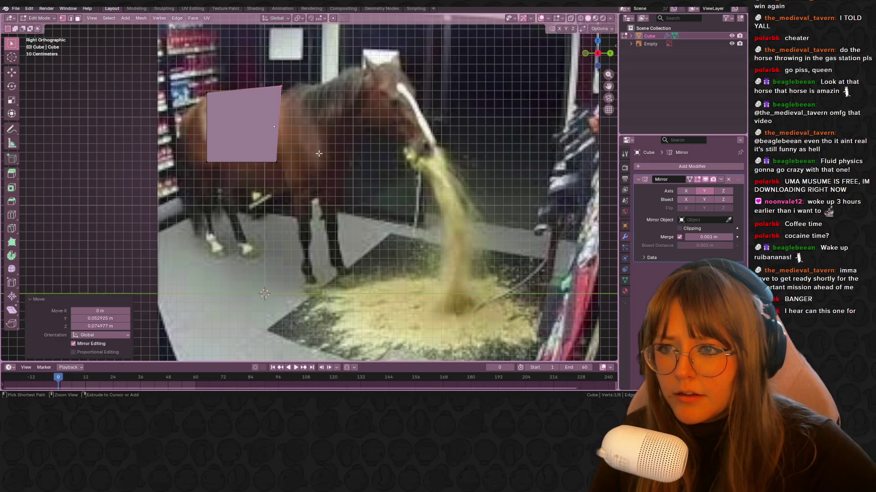
Reposition the box's right and left edges to fit the horse's body.
left_click_drag(267, 78, 338, 232)
key("g")
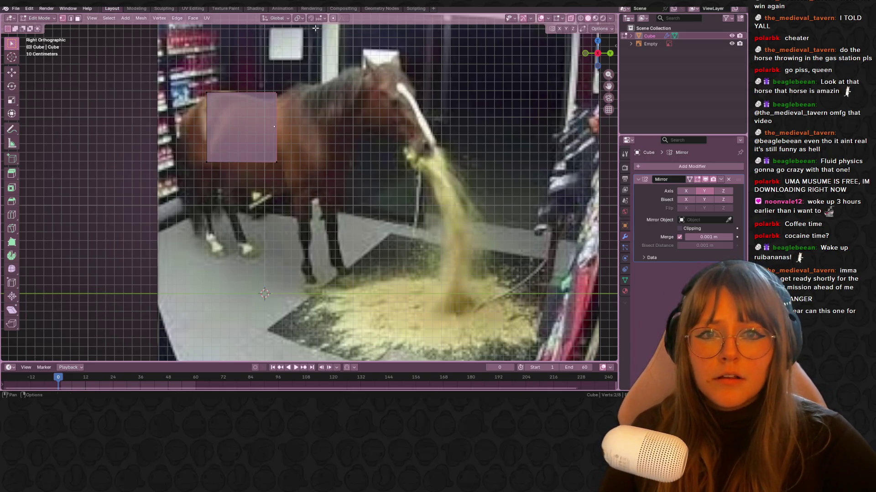
left_click(287, 187)
left_click(206, 128)
key("g")
left_click(255, 181)
key("g")
right_click(253, 178)
key("g")
left_click(253, 177)
key("g")
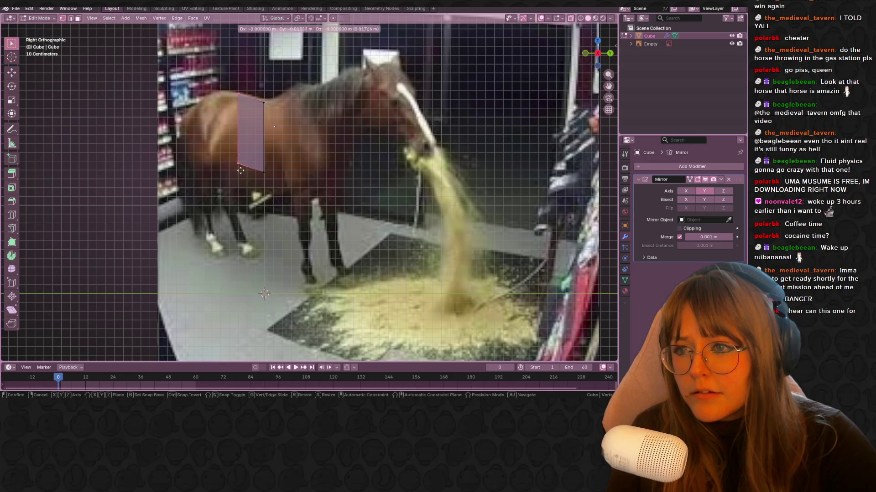
left_click(232, 157)
Extrude the left edge toward the hindquarters, then rotate and reposition it.
middle_click_drag(232, 157, 263, 175, "shift")
key("e")
left_click(266, 140)
key("g")
left_click(266, 141)
key("r")
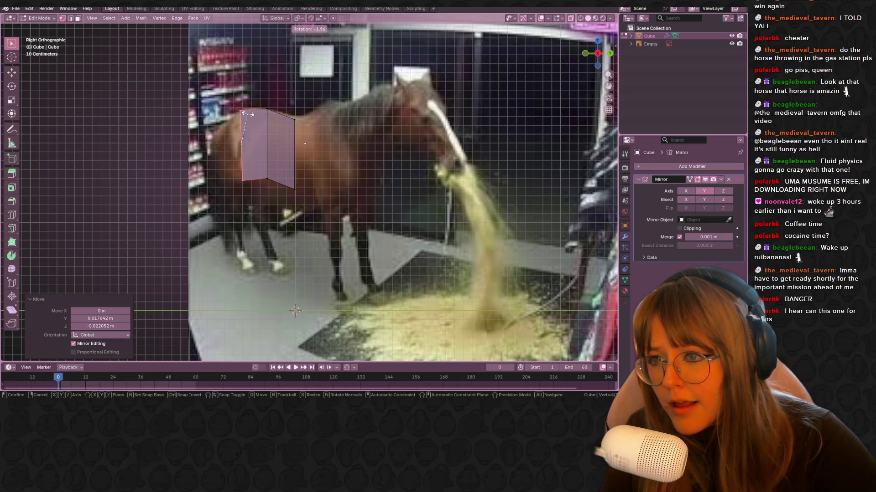
left_click(247, 114)
key("r")
left_click(243, 121)
key("g")
left_click(246, 116)
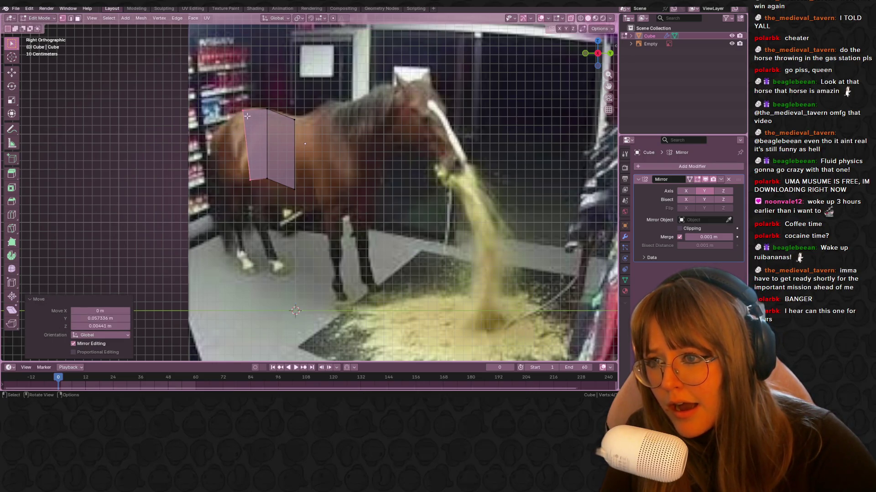
Extrude another face toward the rump, moving and shrinking its edge.
middle_click_drag(296, 119, 315, 126, "shift")
key("e")
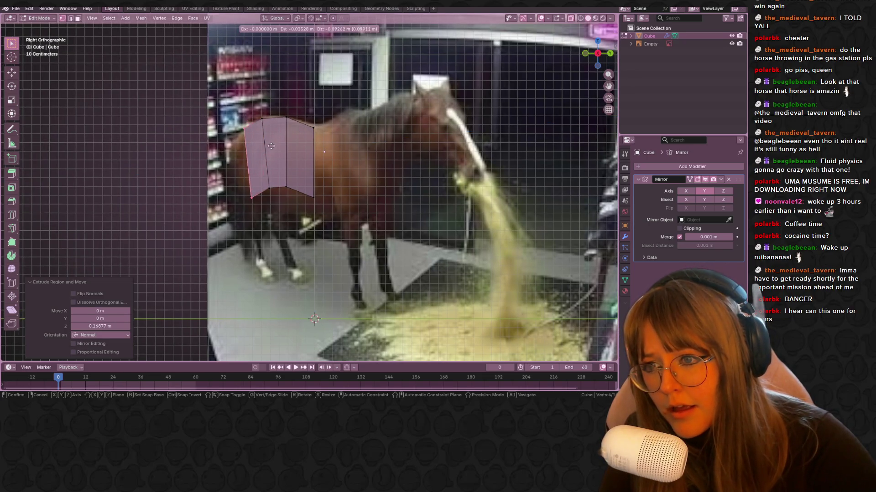
left_click(299, 160)
key("g")
left_click(348, 191)
key("s")
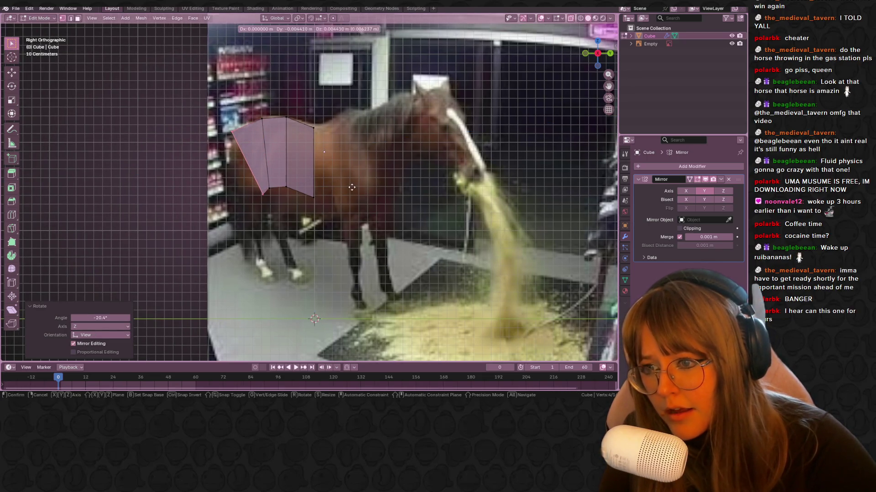
left_click(326, 183)
key("g")
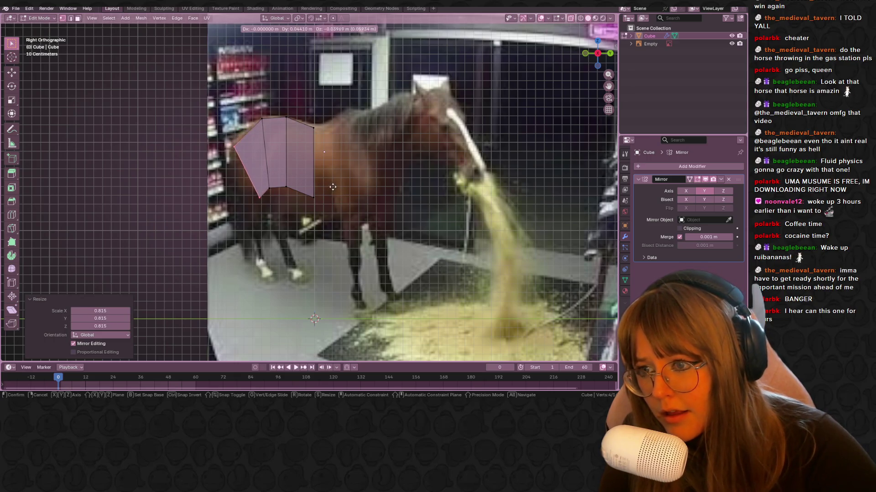
left_click(255, 191)
Box-select part of the mesh's vertices and rotate them to follow the body.
middle_click_drag(247, 190, 244, 161, "shift")
key("b")
left_click_drag(244, 161, 269, 182)
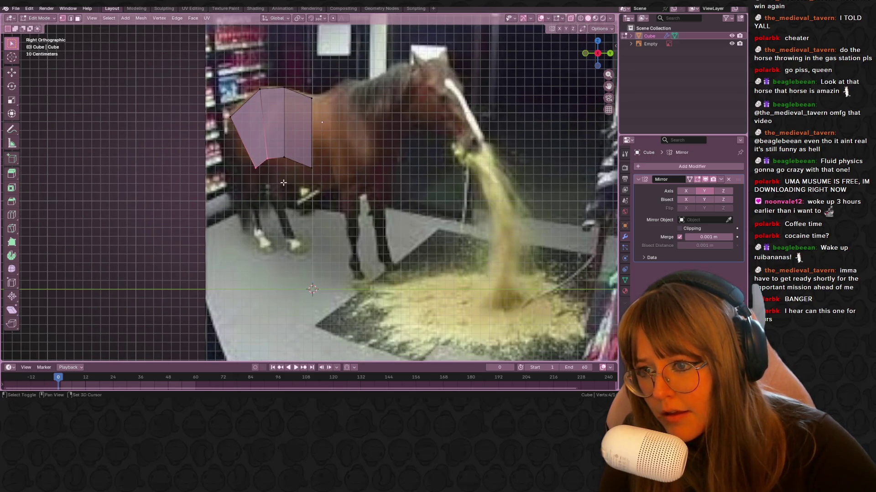
key("r")
left_click(270, 197)
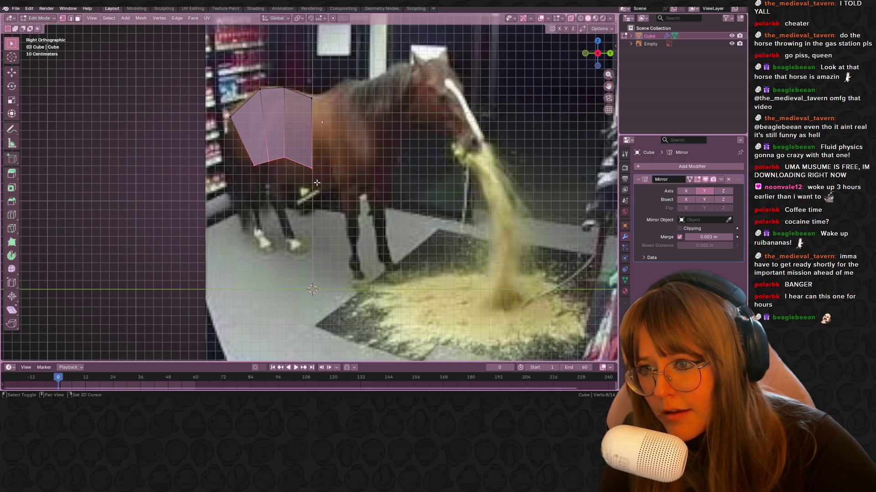
Lower the bottom row of vertices and reposition the bottom-right vertex.
left_click_drag(267, 185, 326, 133)
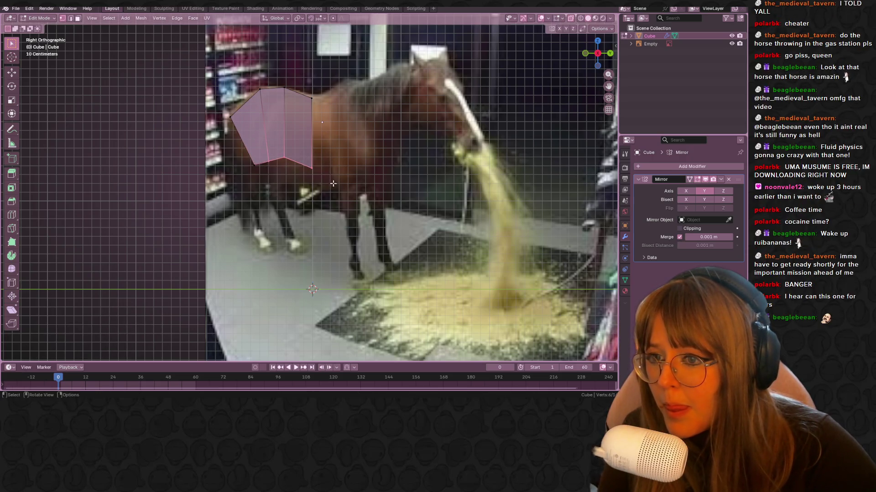
middle_click_drag(317, 154, 316, 133, "shift")
scroll(342, 119, "up", 1)
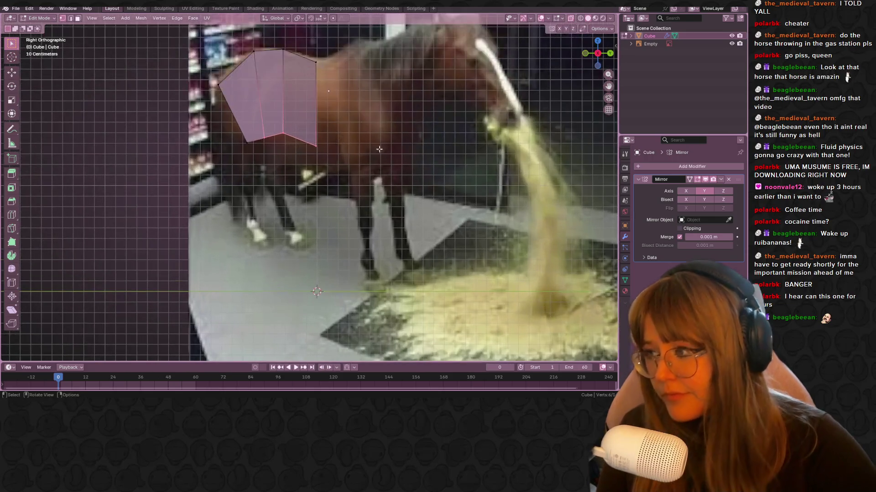
key("g")
left_click(346, 94)
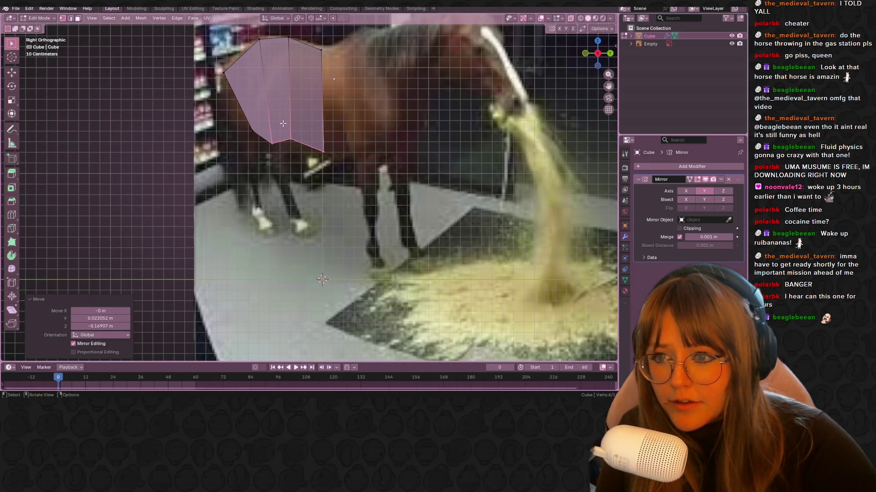
left_click(286, 147)
key("g")
left_click(325, 149)
key("g")
left_click(350, 151)
Extrude the right edge toward the neck and enlarge the new edge.
scroll(351, 150, "down", 3)
left_click(349, 126, "shift")
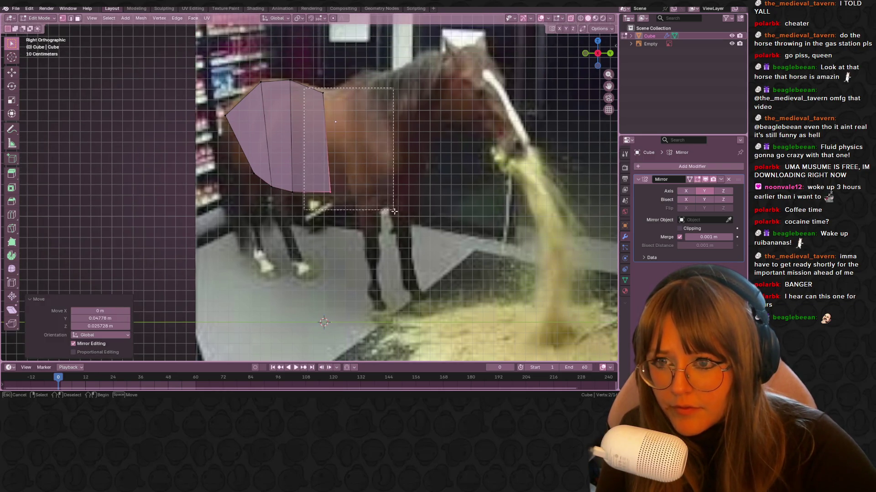
scroll(338, 147, "up", 3)
key("e")
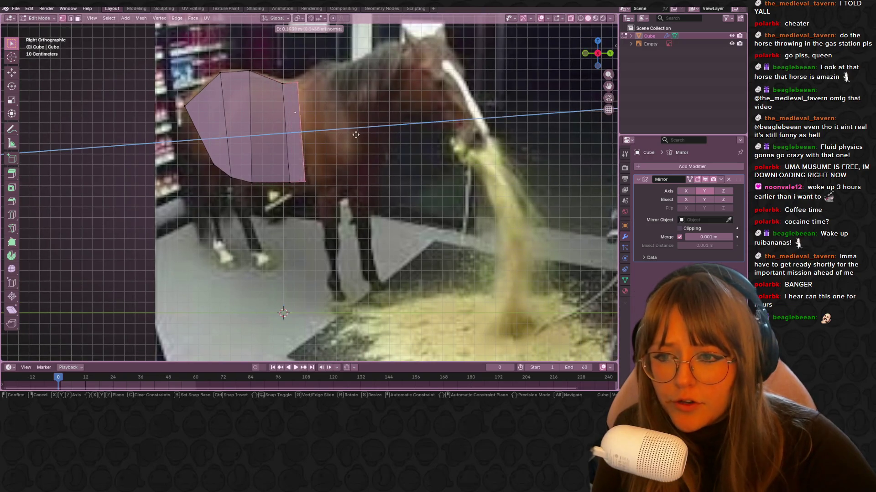
left_click(379, 122)
key("s")
left_click(387, 124)
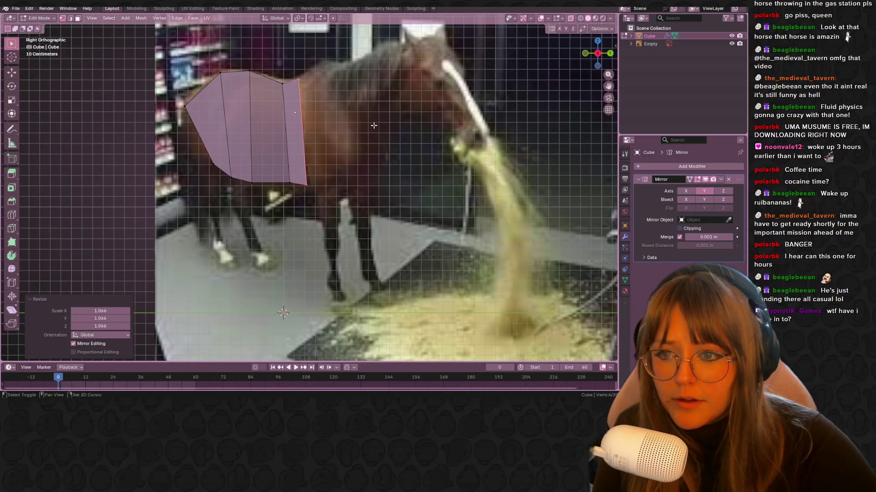
Select the right edge vertices and add a horizontal loop cut across the body.
middle_click_drag(387, 123, 373, 144, "shift")
key("b")
mouse_move(282, 85)
left_mouse_down()
mouse_move(317, 105)
mouse_move(336, 192)
left_mouse_up()
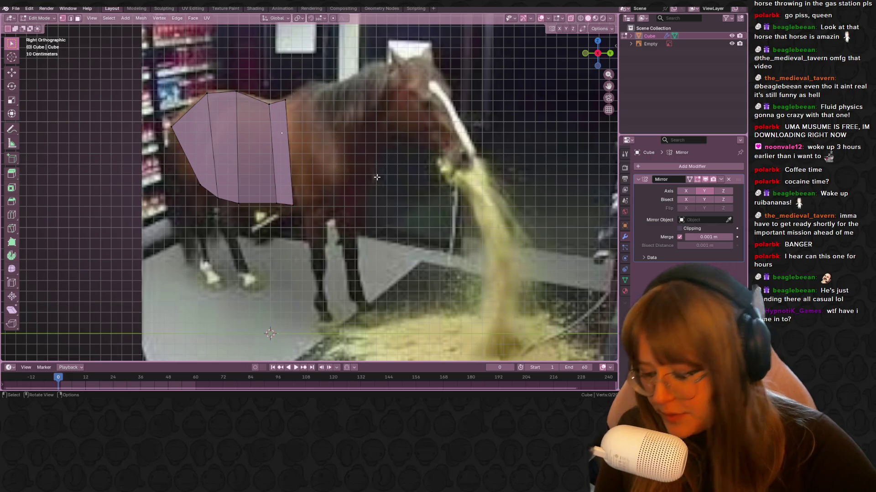
key("ctrl+r")
left_click(284, 92)
right_click(285, 92)
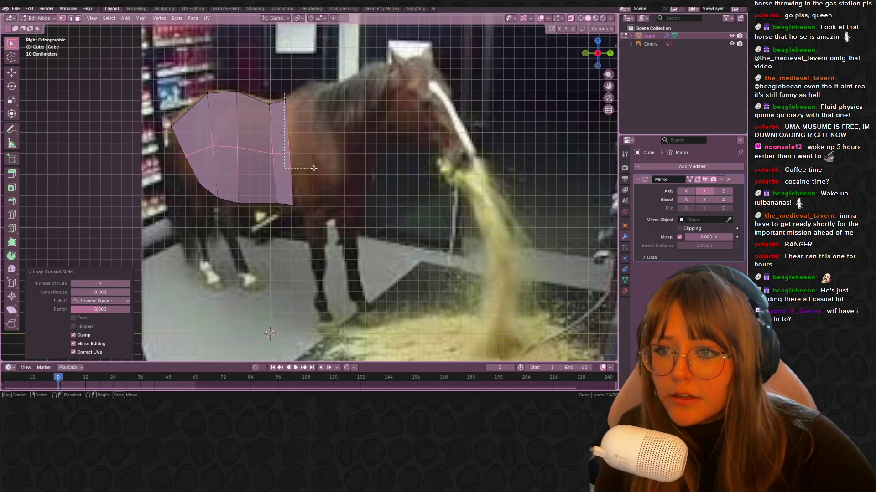
Select the body's right edge, extrude it toward the neck and reposition it.
left_click(290, 132)
middle_click_drag(294, 151, 296, 177, "shift")
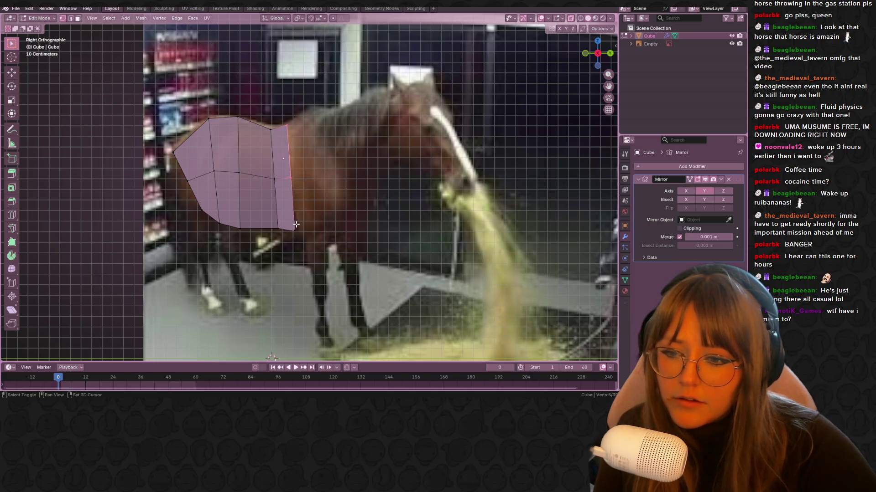
left_click(294, 121, "shift")
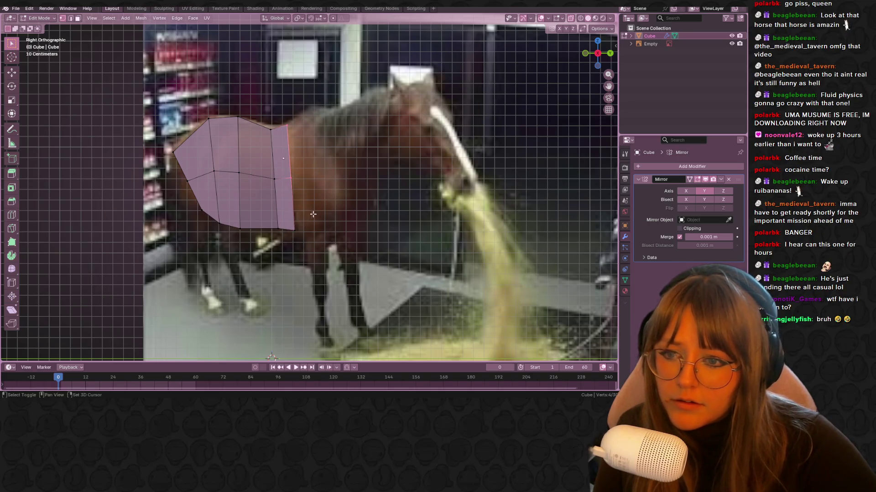
middle_click_drag(326, 258, 336, 245, "shift")
key("e")
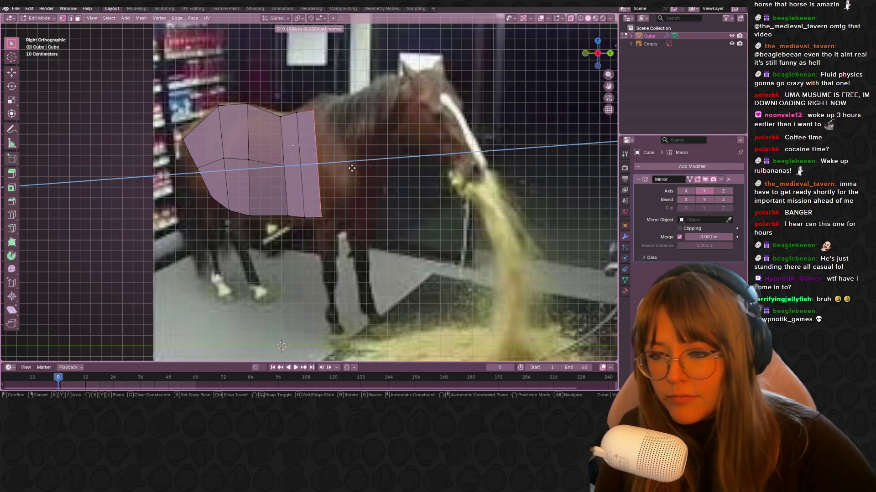
left_click(364, 169)
key("g")
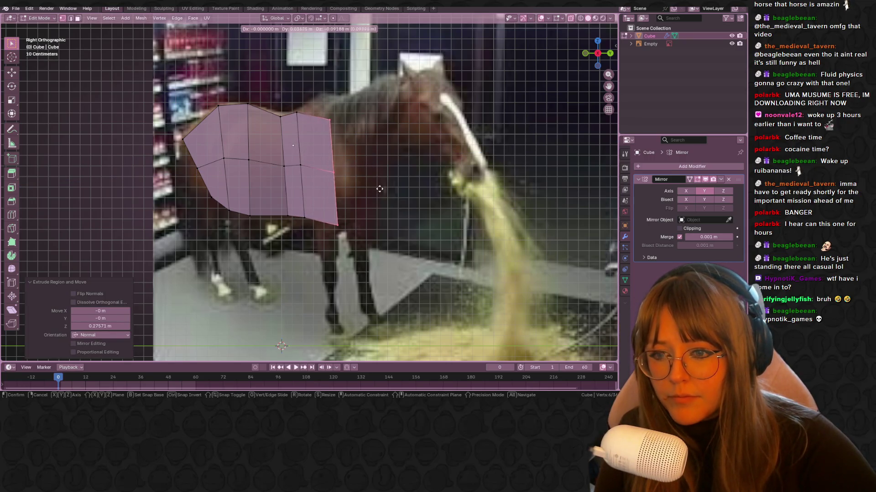
left_click(342, 132)
Raise the top-right vertex, then extrude the right column of vertices into a new face column.
left_click(322, 118)
key("g")
left_click(321, 96)
left_click_drag(306, 77, 372, 224)
middle_click_drag(362, 193, 359, 201, "shift")
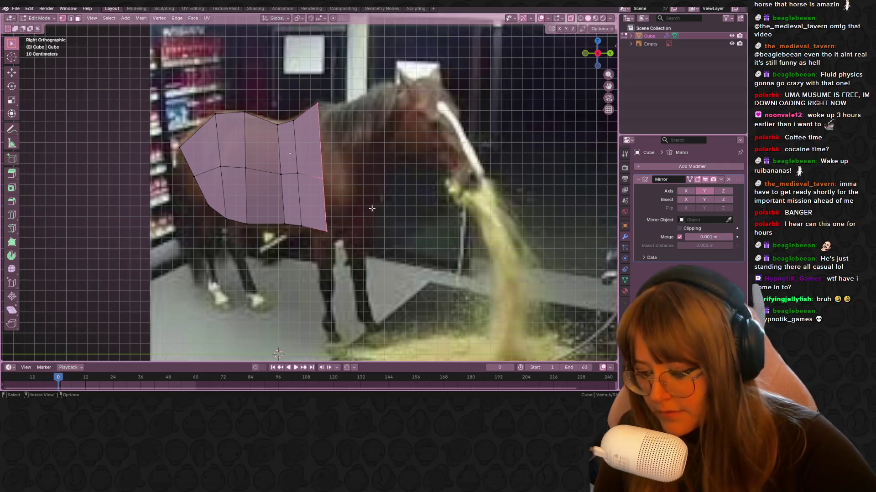
key("e")
left_click(399, 196)
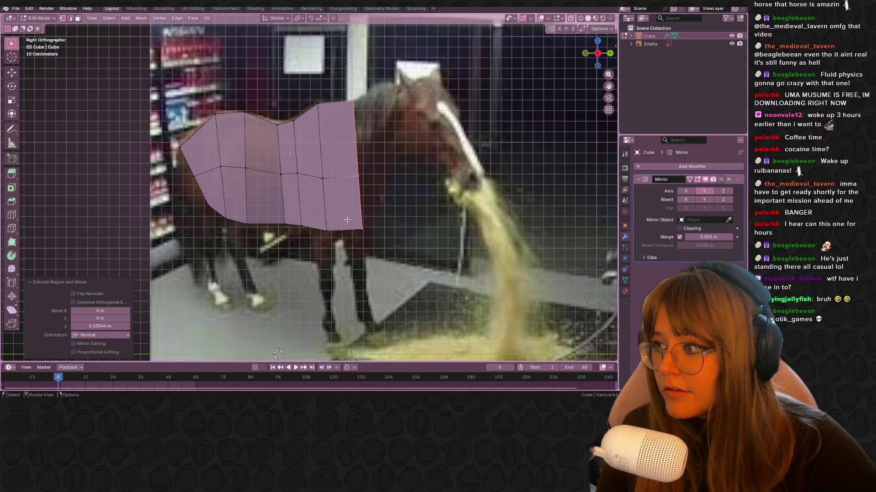
Move the right-corner vertices up to the withers and tilt the right edge slightly.
left_click_drag(346, 215, 415, 248)
middle_click_drag(415, 248, 408, 230, "shift")
scroll(407, 230, "up", 2, "shift")
key("g")
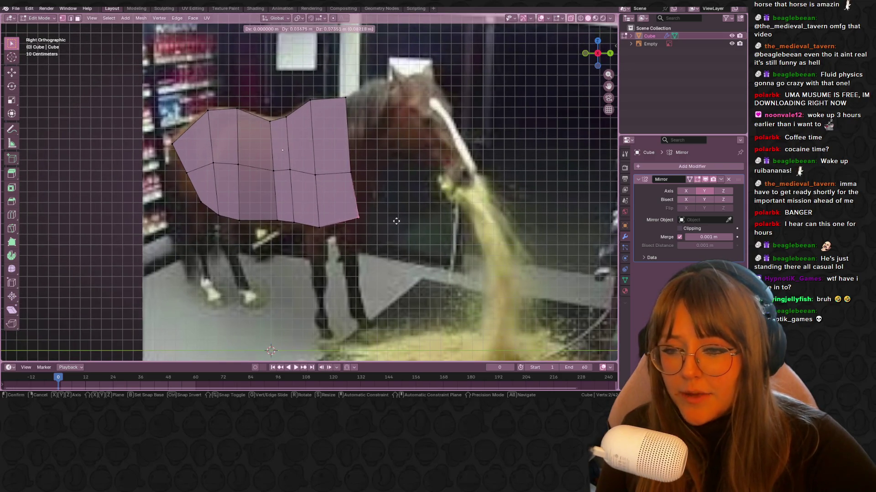
left_click(409, 210)
key("g")
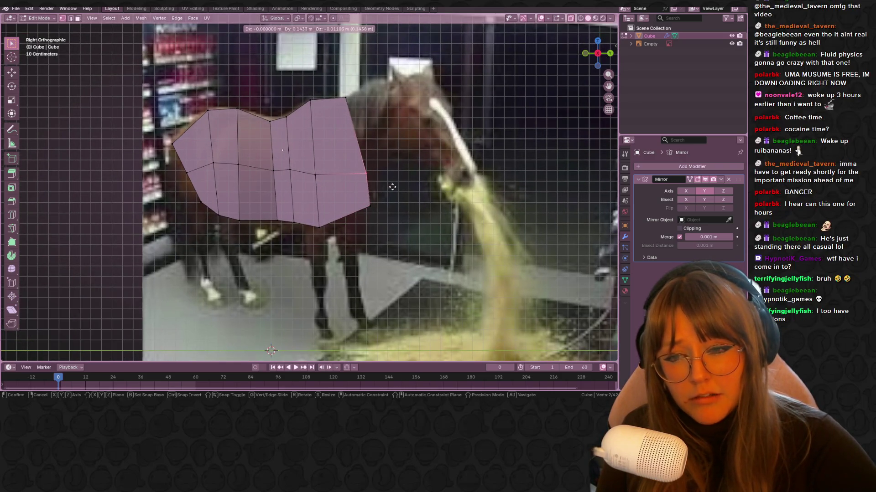
left_click(404, 188)
middle_click_drag(403, 188, 389, 218, "shift")
left_click(330, 129, "shift")
key("r")
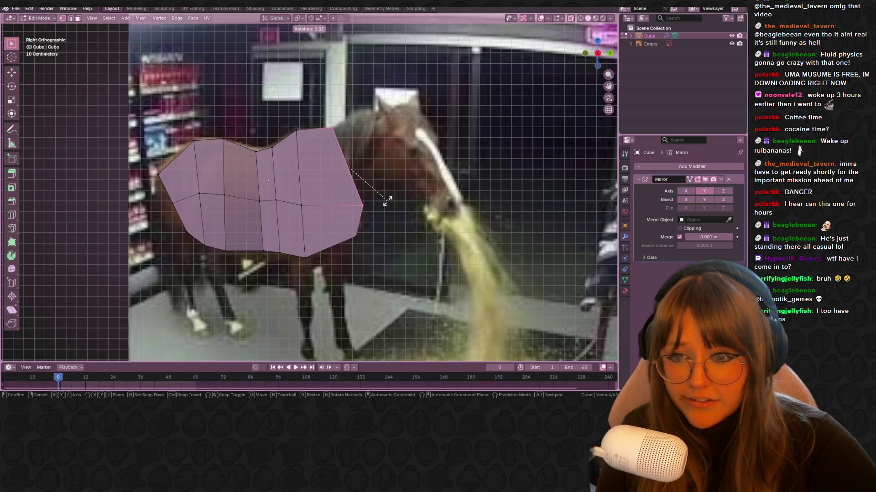
left_click(390, 200)
Extrude the edge up the neck, then move and rotate it to follow the neck.
middle_click_drag(415, 193, 395, 172, "shift")
key("e")
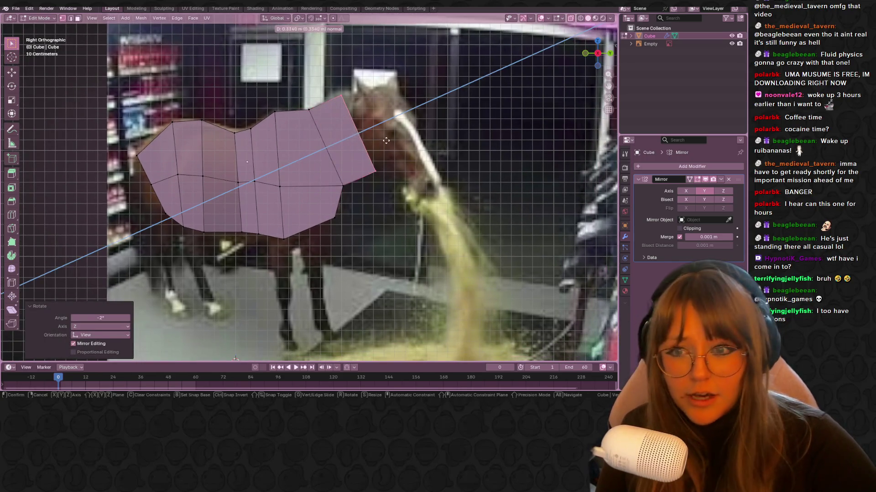
left_click(395, 151)
key("s")
key("Escape")
key("g")
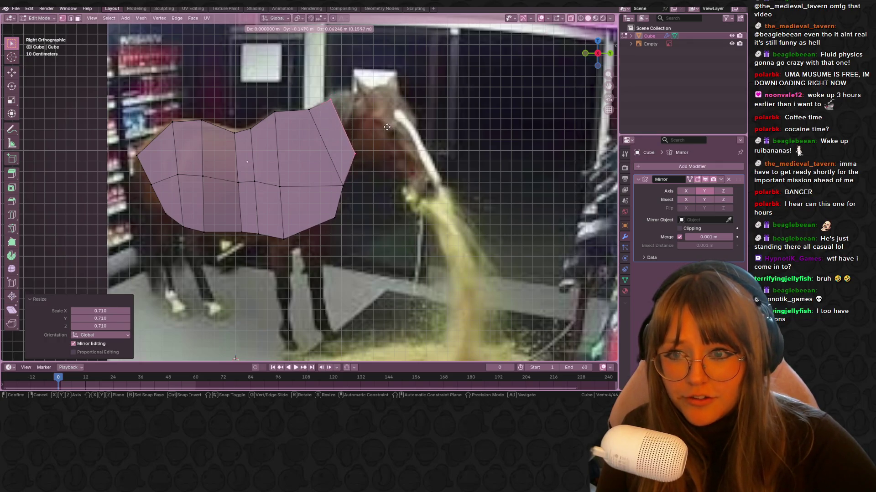
left_click(385, 127)
left_click_drag(322, 94, 411, 169)
key("r")
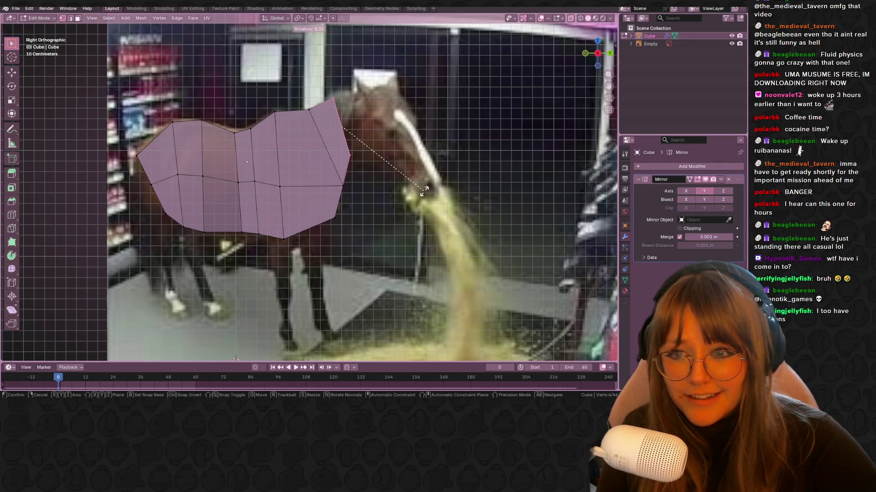
left_click(392, 151)
middle_click_drag(392, 151, 382, 152, "shift")
Extrude the neck edge further, then move, rotate and enlarge it to match the neck angle.
key("e")
left_click(426, 151)
key("s")
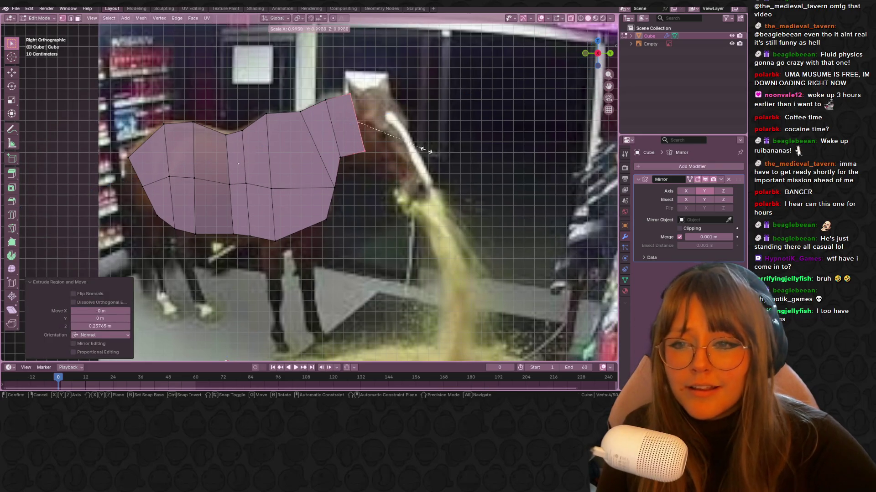
key("Escape")
key("g")
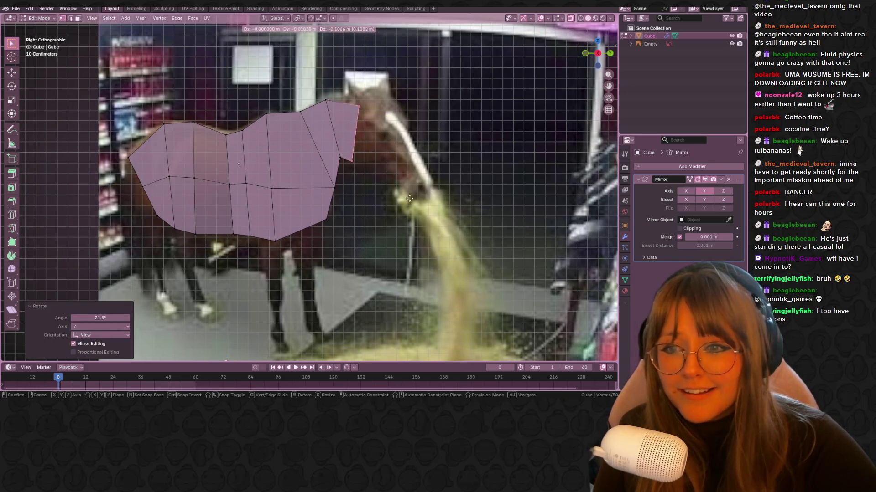
left_click(382, 109)
key("r")
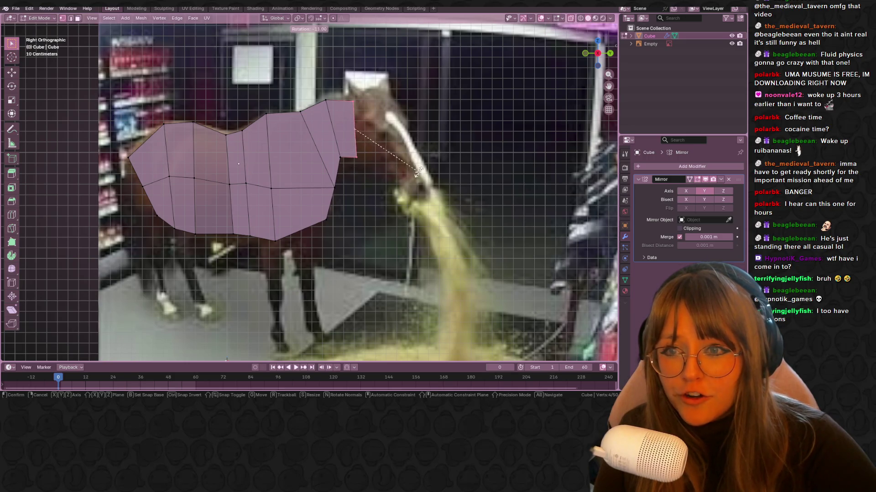
key("s")
left_click(422, 164)
key("g")
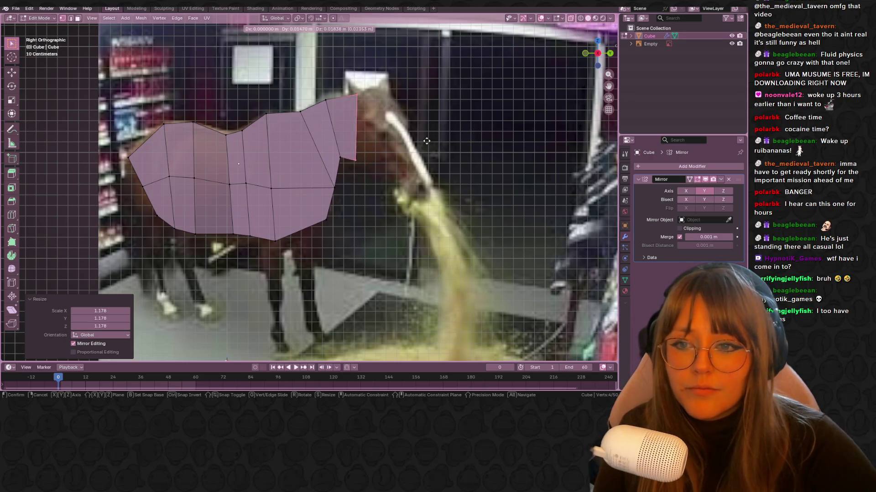
left_click(423, 142)
scroll(423, 142, "up", 1)
Extrude the neck toward the head, then rotate the head edge downward and lower its tip.
key("e")
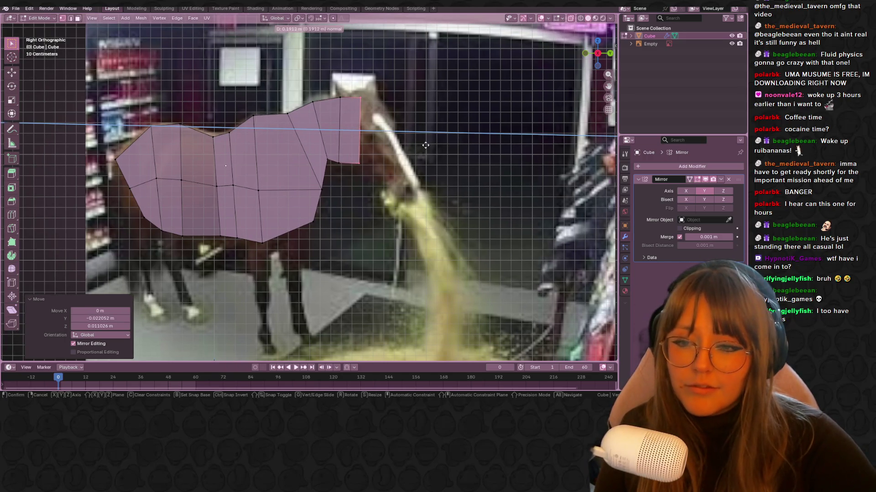
left_click(428, 146)
middle_click_drag(429, 146, 420, 117, "shift")
left_click_drag(390, 92, 390, 93)
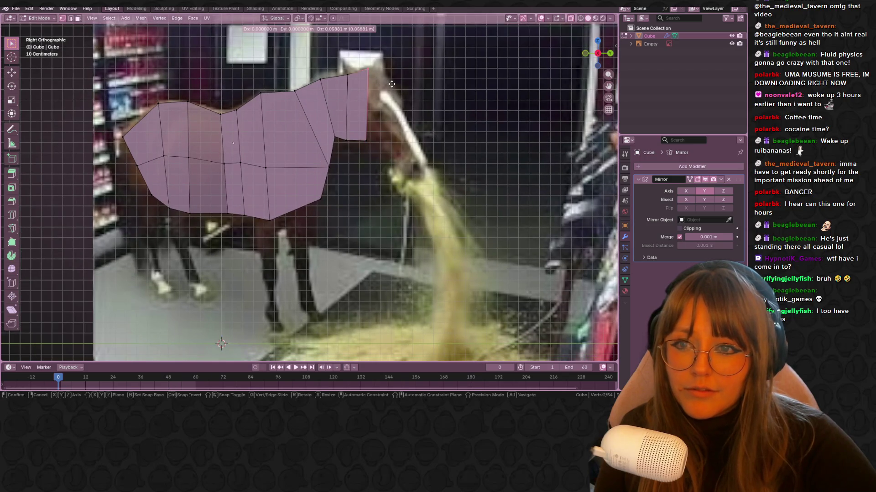
key("e")
left_click(447, 137)
key("e")
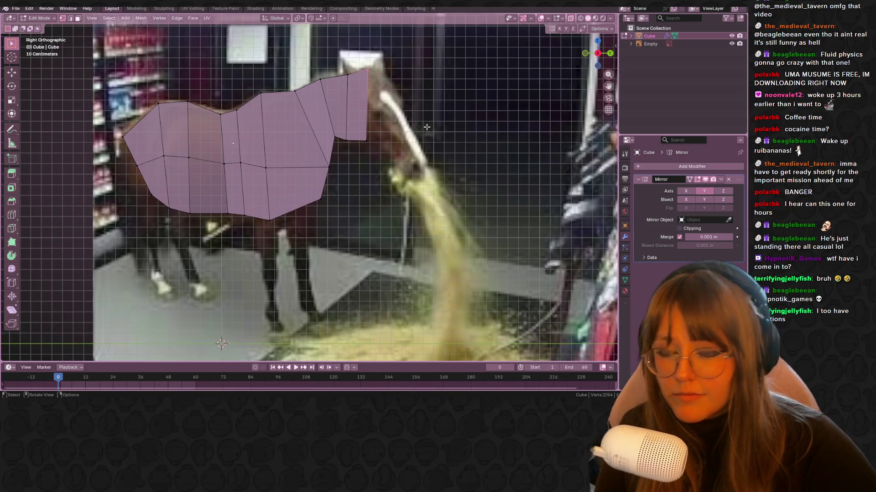
left_click(436, 180)
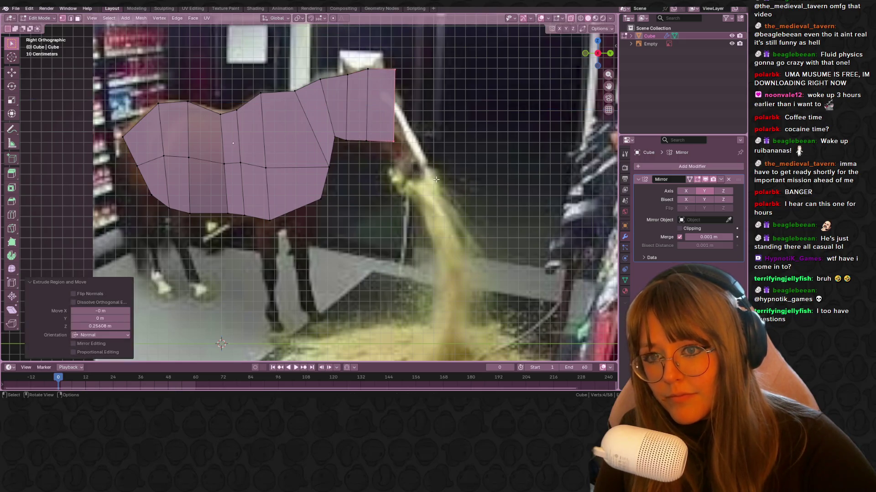
key("r")
left_click(445, 185)
key("g")
left_click(440, 199)
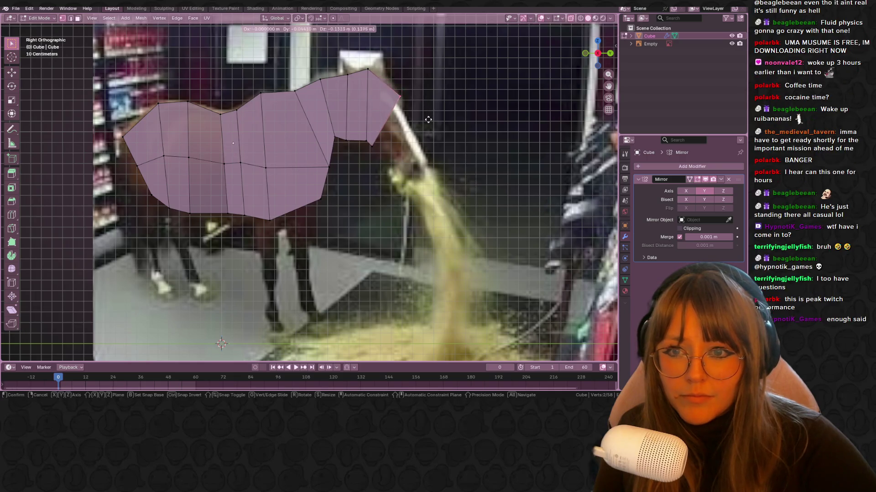
Extrude the head's front edge toward the muzzle and adjust its position.
left_click(372, 150, "shift")
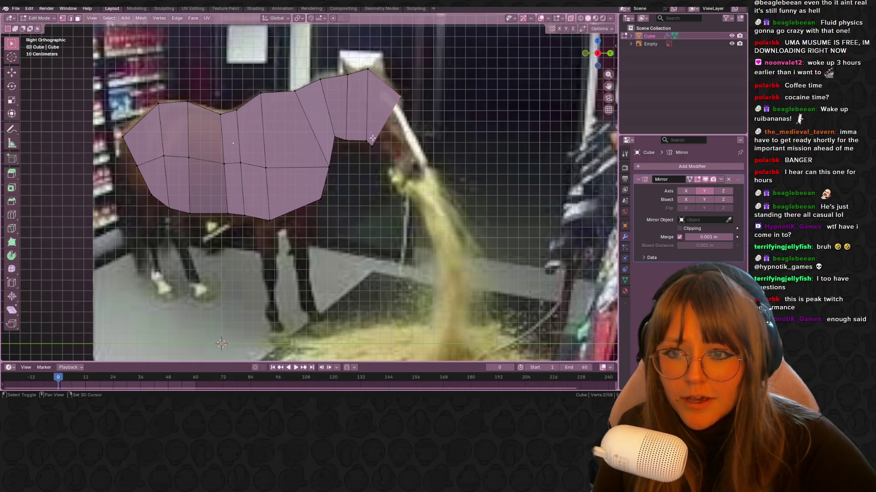
mouse_move(416, 166)
middle_mouse_down("shift")
mouse_move(404, 141)
mouse_move(401, 85)
middle_mouse_up("shift")
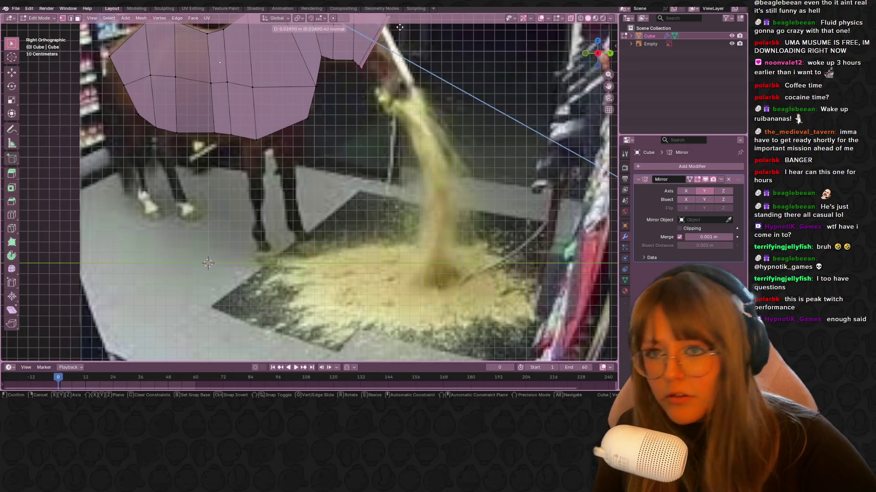
key("e")
left_click(435, 66)
key("g")
left_click(387, 48)
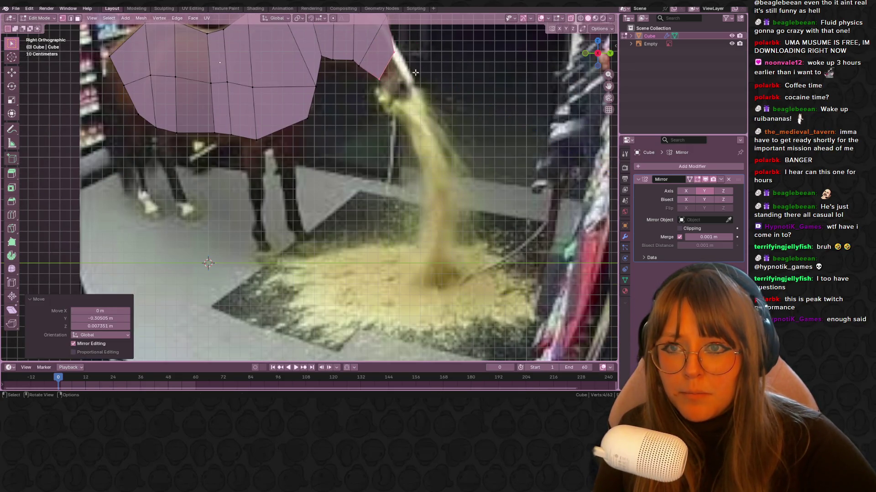
middle_click_drag(387, 47, 372, 93, "shift")
key("g")
left_click(382, 97)
Extrude the head-end edge to form the muzzle and place it over the photo.
left_click(402, 153)
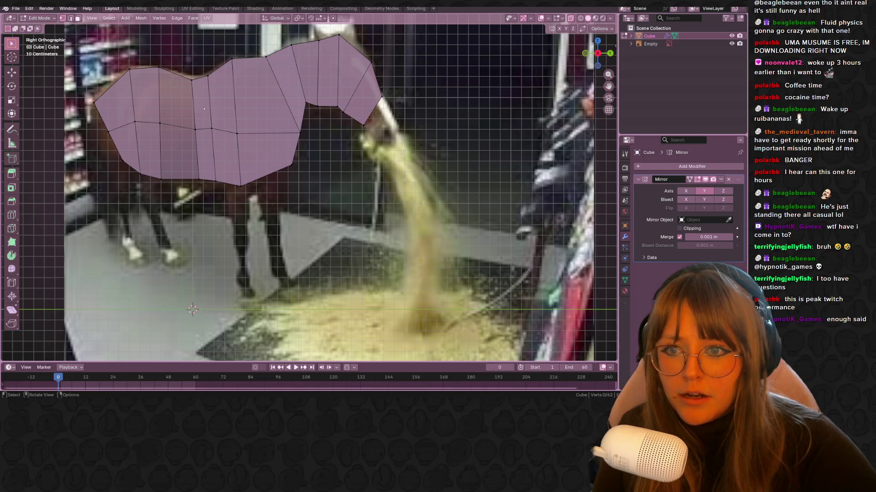
middle_click_drag(408, 145, 395, 145, "shift")
key("e")
left_click(418, 157)
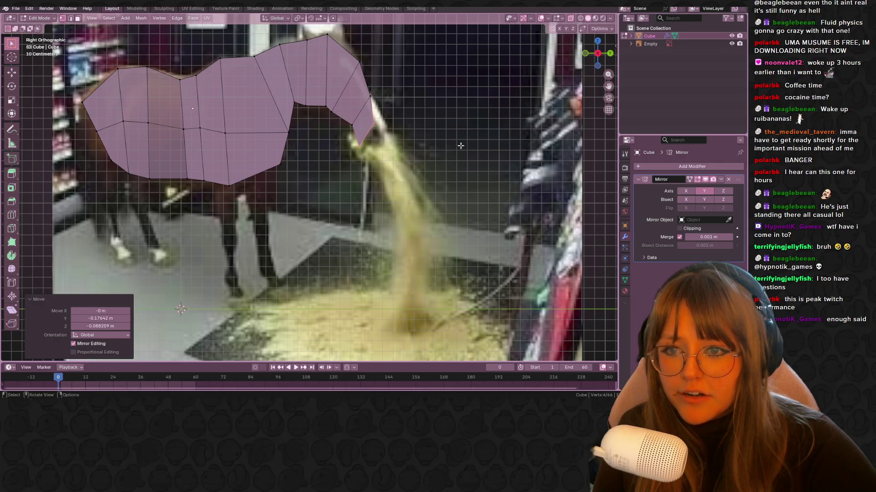
left_click(458, 143)
key("s")
key("Escape")
Add a Subdivision Surface modifier via the 'sub' search and orbit to inspect the smoothed mesh.
left_click(679, 166)
type("sub")
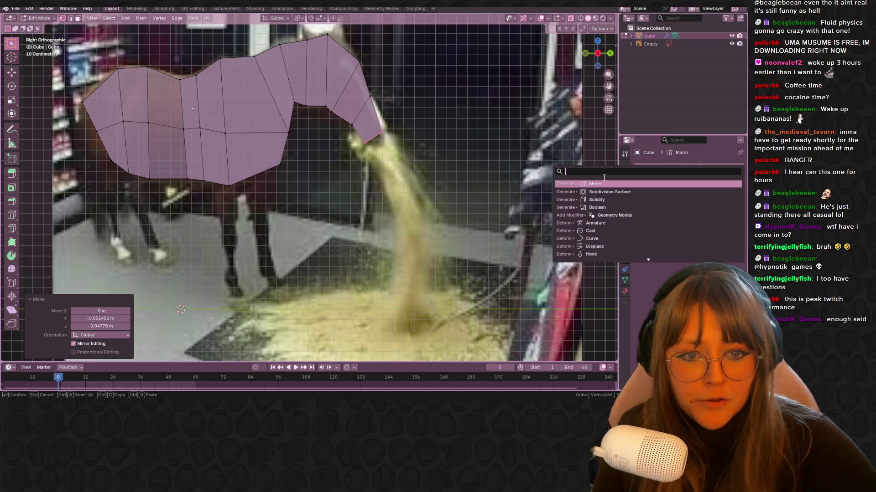
key("Return")
middle_click_drag(319, 182, 428, 180)
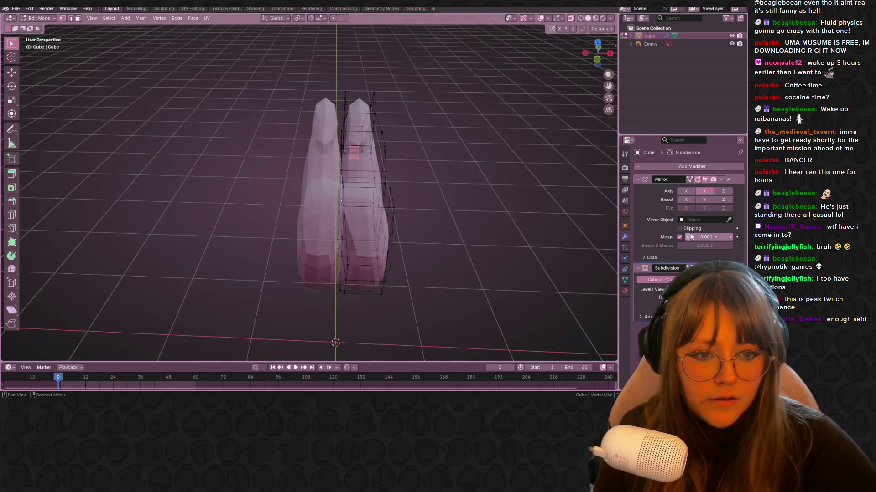
middle_click_drag(469, 143, 524, 114)
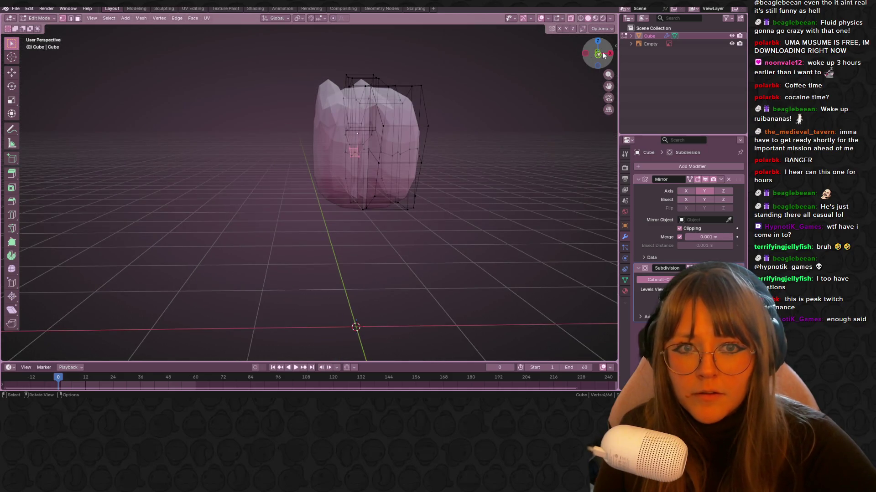
In Back Orthographic view, select the right-half vertices and start moving them.
left_click(598, 54)
left_click_drag(352, 69, 445, 254)
key("g")
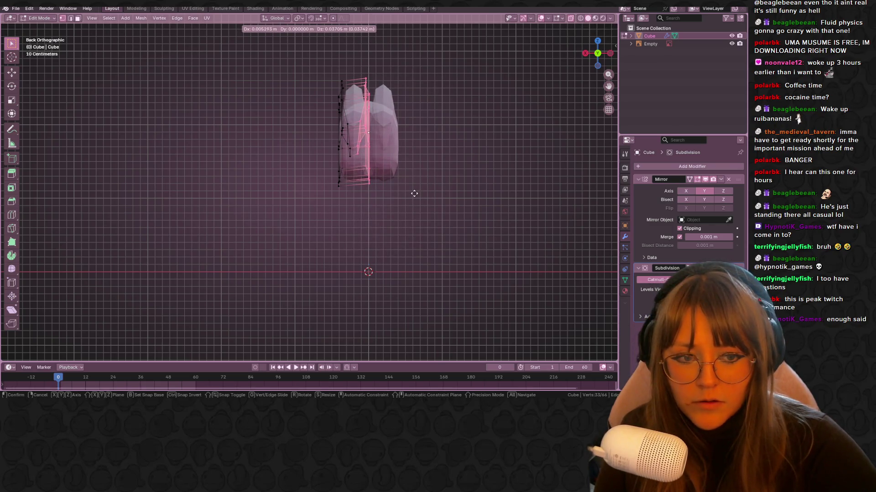
From the back view, move the selected vertices outward and shift a group of neck vertices.
left_click(424, 186)
scroll(424, 182, "up", 3)
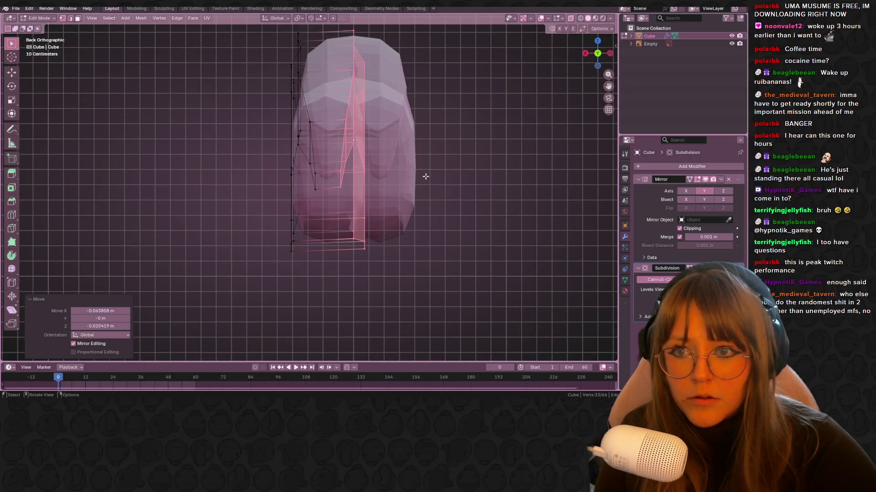
key("g")
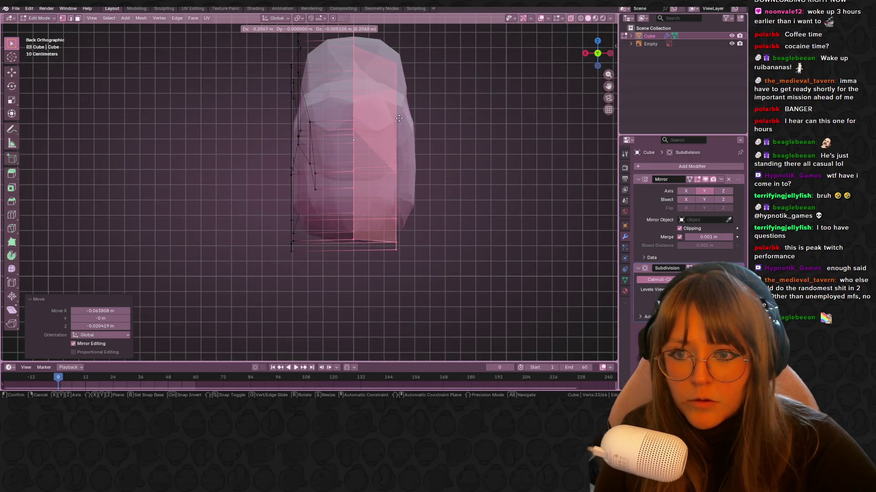
left_click(417, 122)
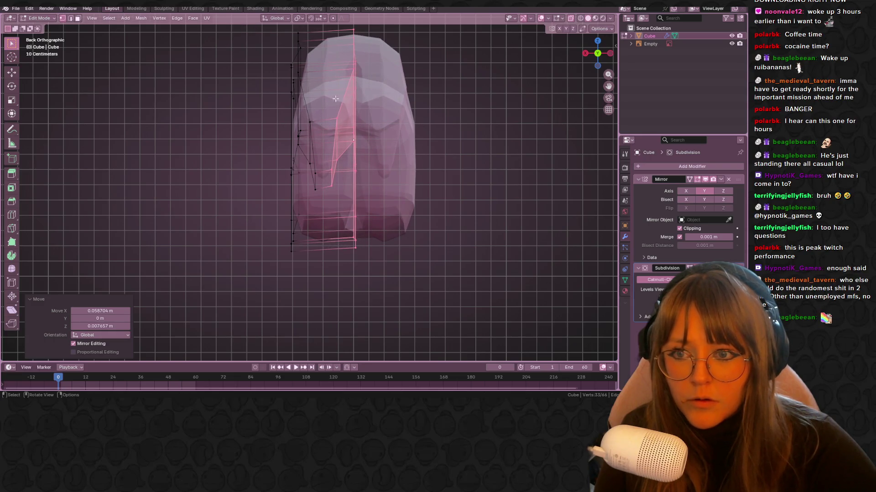
left_click_drag(355, 186, 356, 187)
key("g")
left_click(387, 187)
mouse_move(388, 187)
middle_mouse_down()
mouse_move(498, 223)
mouse_move(451, 170)
mouse_move(433, 247)
mouse_move(424, 237)
middle_mouse_up()
Move the neck side vertices inward in back view, then check the side view against the reference.
left_click_drag(261, 103, 342, 224)
left_click(602, 65)
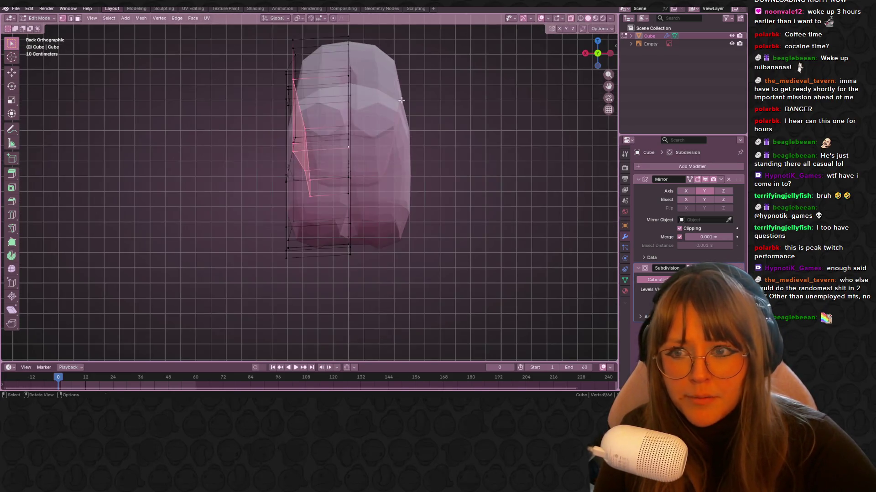
key("g")
left_click(415, 96)
mouse_move(258, 137)
middle_mouse_down()
mouse_move(361, 96)
mouse_move(487, 68)
middle_mouse_up()
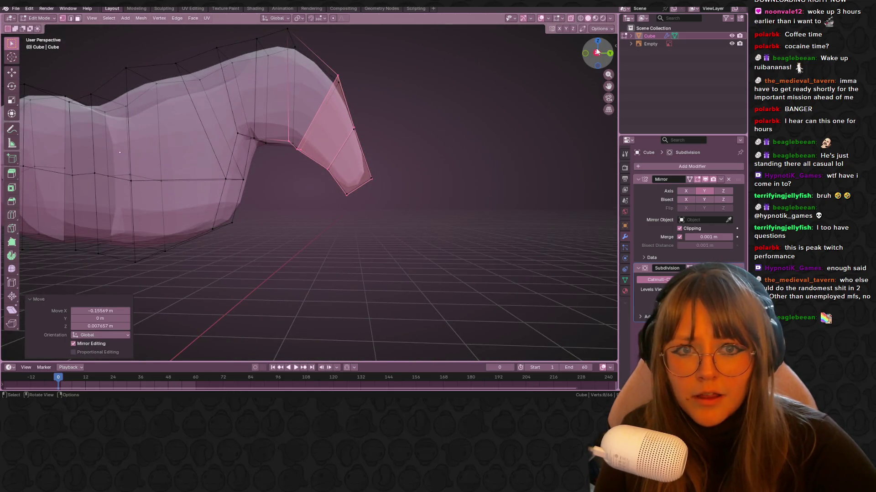
left_click(597, 52)
left_click(355, 80)
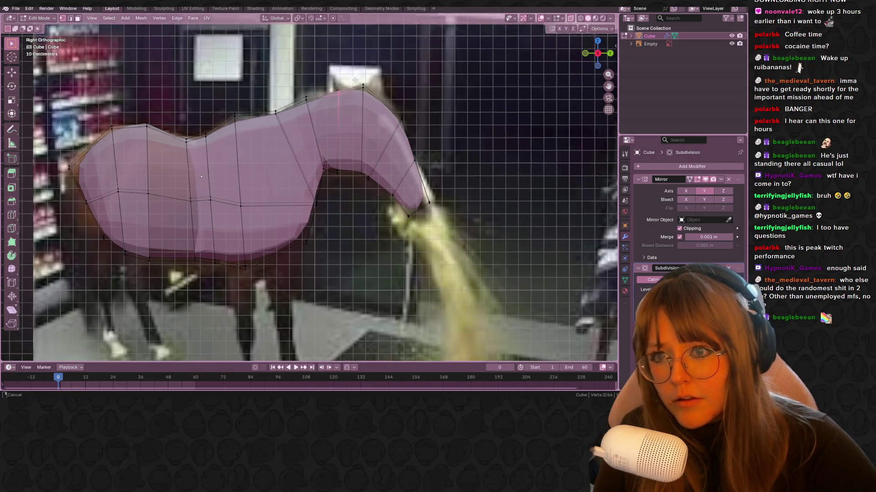
Loop cut the neck with Ctrl+R, undo the two-cut attempt, commit one cut and clear selection.
middle_click_drag(354, 81, 353, 95, "shift")
key("ctrl+e")
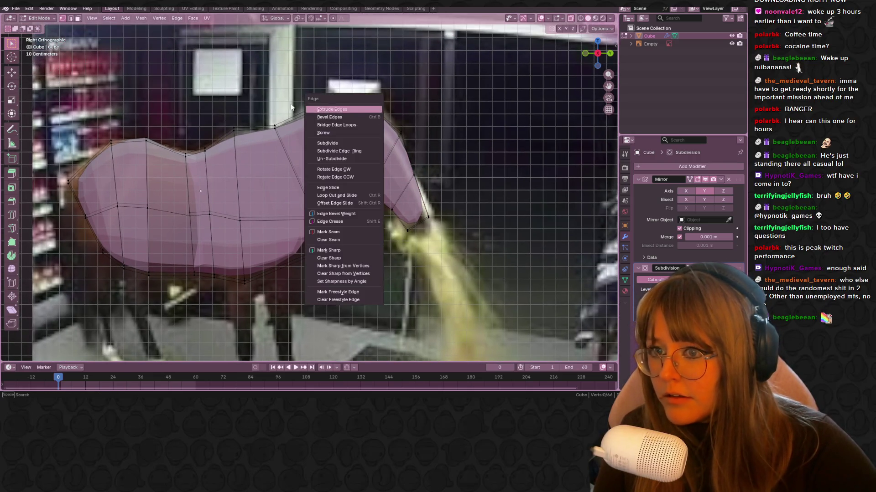
key("Escape")
key("ctrl+r")
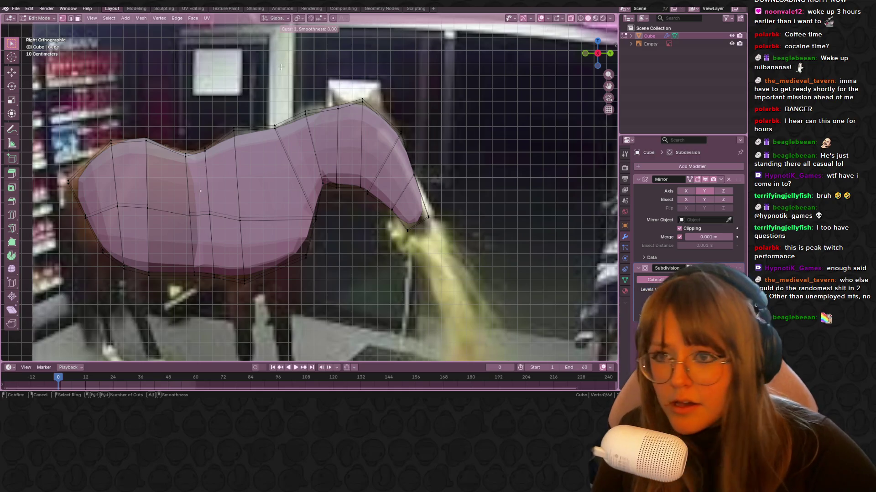
scroll(322, 102, "up", 1)
double_click(321, 102)
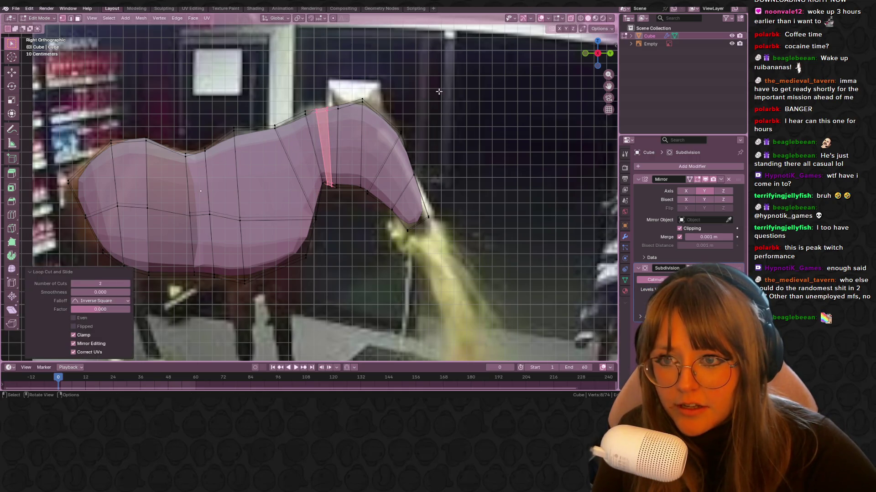
key("ctrl+z")
key("ctrl+r")
double_click(378, 105)
mouse_move(365, 114)
middle_mouse_down()
mouse_move(494, 133)
mouse_move(424, 121)
middle_mouse_up()
left_click(420, 120, "shift")
key("alt+a")
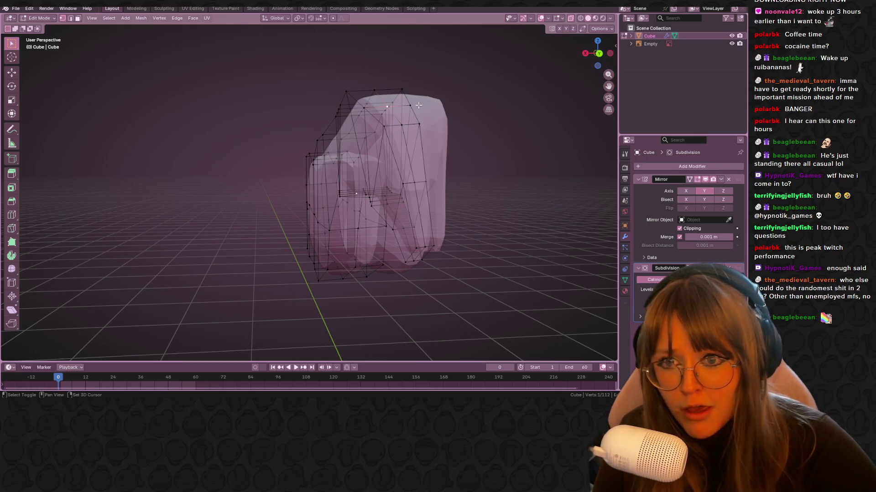
Extrude the top head face upward into an ear stub.
left_click(588, 53)
mouse_move(381, 109)
middle_mouse_down()
mouse_move(436, 117)
mouse_move(367, 130)
mouse_move(410, 98)
mouse_move(412, 143)
middle_mouse_up()
key("e")
left_click(444, 92)
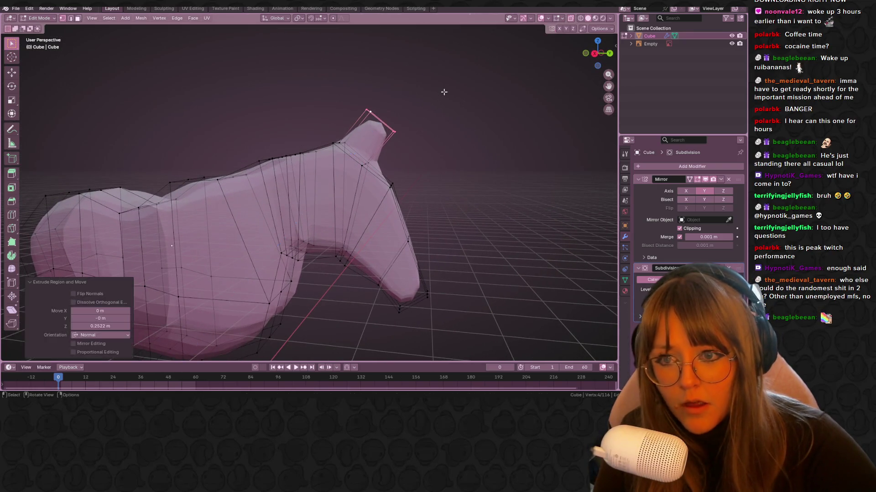
middle_click_drag(443, 92, 441, 81)
scroll(440, 81, "up", 3)
left_click(317, 172)
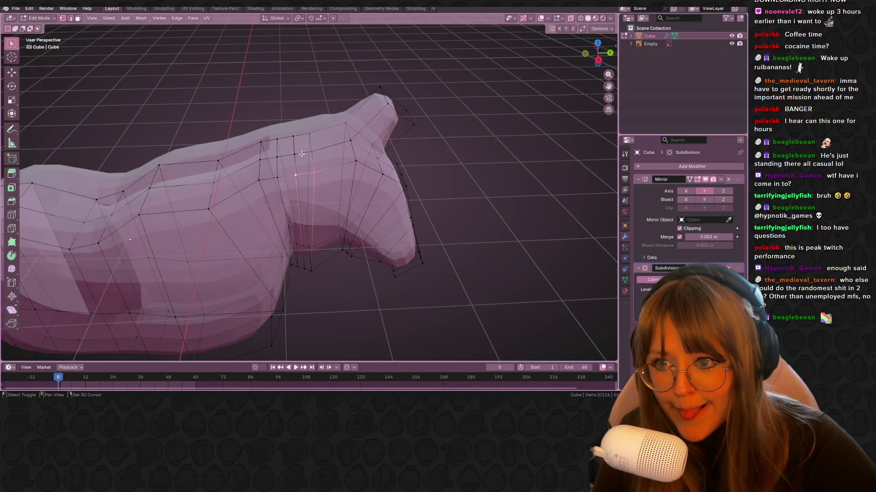
left_click(596, 59)
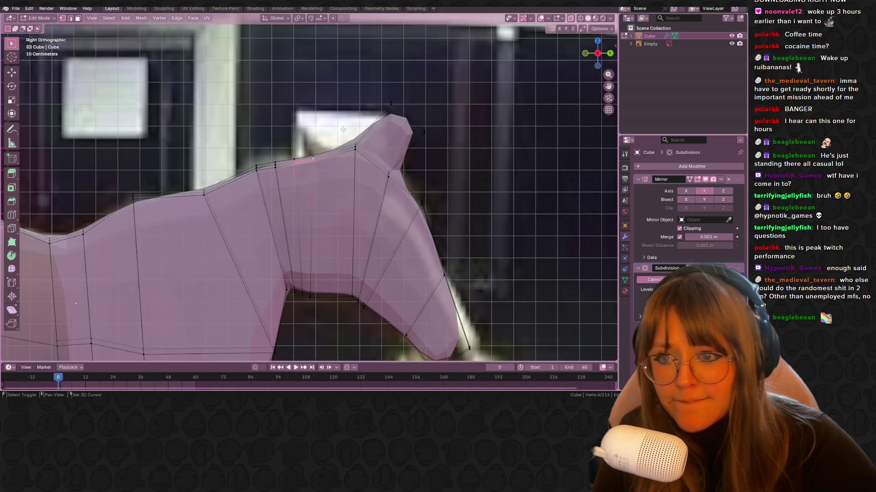
Add an edge loop near the ear and slide one of its vertices along its edge.
key("ctrl+r")
left_click(330, 164)
middle_click_drag(330, 164, 319, 163)
left_click(338, 158)
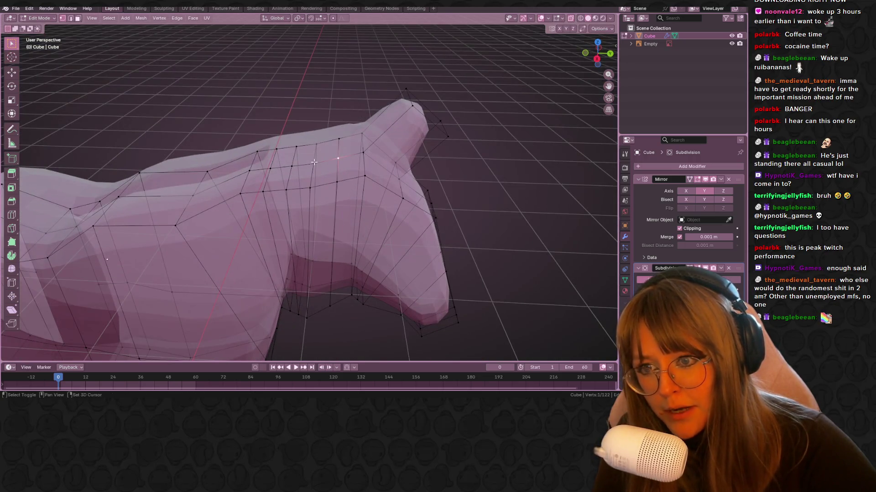
left_click(597, 59)
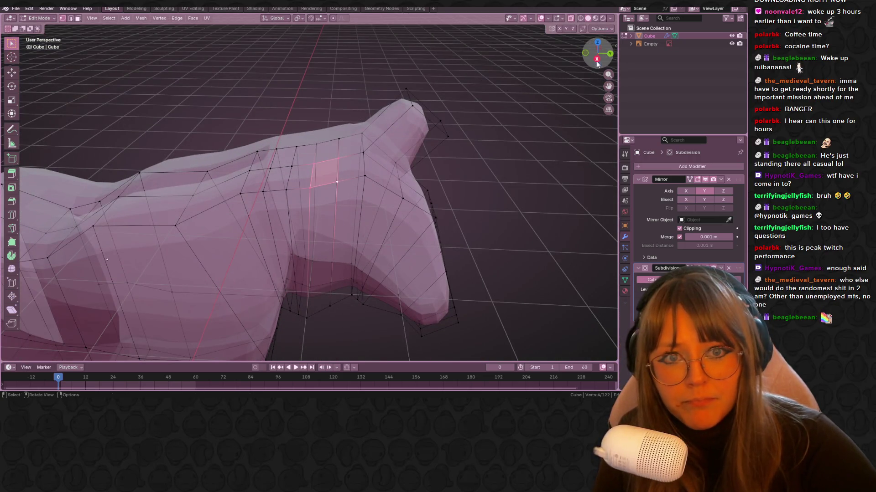
key("g")
key("g")
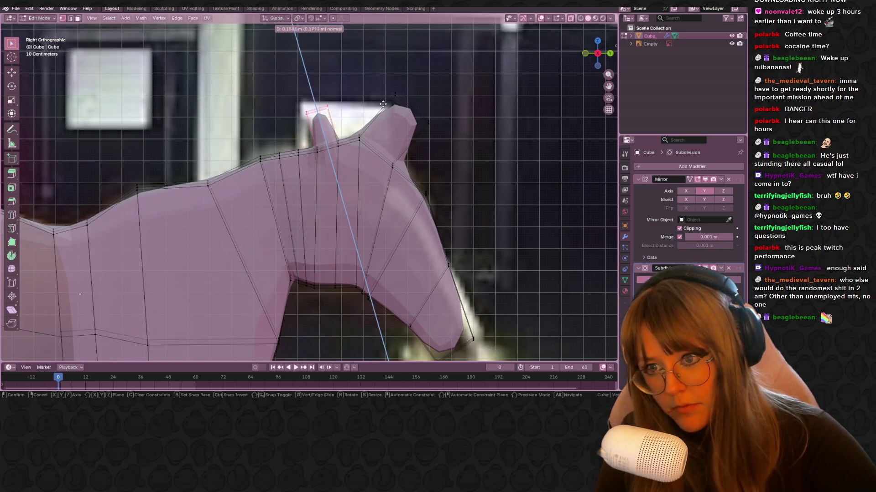
left_click(322, 98)
Check the shape in Object Mode, then move the ear tip vertex up to match the photo.
key("Tab")
scroll(378, 105, "down", 3)
mouse_move(377, 106)
middle_mouse_down()
mouse_move(413, 132)
mouse_move(371, 206)
mouse_move(387, 140)
mouse_move(405, 119)
mouse_move(343, 124)
mouse_move(252, 229)
mouse_move(423, 132)
mouse_move(492, 142)
mouse_move(352, 115)
mouse_move(384, 119)
middle_mouse_up()
key("Tab")
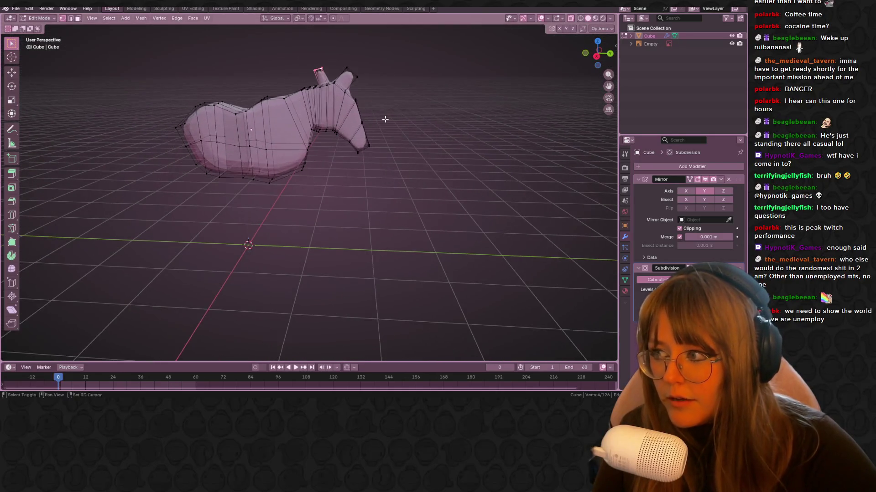
key("g")
left_click(466, 35)
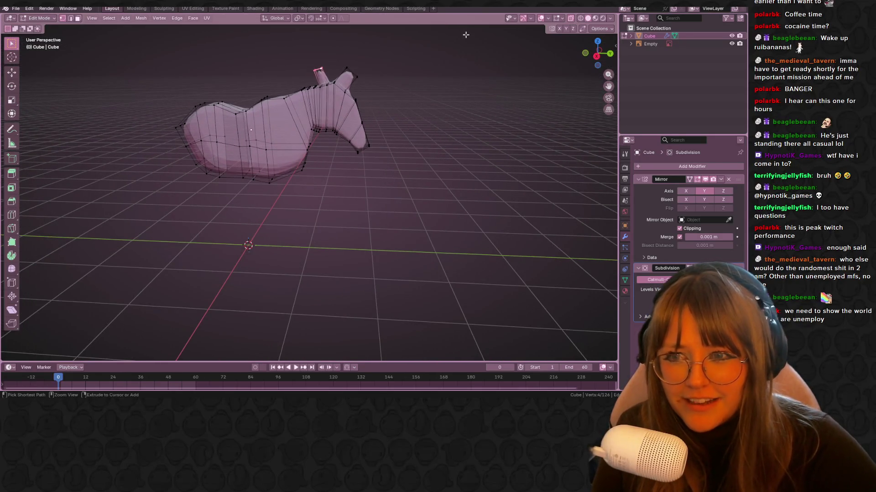
middle_click_drag(510, 122, 597, 54)
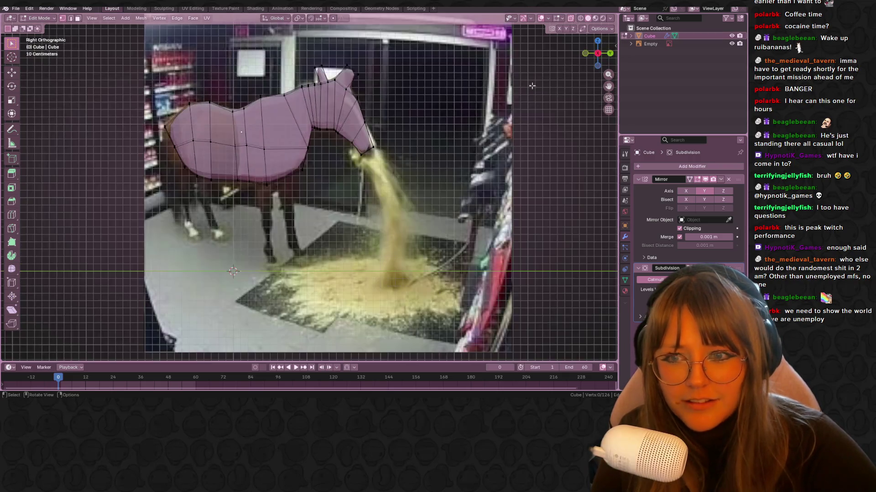
In back view, box-select the vertices under the body and move them to reshape the underside.
left_click_drag(597, 53, 431, 56)
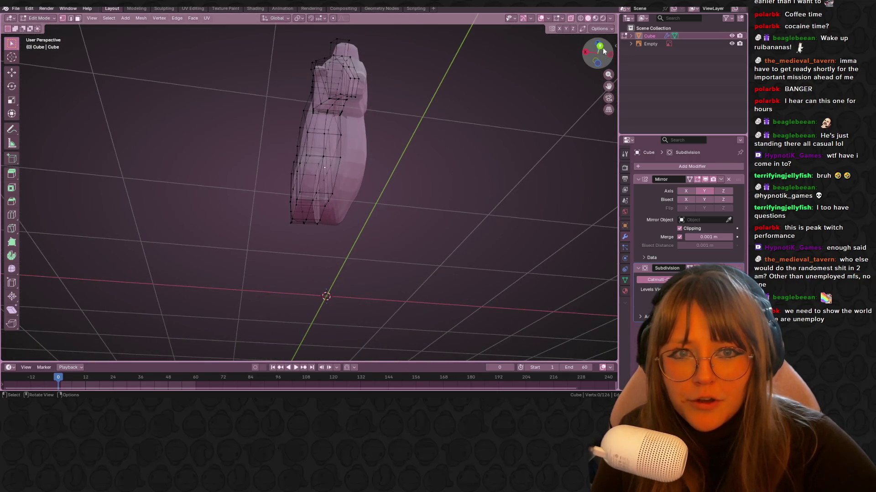
left_click(600, 47)
scroll(482, 69, "up", 5)
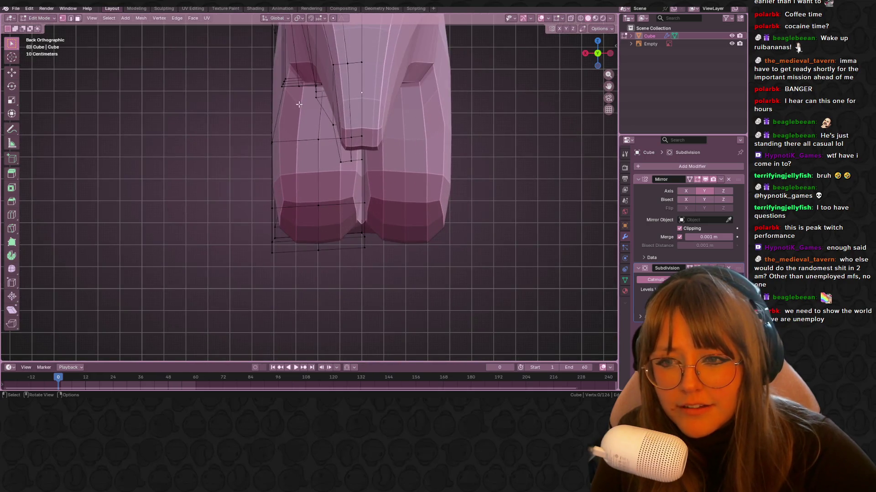
left_click_drag(363, 172, 364, 172)
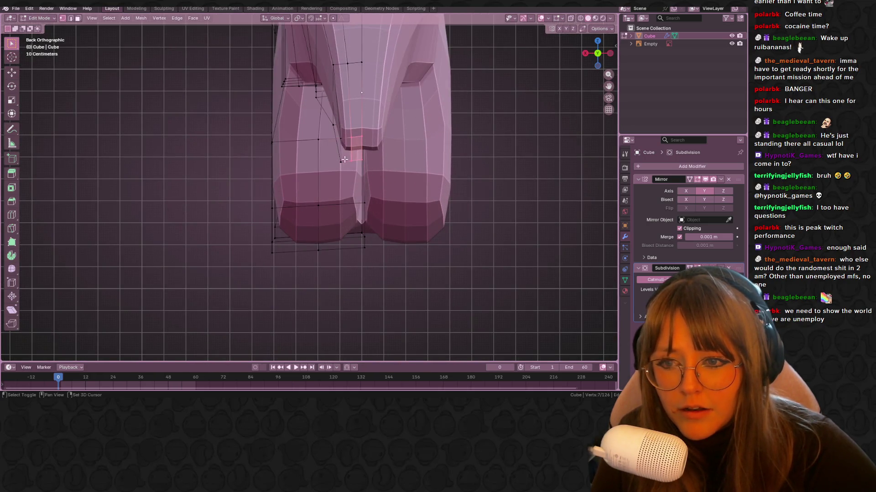
left_click(343, 137, "shift")
key("g")
left_click(376, 128)
mouse_move(377, 127)
middle_mouse_down()
mouse_move(399, 115)
mouse_move(394, 180)
mouse_move(336, 115)
mouse_move(426, 141)
mouse_move(455, 184)
mouse_move(336, 227)
mouse_move(439, 268)
mouse_move(483, 186)
mouse_move(511, 188)
mouse_move(460, 140)
middle_mouse_up()
left_click(391, 182)
scroll(391, 182, "down", 5)
key("Tab")
key("Tab")
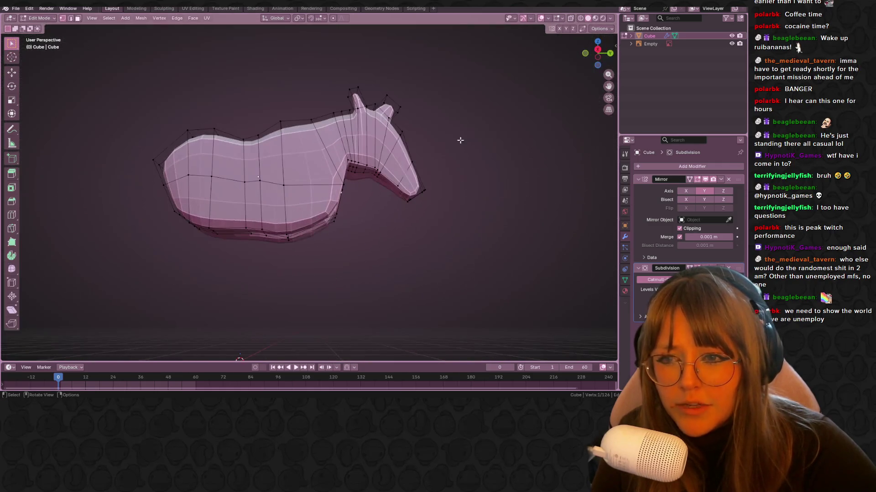
In side view over the reference, select the belly vertices where the front leg will start.
left_click(597, 50)
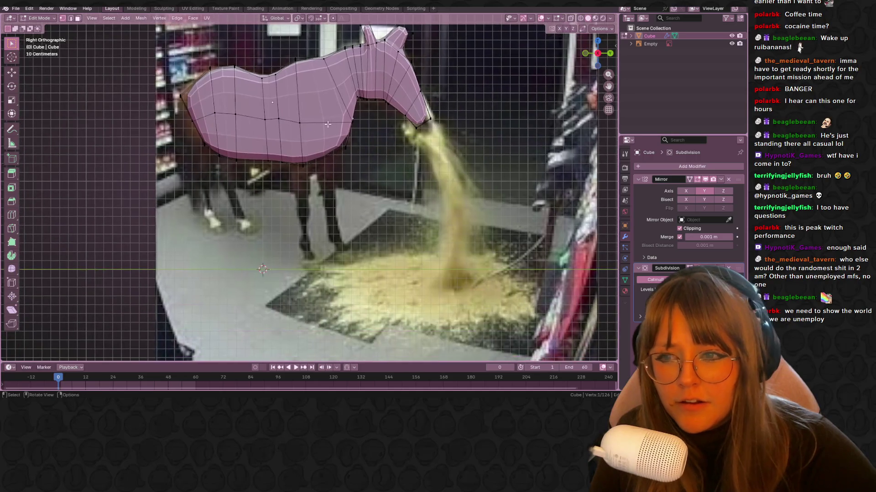
left_click_drag(299, 187, 299, 187)
middle_click_drag(299, 187, 297, 149)
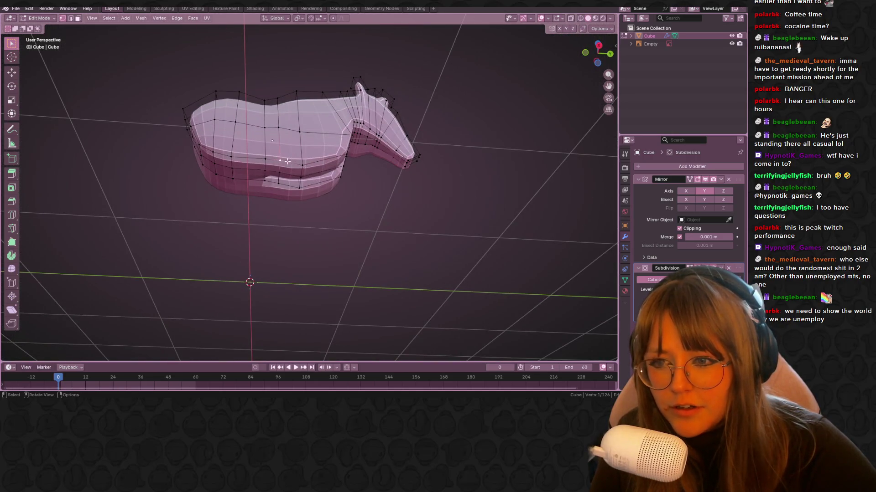
left_click(300, 177, "shift")
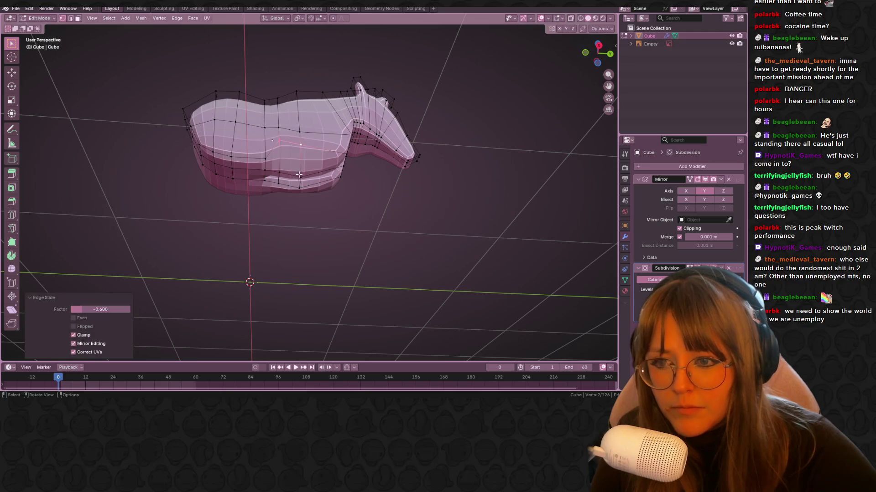
left_click(598, 47)
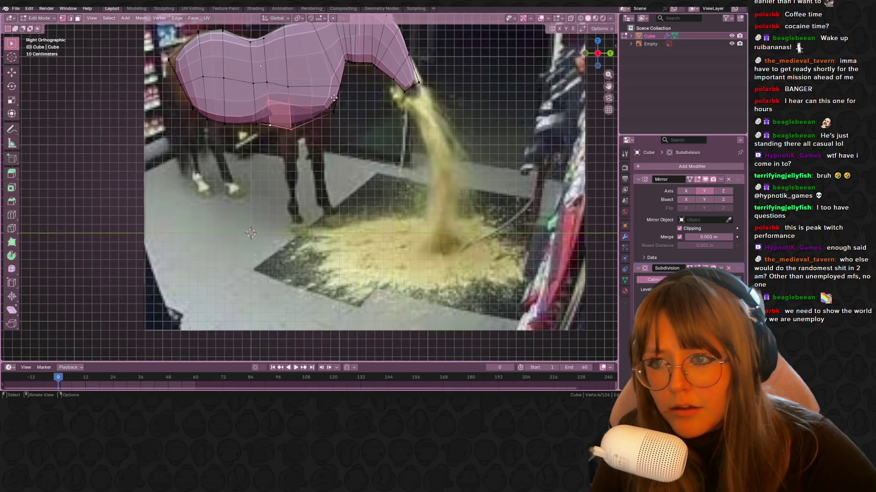
Pull the belly selection straight down into a leg and position its end.
key("g")
key("z")
key("z")
left_click(342, 132)
key("g")
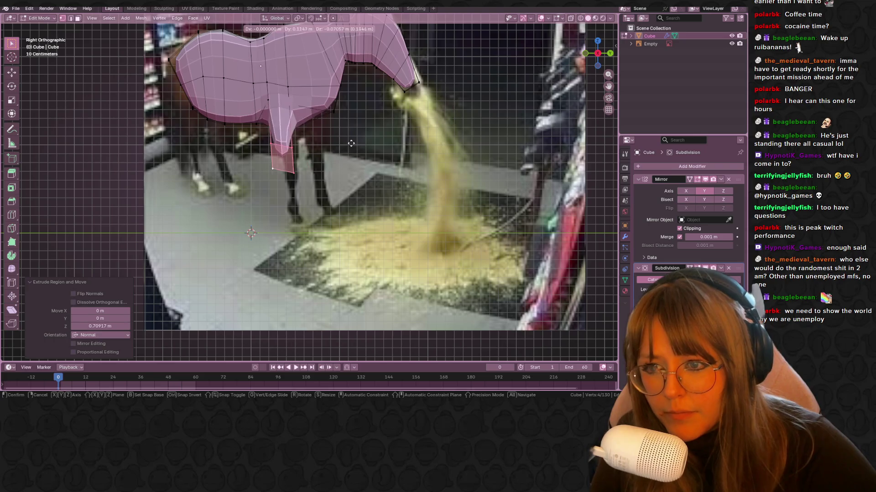
left_click(351, 143)
In front view, rotate the leg-end vertices to angle the leg and shift them into place.
left_click(585, 53)
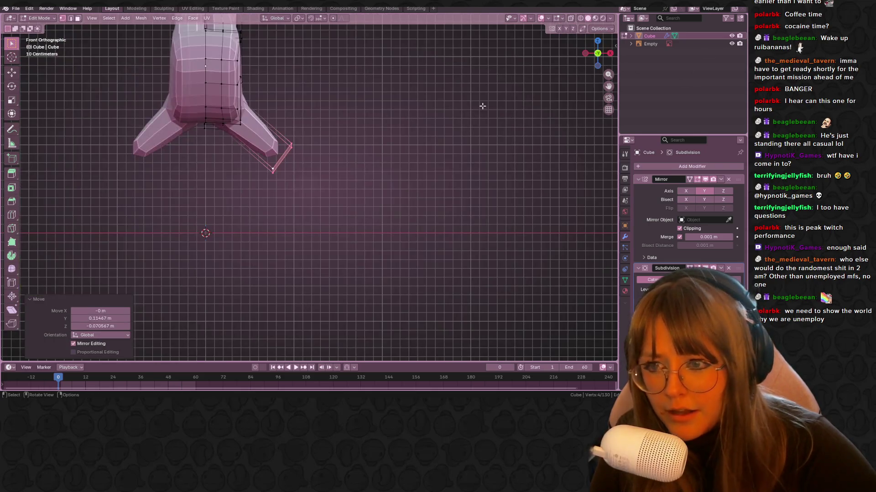
key("r")
left_click(307, 195)
key("g")
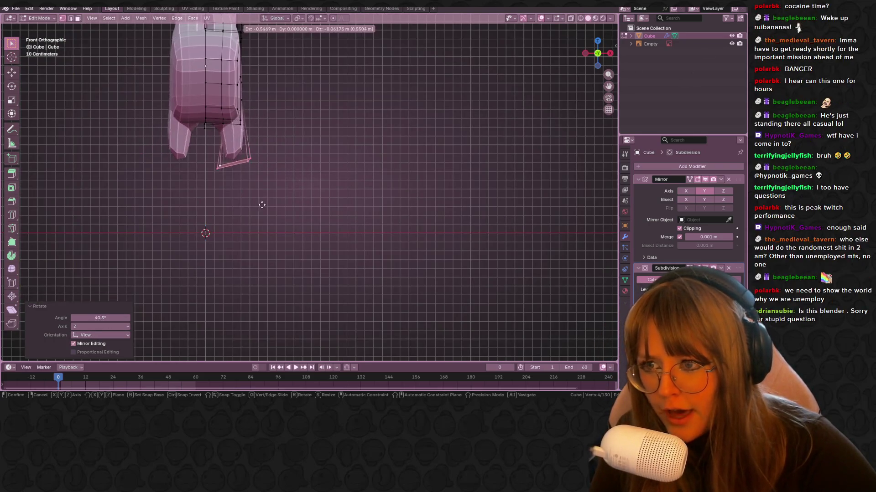
left_click(268, 207)
middle_click_drag(298, 155, 319, 152, "shift")
key("g")
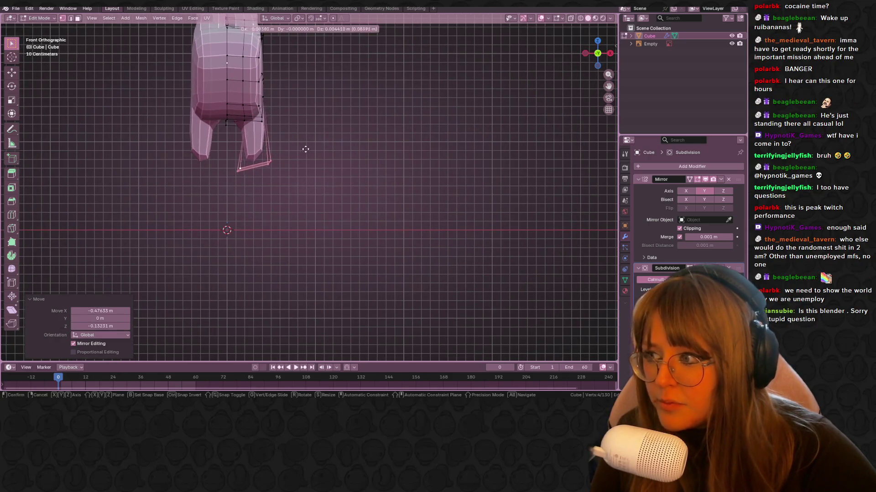
left_click(317, 149)
Scale the leg end down to 0.735 and nudge it slightly left.
middle_click_drag(354, 126, 354, 124, "shift")
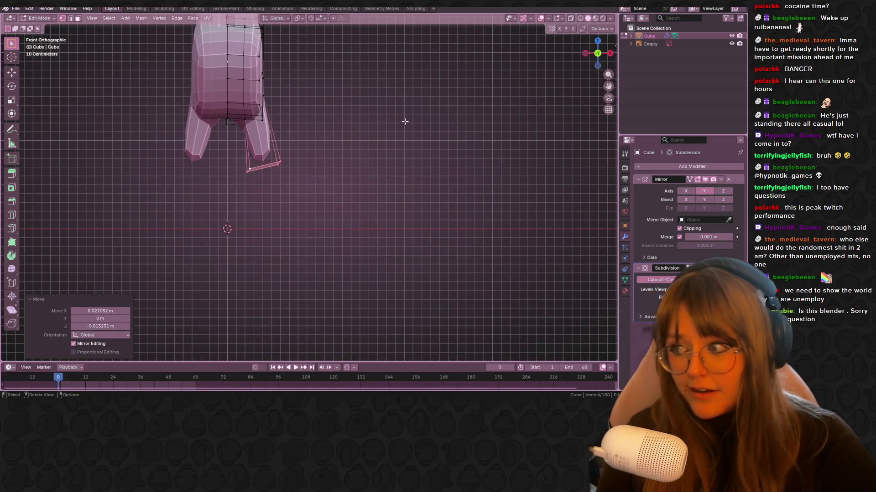
mouse_move(434, 92)
middle_mouse_down("shift")
mouse_move(451, 76)
mouse_move(426, 98)
middle_mouse_up("shift")
key("s")
left_click(378, 109)
key("g")
left_click(373, 109)
Edge-slide a loop along the leg to adjust its proportions.
middle_click_drag(281, 125, 267, 136)
left_click(267, 135)
key("g")
key("g")
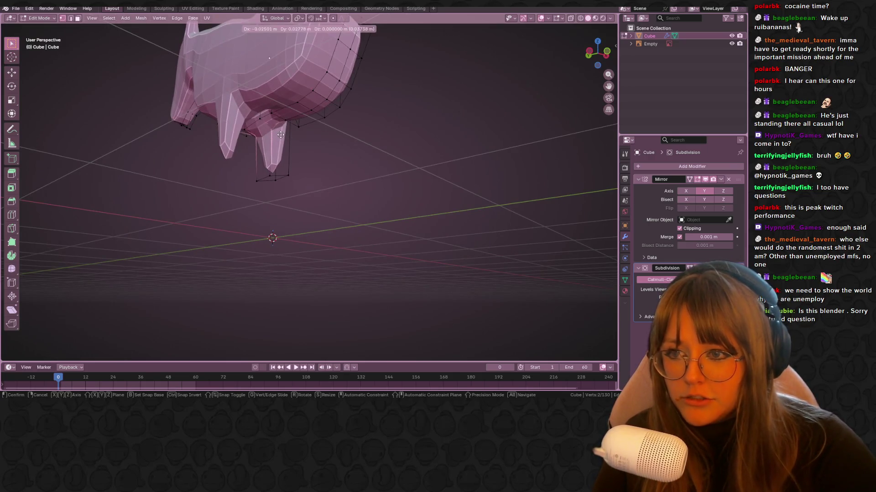
left_click(319, 119)
Select the foot vertices and rotate them 14.3° in front orthographic view.
mouse_move(320, 120)
middle_mouse_down()
mouse_move(349, 112)
mouse_move(228, 186)
mouse_move(254, 172)
middle_mouse_up()
left_click(260, 182, "shift")
middle_click_drag(326, 173, 303, 194)
left_click(303, 194, "shift")
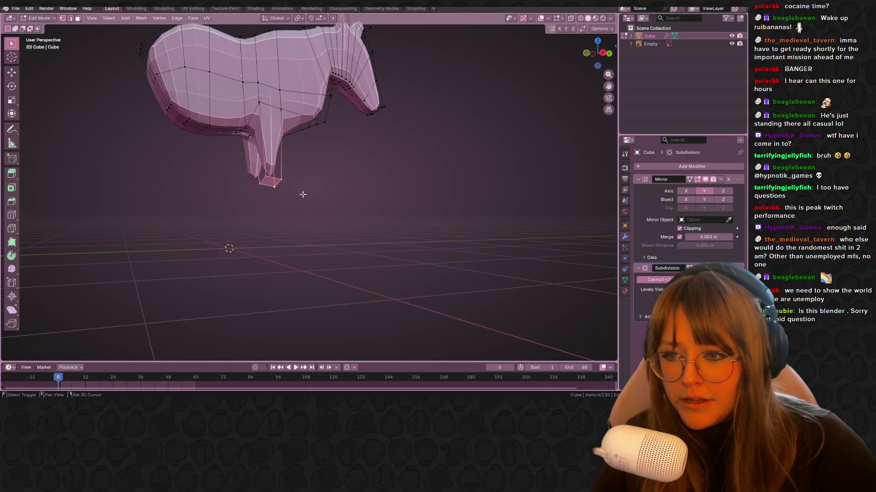
left_click(586, 54)
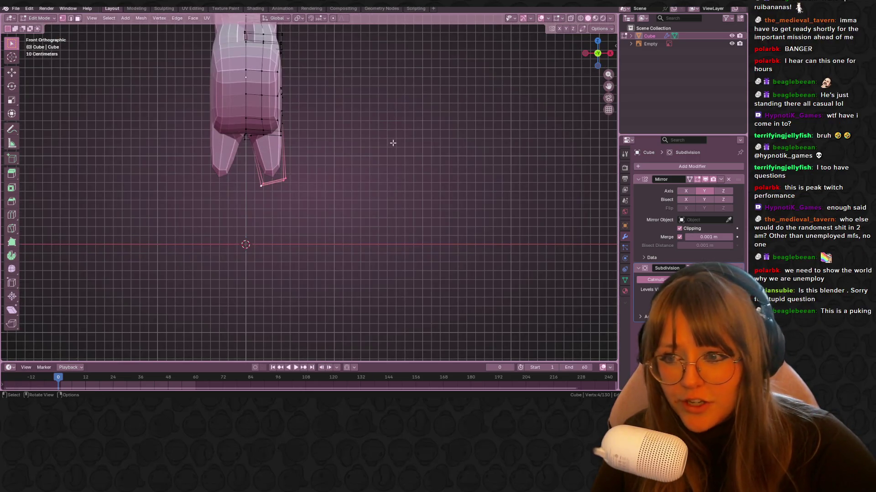
key("r")
left_click(350, 256)
Extend the foot straight down by a further section of about 0.733 m.
mouse_move(371, 168)
middle_mouse_down("shift")
mouse_move(398, 177)
mouse_move(410, 203)
middle_mouse_up("shift")
scroll(410, 203, "up", 2)
key("g")
key("z")
key("z")
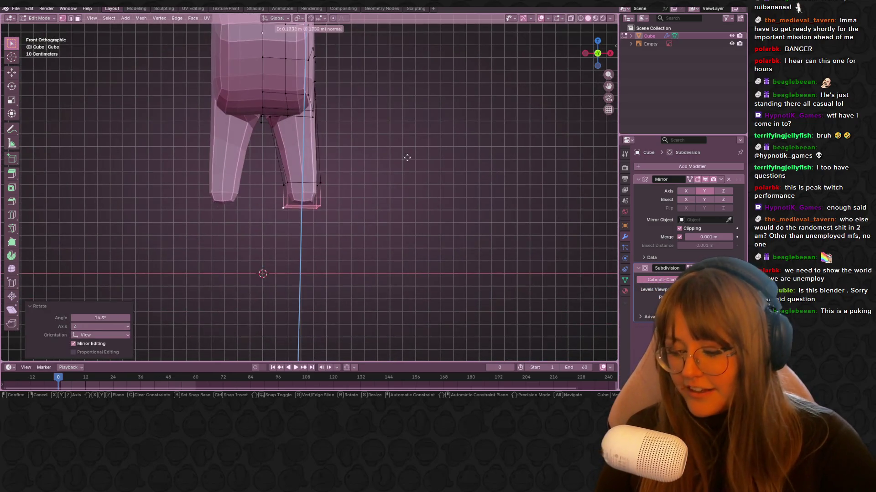
left_click(420, 207)
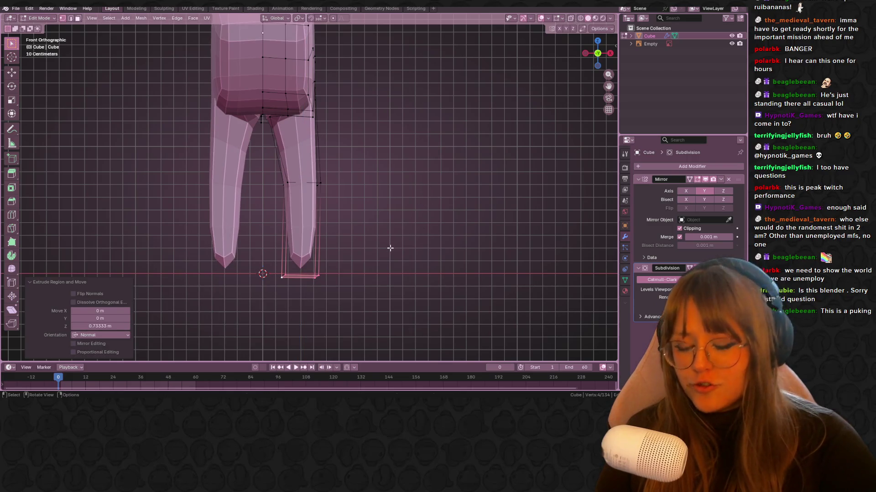
Add seven evenly spaced loop cuts along the leg, then scale one loop with X-ray on.
key("ctrl+r")
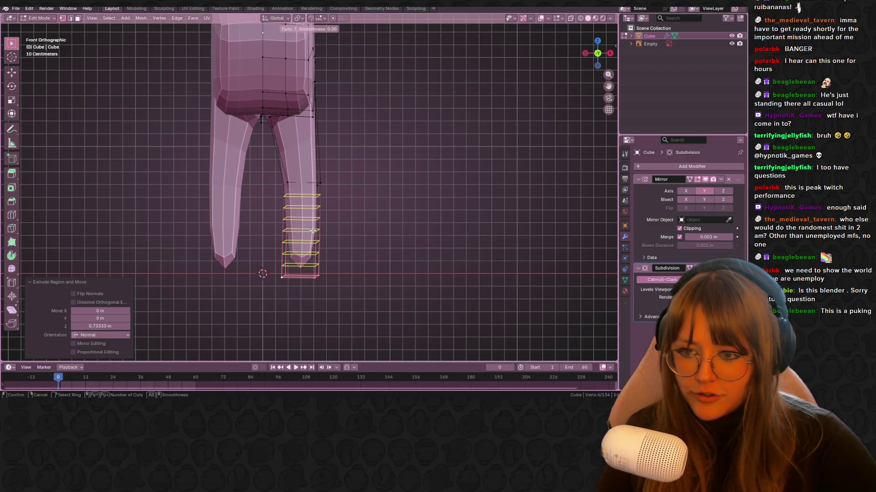
left_click(313, 231)
right_click(312, 231)
left_click(489, 233)
left_click_drag(274, 236, 372, 263)
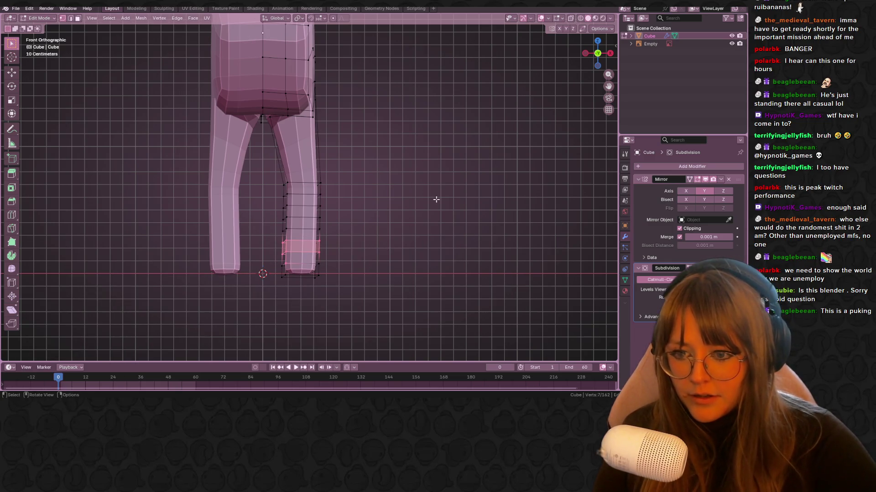
left_click(571, 18)
left_click_drag(356, 258, 356, 259)
key("s")
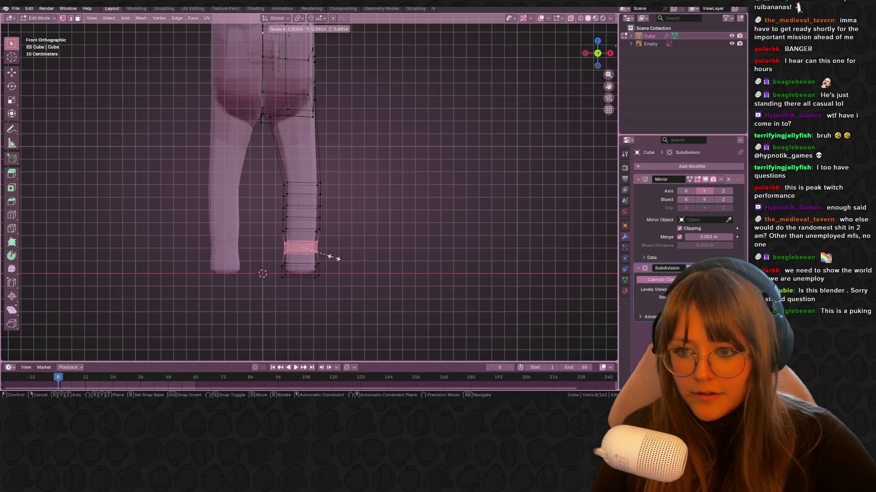
left_click(332, 257)
In Right view over the photo, select the whole leg and move it onto the photo's leg.
key("Tab")
middle_click_drag(516, 174, 428, 175)
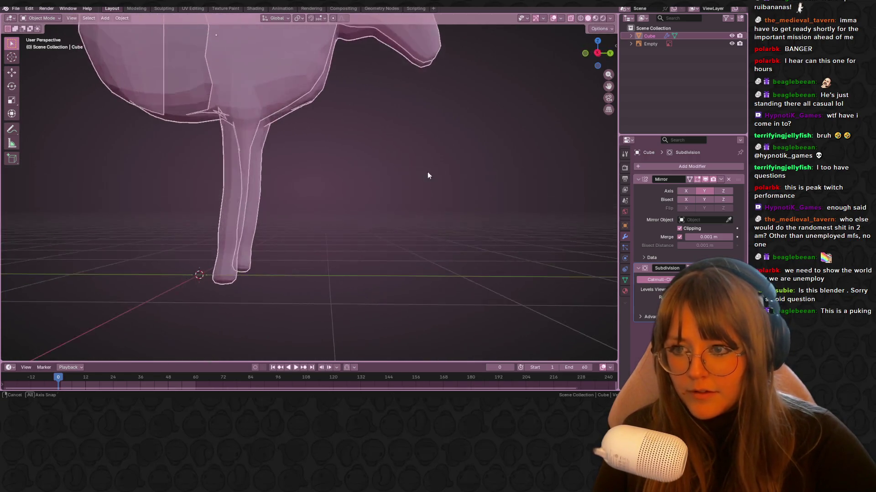
left_click(597, 54)
left_click(561, 18)
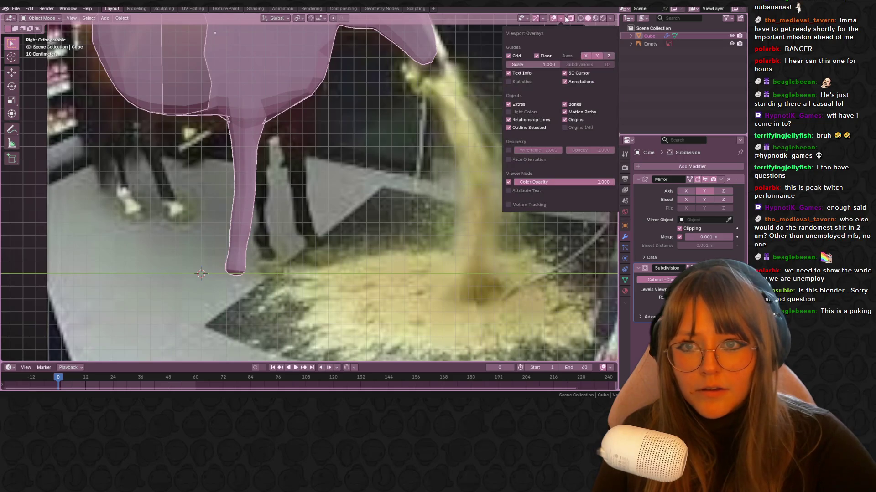
scroll(387, 78, "down", 5)
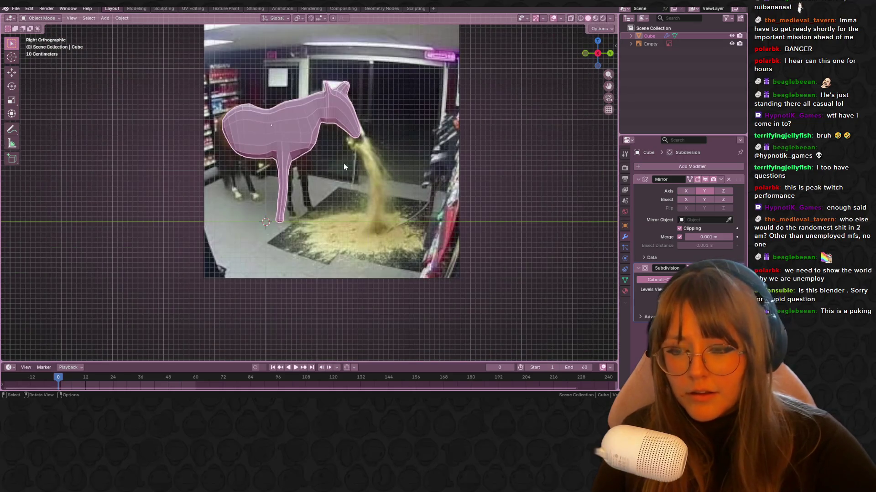
key("Tab")
scroll(303, 172, "up", 4)
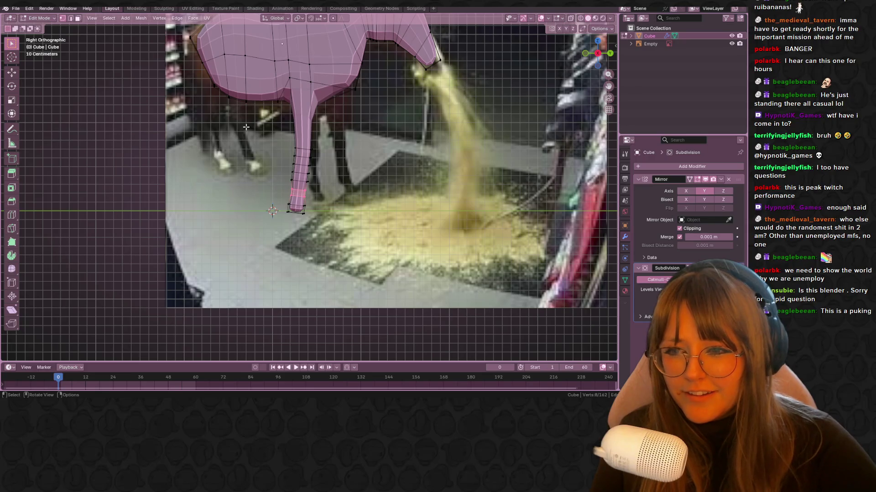
key("ctrl+KP_Add")
key("ctrl+KP_Add")
key("ctrl+KP_Add")
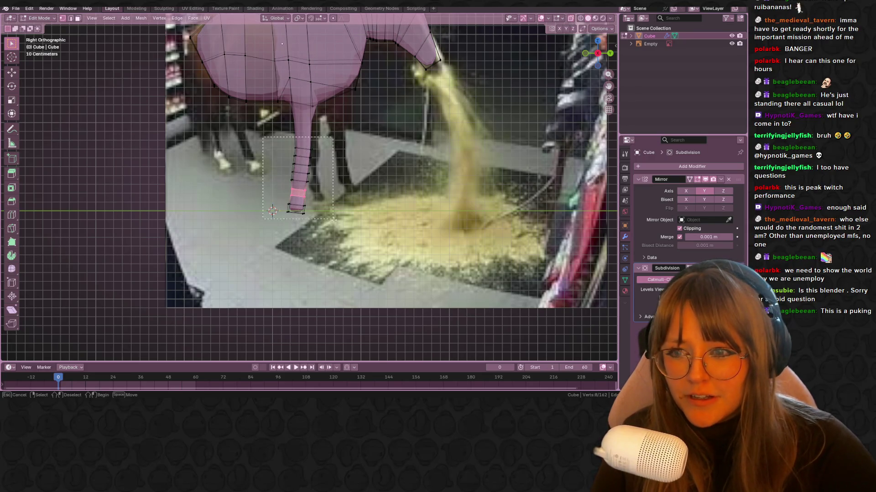
key("g")
left_click(340, 215)
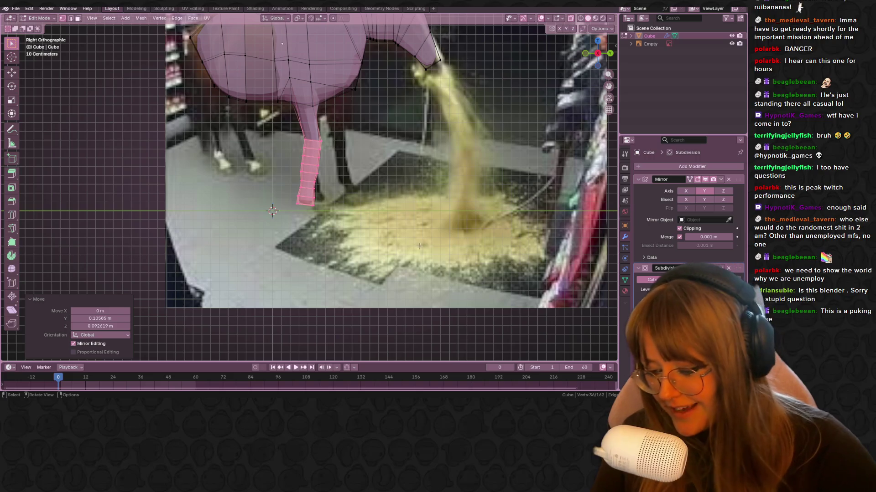
Move the leg up and adjust its top ring and top vertices to meet the body.
key("r")
right_click(450, 233)
key("g")
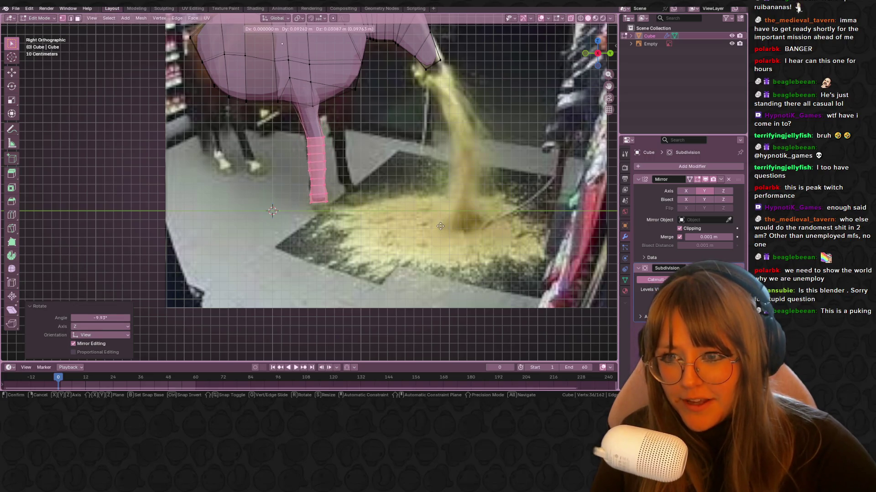
left_click(311, 135)
left_click_drag(344, 141, 344, 140)
key("g")
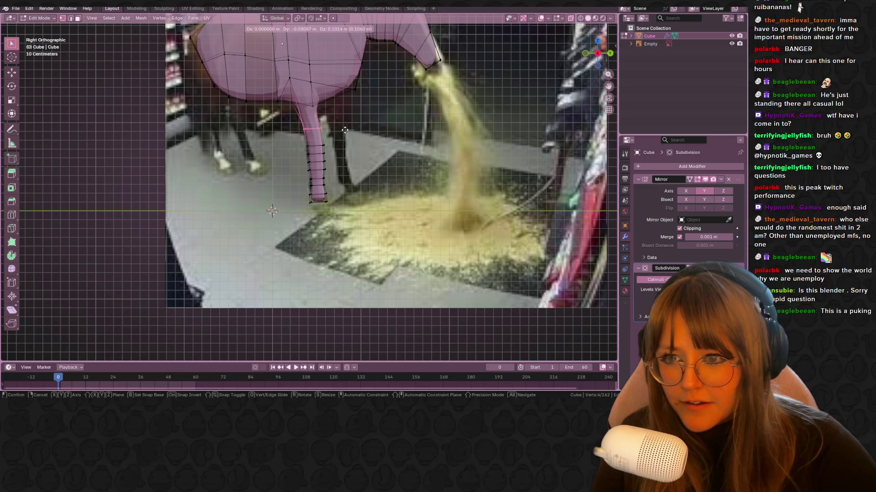
left_click(345, 130)
key("g")
left_click_drag(325, 108, 365, 102)
left_click(340, 82)
Add a centered loop cut through the body where the leg joins it.
key("ctrl+r")
left_click(356, 92)
right_click(356, 93)
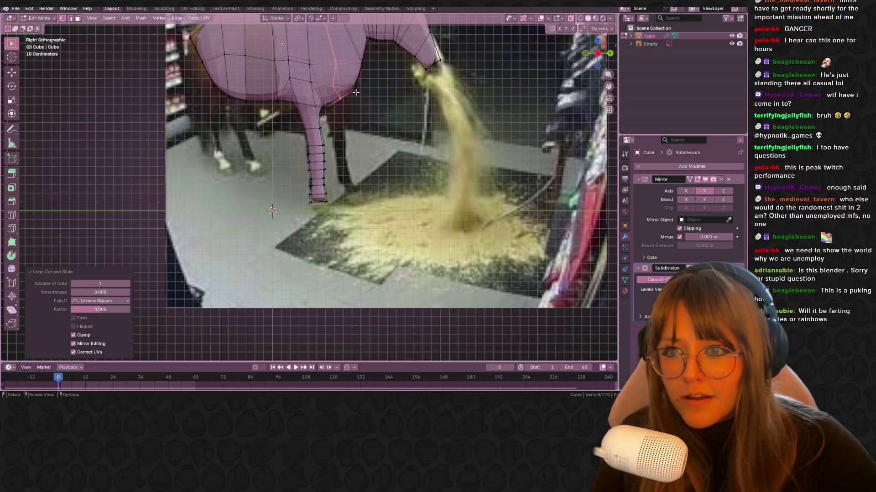
left_click(330, 104)
mouse_move(330, 104)
middle_mouse_down()
mouse_move(377, 97)
mouse_move(342, 94)
mouse_move(335, 79)
middle_mouse_up()
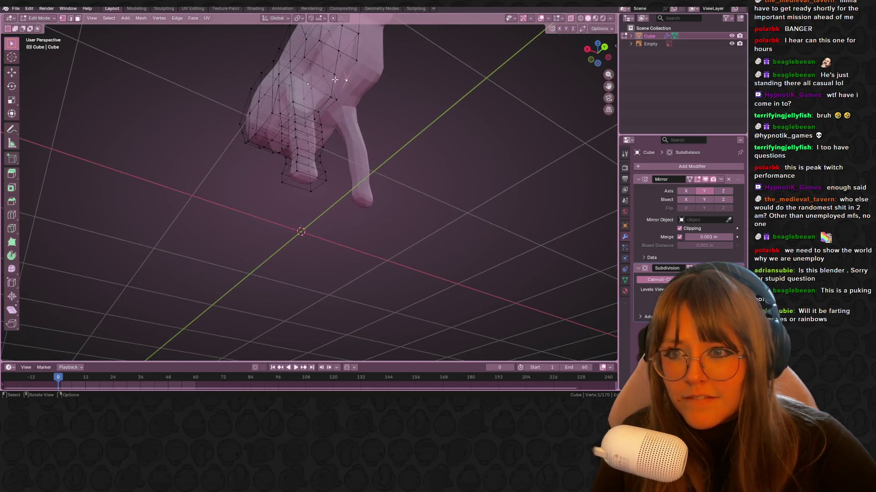
left_click(588, 51)
Extrude the belly faces beside the front leg and rotate them 31.5° into a stub.
key("r")
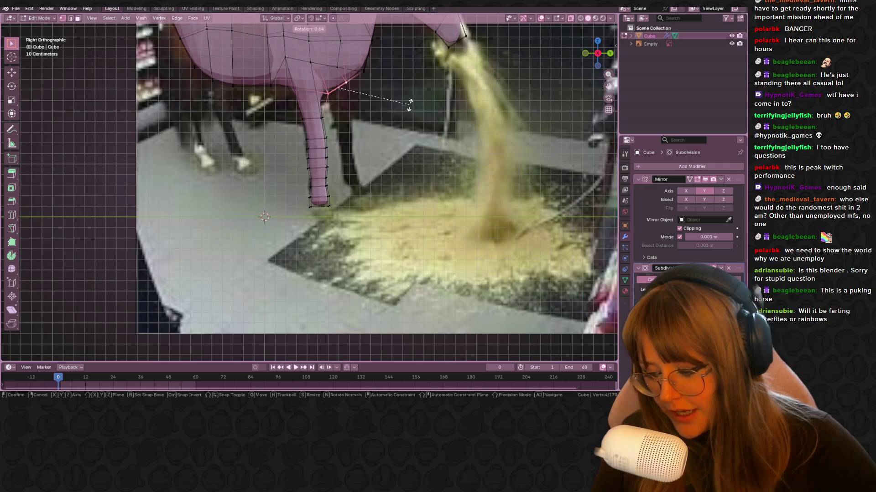
left_click(410, 104)
key("e")
left_click(401, 146)
key("g")
left_click(399, 155)
mouse_move(399, 154)
middle_mouse_down("shift")
mouse_move(399, 198)
mouse_move(438, 154)
middle_mouse_up("shift")
key("r")
left_click(399, 198)
key("g")
left_click(392, 194)
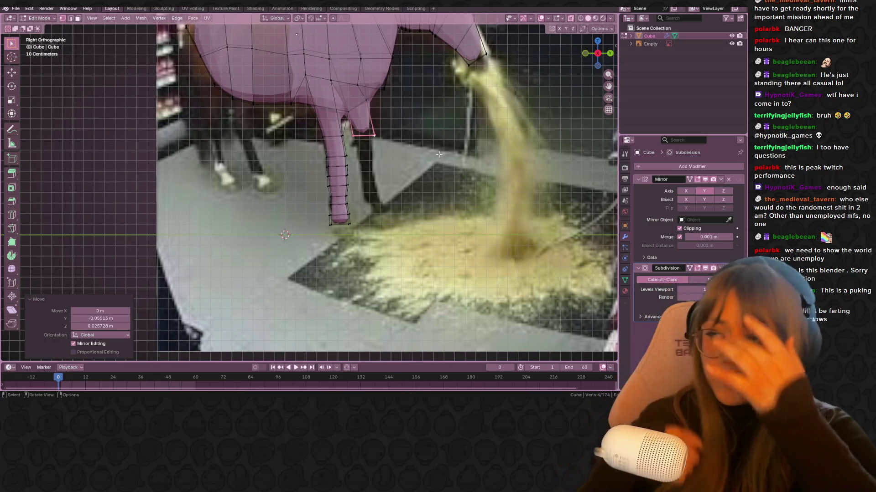
Extend the new stub downward along its normal into a second leg.
scroll(441, 150, "up", 1)
middle_click_drag(441, 150, 284, 132, "shift")
left_click_drag(595, 61, 597, 73)
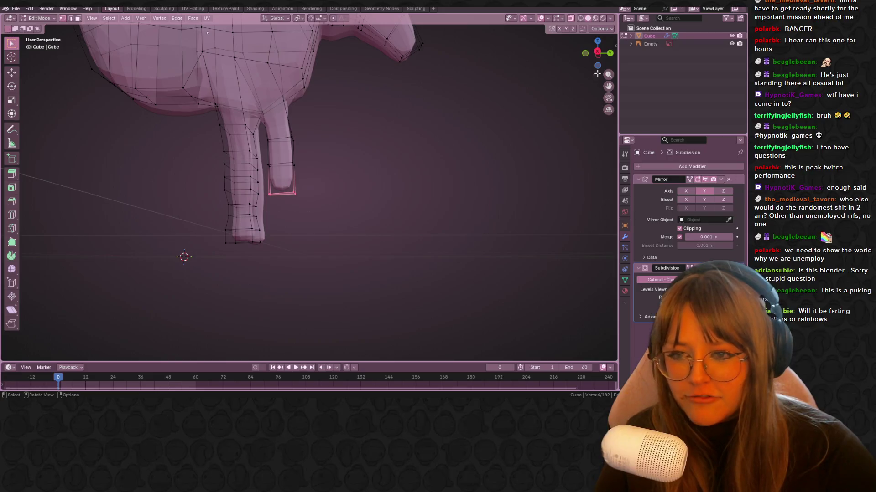
left_click(597, 53)
key("s")
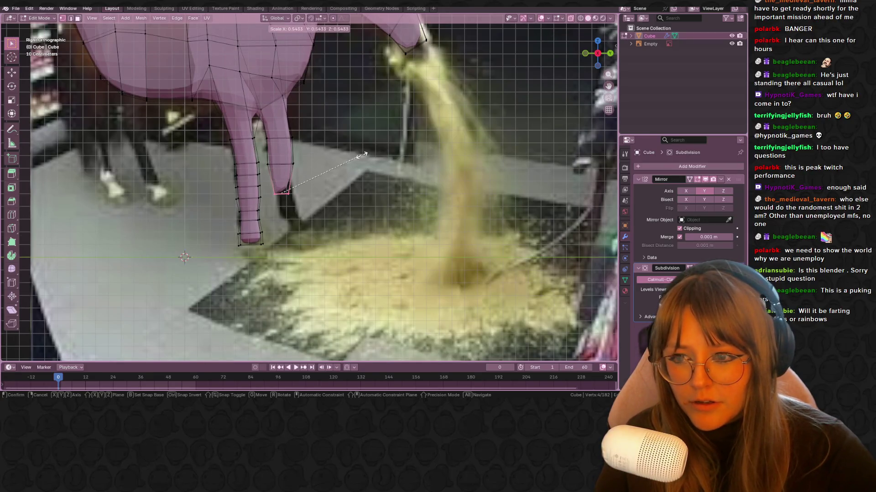
key("Escape")
key("g")
key("z")
key("z")
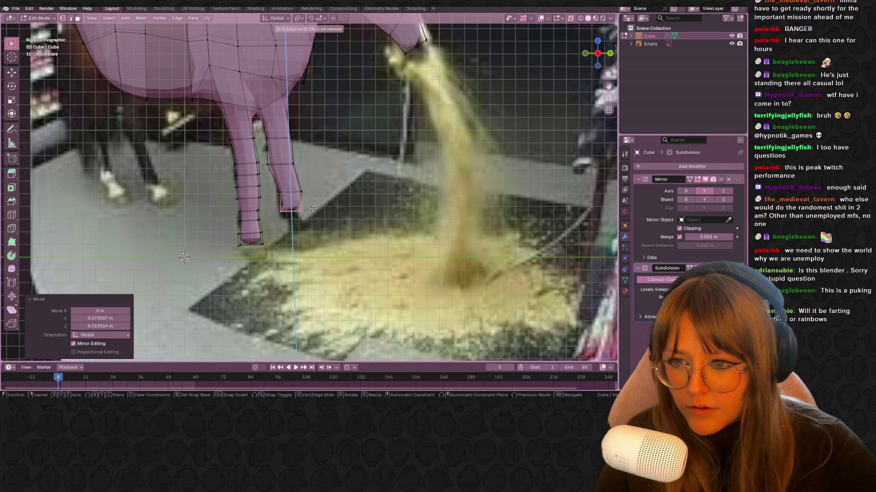
key("Escape")
key("ctrl+z")
Move the second leg's foot down and back, then check the horse from the side.
middle_click_drag(358, 209, 378, 205, "shift")
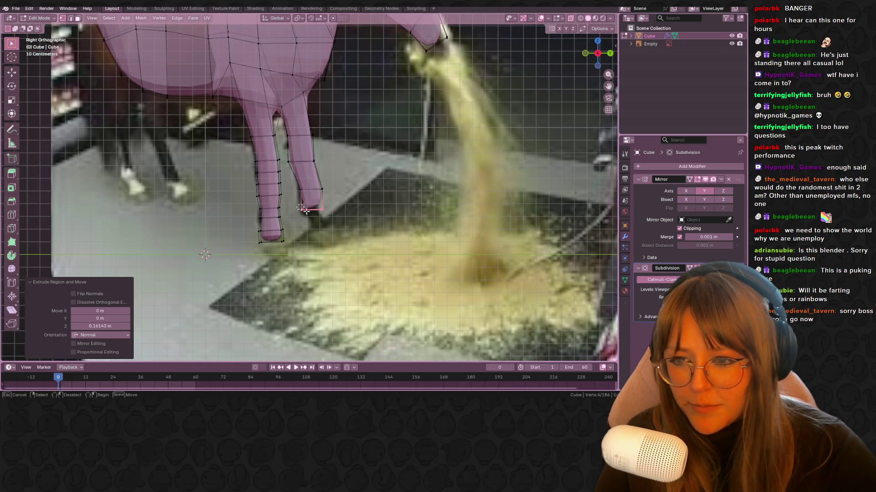
key("g")
left_click(369, 248)
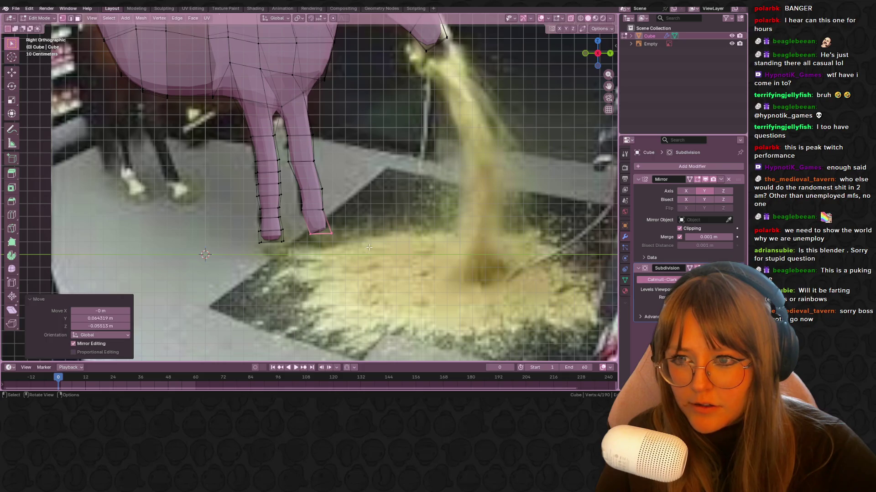
key("Tab")
scroll(367, 237, "down", 6)
mouse_move(527, 193)
middle_mouse_down()
mouse_move(456, 177)
mouse_move(461, 203)
mouse_move(555, 207)
mouse_move(340, 196)
mouse_move(389, 146)
mouse_move(508, 143)
mouse_move(406, 104)
mouse_move(287, 90)
mouse_move(297, 137)
middle_mouse_up()
key("Tab")
left_click(598, 54)
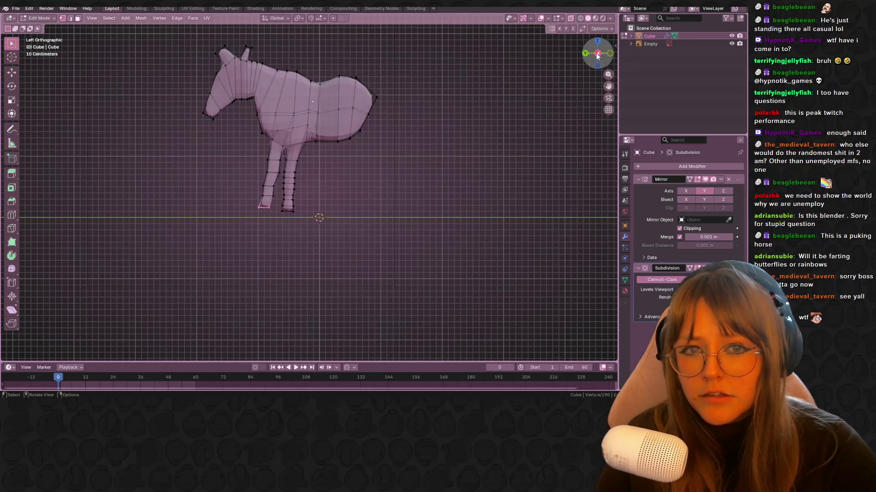
In right side view, move the rump vertices and rotate its base 12.6° to match the photo.
left_click(597, 53)
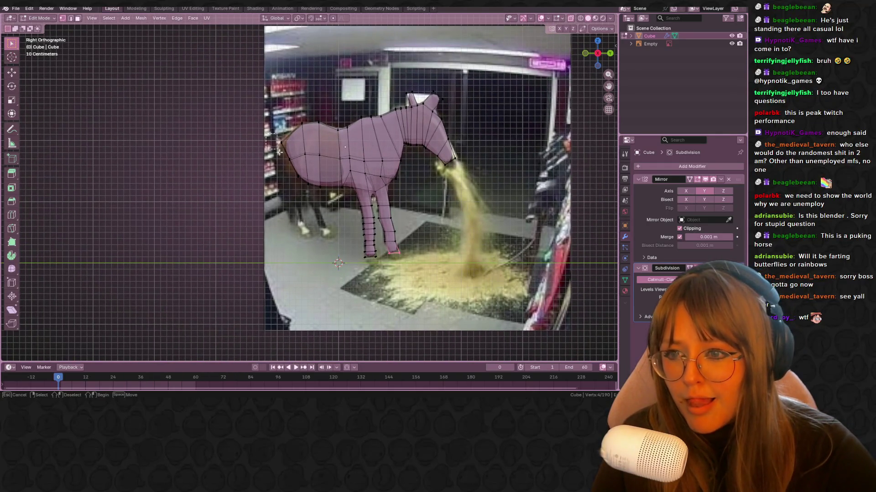
left_click_drag(279, 152, 301, 180)
scroll(356, 117, "up", 3)
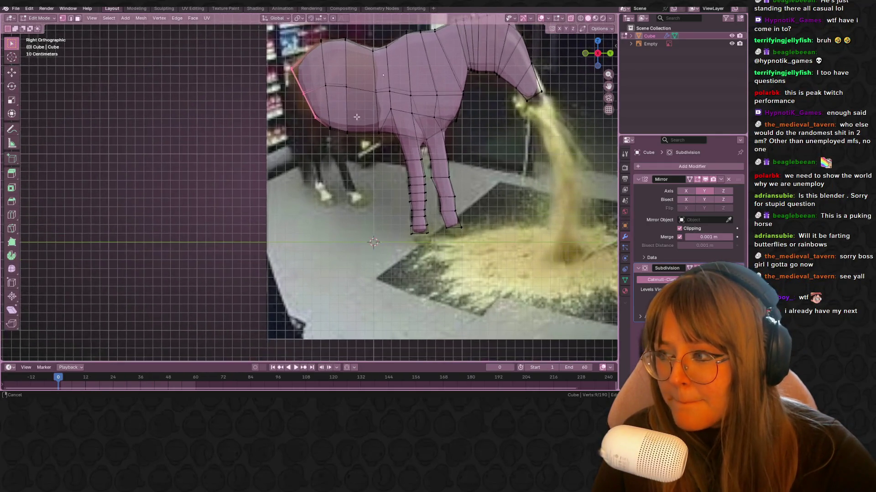
middle_click_drag(356, 117, 359, 112, "shift")
left_click_drag(301, 90, 301, 90)
key("g")
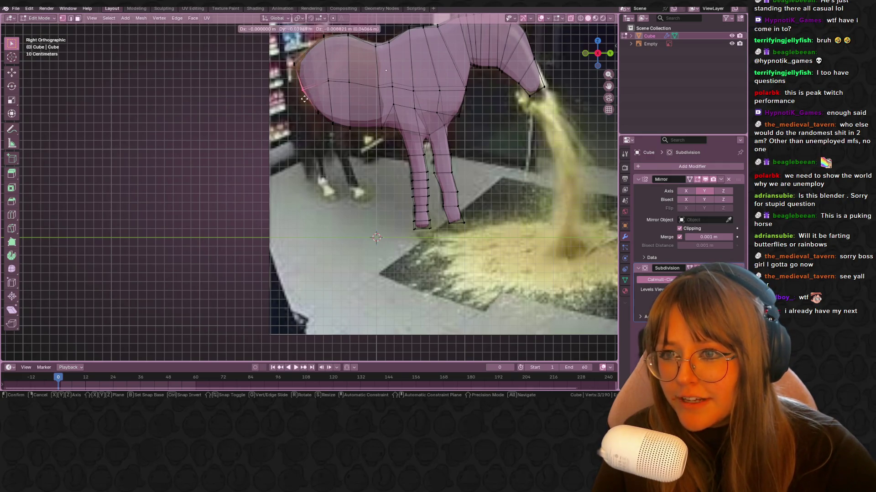
left_click(286, 106)
left_click_drag(322, 121, 321, 123)
key("g")
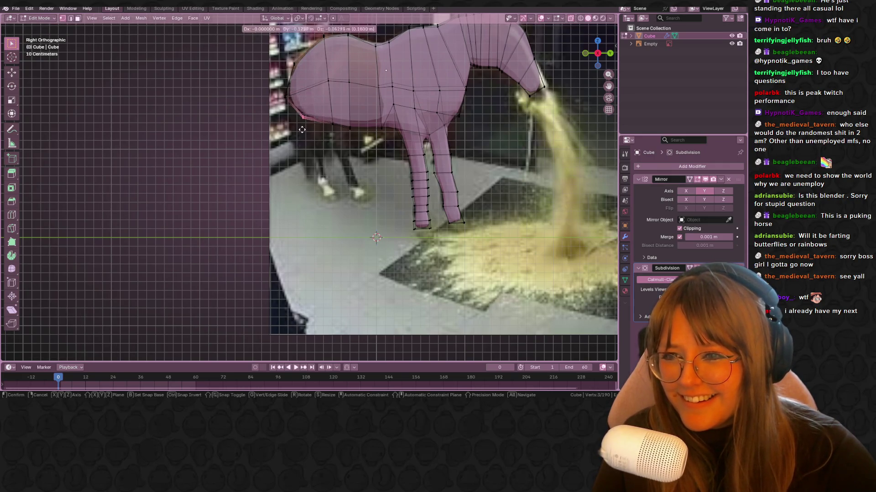
left_click_drag(344, 136, 344, 135)
key("r")
left_click(352, 137)
Extrude the rump's bottom edge into a narrowed, tilted start of the first hind leg.
mouse_move(360, 139)
middle_mouse_down("shift")
mouse_move(392, 147)
mouse_move(409, 109)
middle_mouse_up("shift")
scroll(391, 146, "up", 2)
key("e")
left_click(399, 140)
key("s")
left_click(421, 133)
key("g")
left_click(404, 95)
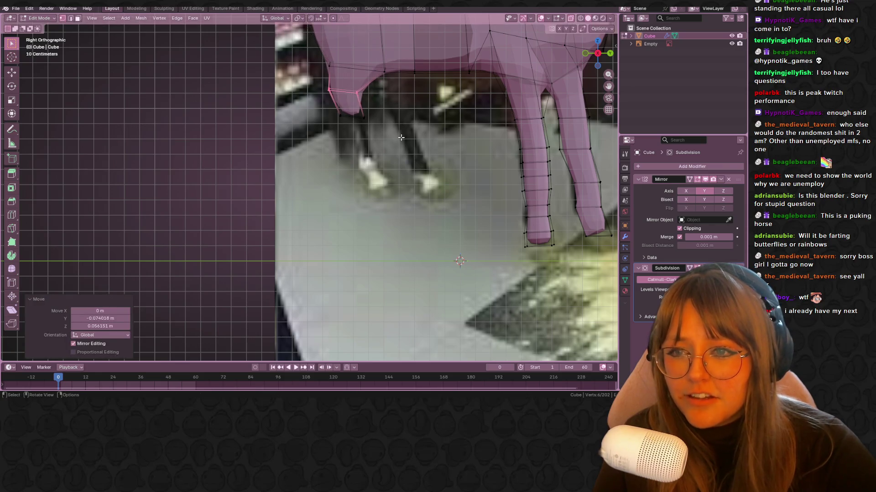
middle_click_drag(401, 137, 386, 121, "shift")
key("r")
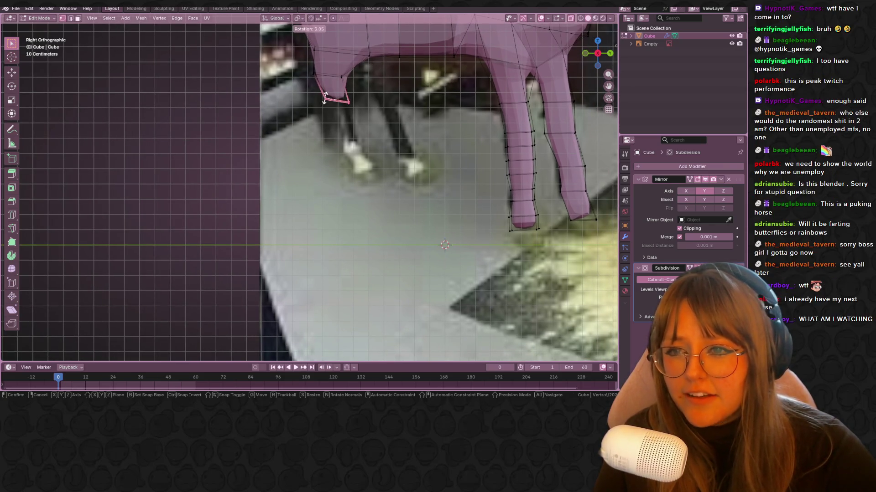
left_click(324, 98)
Extrude the hind leg downward in several segments toward the floor.
key("e")
middle_click_drag(452, 118, 435, 190, "shift")
left_click(440, 163)
key("g")
left_click(440, 157)
key("g")
left_click(437, 162)
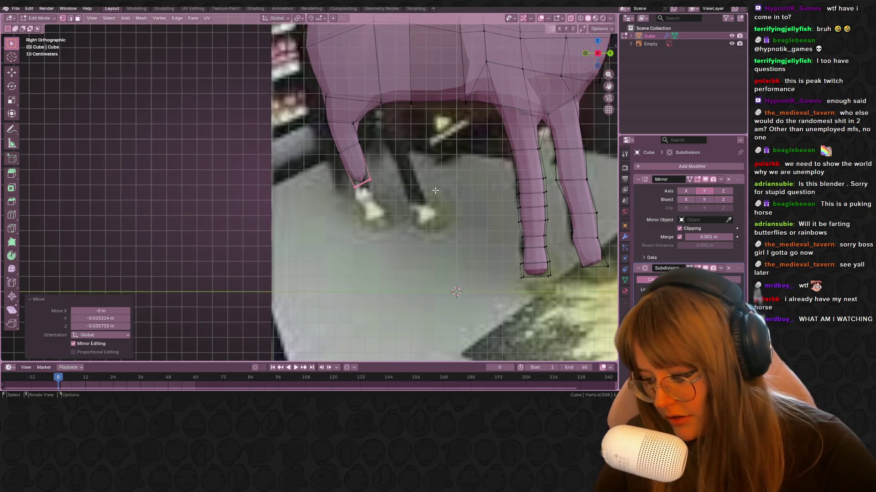
key("e")
left_click(435, 201)
key("g")
left_click(405, 219)
middle_click_drag(406, 219, 396, 206, "shift")
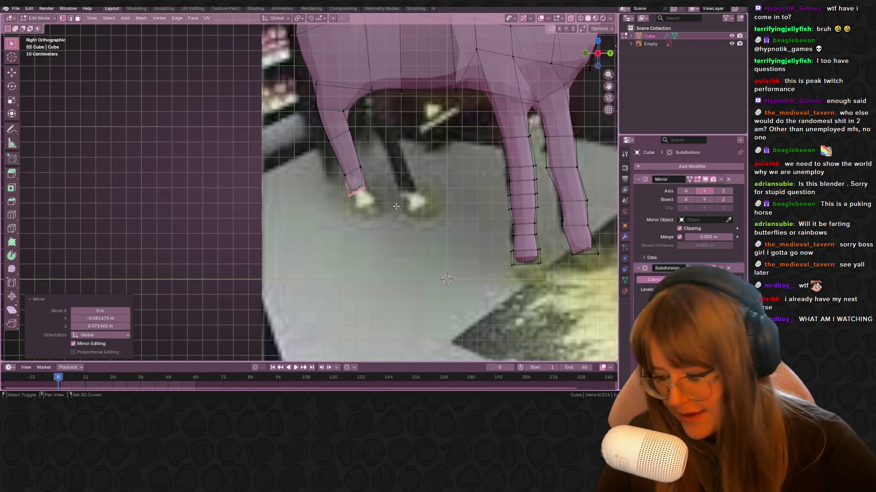
Extrude a hoof segment just above the floor and add four centered loop cuts.
key("e")
left_click(417, 223)
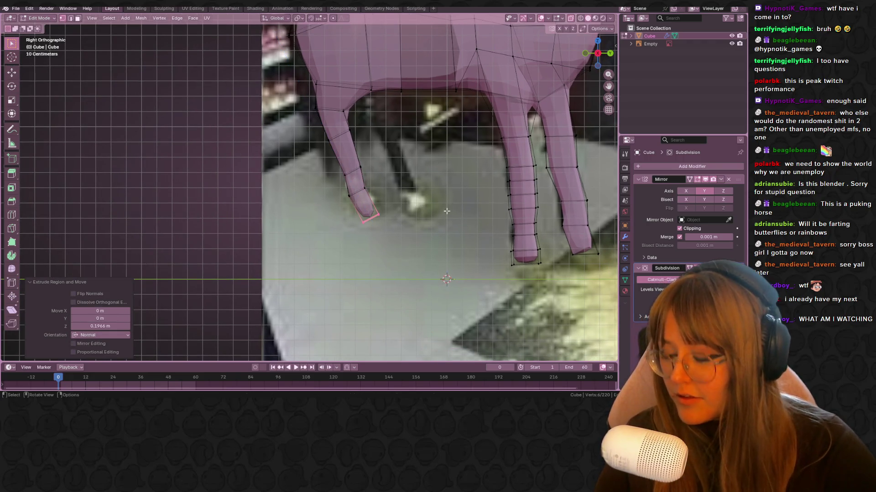
key("ctrl+r")
scroll(370, 203, "up", 3)
left_click(370, 203)
right_click(466, 196)
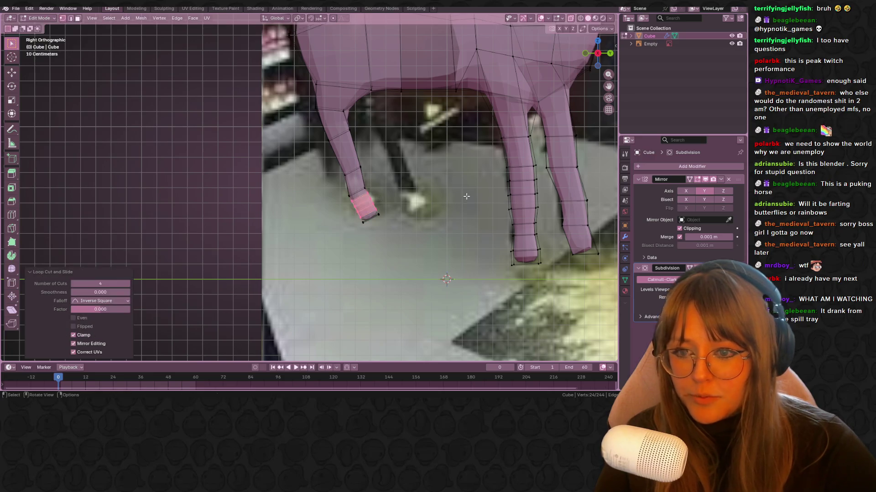
scroll(466, 196, "down", 3)
Select a belly face and extrude, move and scale it into the other hind leg's stump.
left_click(375, 140)
mouse_move(375, 140)
middle_mouse_down()
mouse_move(397, 167)
mouse_move(360, 183)
middle_mouse_up()
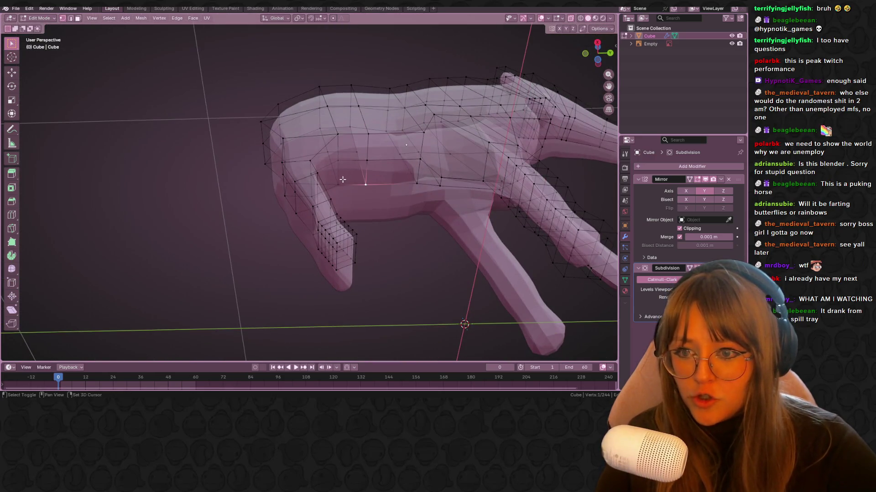
left_click(367, 161, "shift")
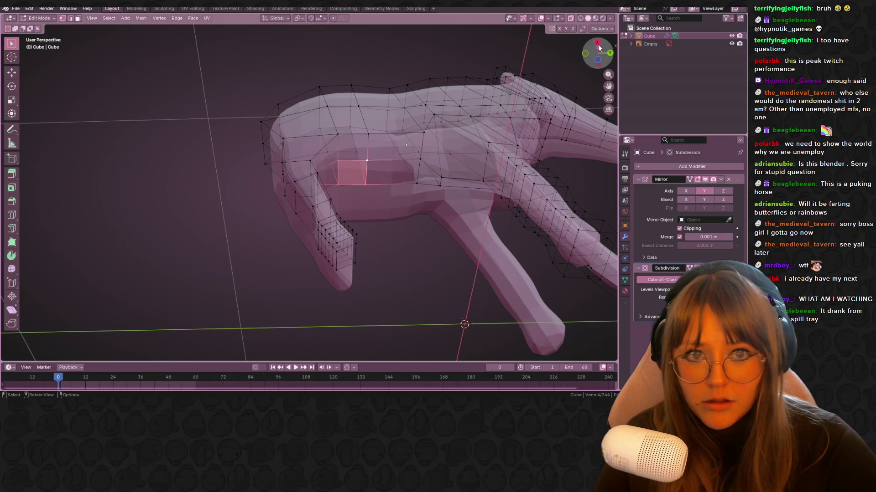
left_click(598, 60)
left_click(609, 53)
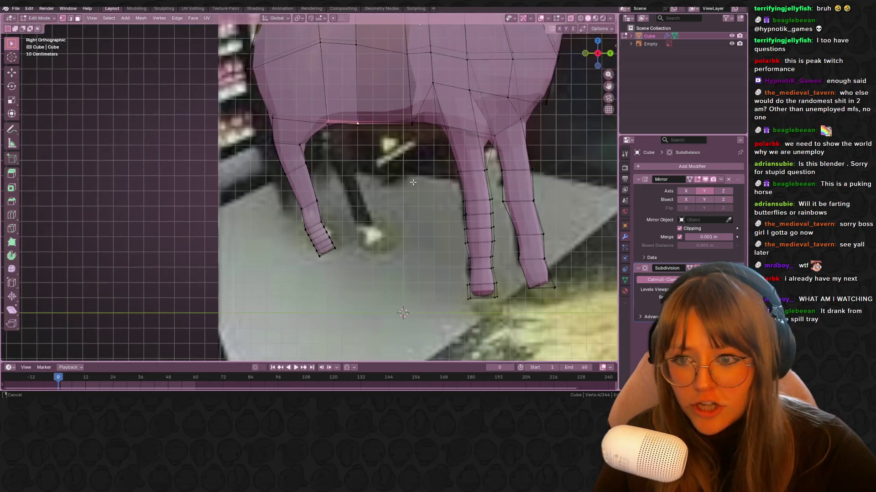
key("e")
left_click(367, 166)
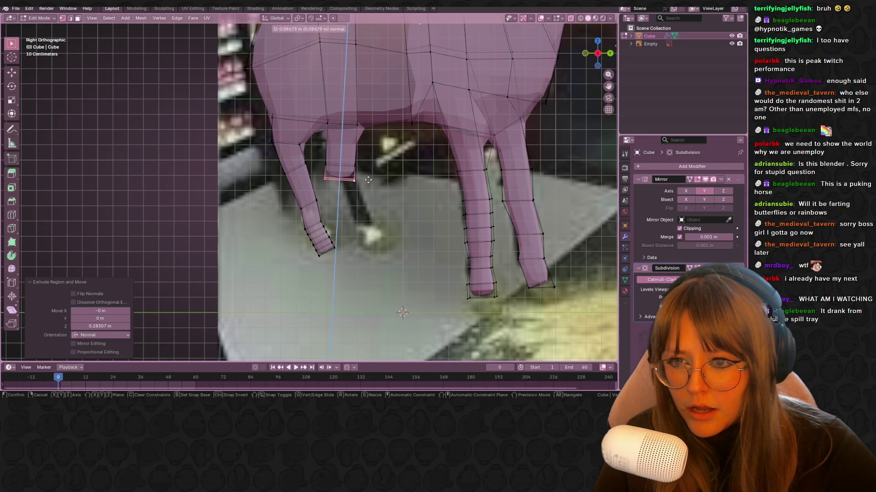
middle_click_drag(437, 246, 431, 228, "shift")
key("g")
left_click(435, 183)
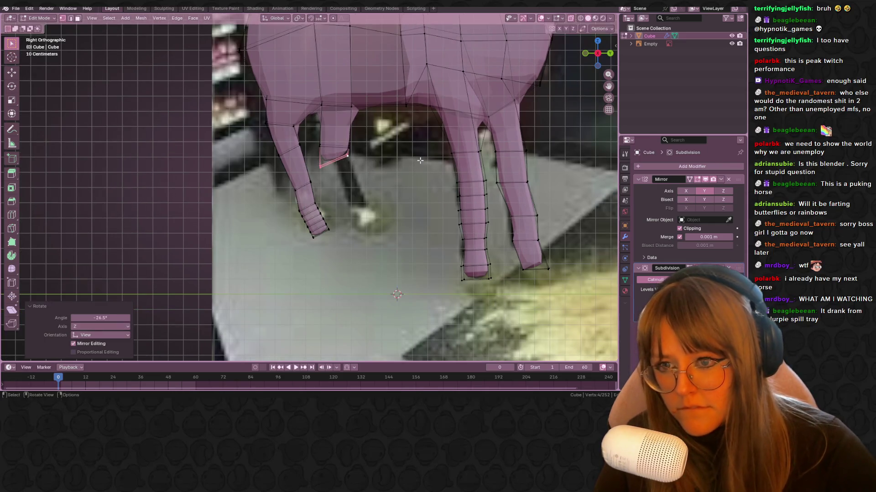
key("s")
left_click(434, 177)
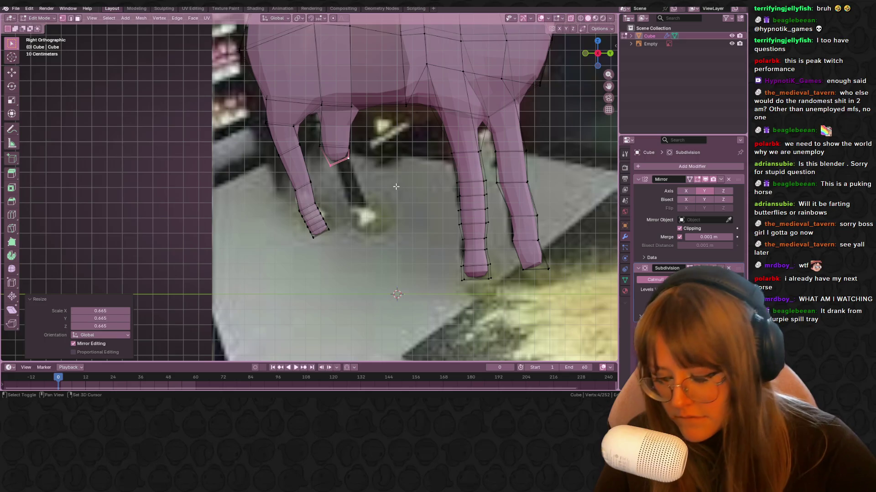
Extrude the second hind leg down to a hoof with centered loop cuts, then exit Edit Mode.
middle_click_drag(410, 205, 408, 177, "shift")
key("e")
left_click(409, 177)
key("e")
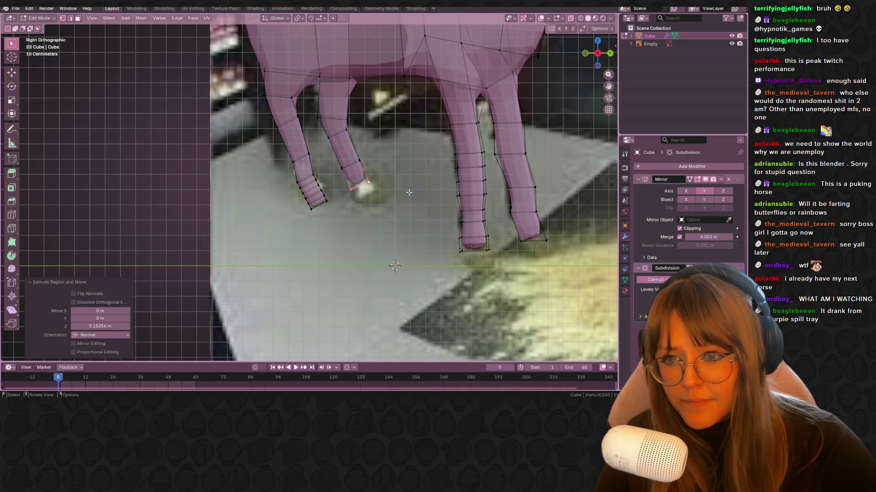
left_click(384, 189)
key("ctrl+r")
left_click(378, 192)
right_click(378, 191)
key("Tab")
scroll(406, 161, "down", 3)
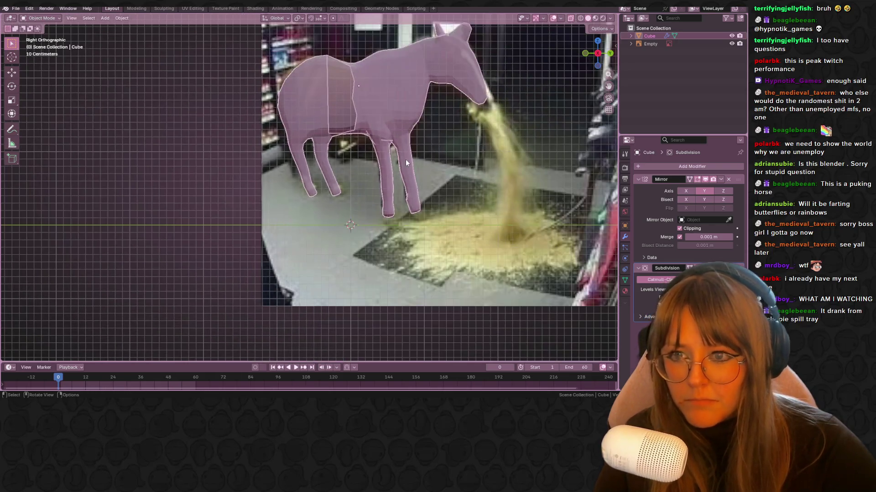
mouse_move(530, 137)
middle_mouse_down()
mouse_move(532, 215)
mouse_move(600, 180)
mouse_move(458, 240)
mouse_move(351, 161)
mouse_move(386, 136)
mouse_move(301, 105)
middle_mouse_up()
left_click(579, 18)
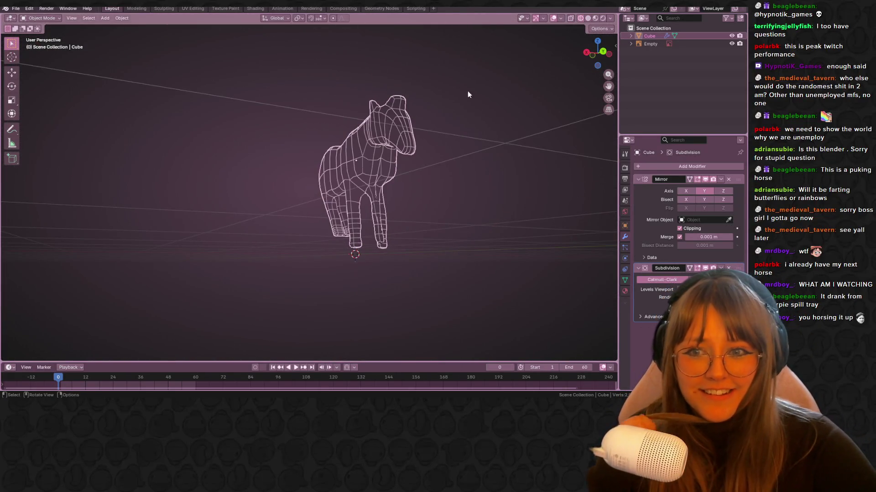
left_click(594, 17)
mouse_move(502, 114)
middle_mouse_down()
mouse_move(417, 160)
mouse_move(467, 148)
mouse_move(388, 106)
mouse_move(387, 171)
mouse_move(421, 133)
mouse_move(465, 151)
mouse_move(432, 108)
mouse_move(367, 189)
mouse_move(349, 149)
mouse_move(460, 150)
mouse_move(408, 211)
mouse_move(255, 173)
mouse_move(76, 108)
mouse_move(362, 153)
middle_mouse_up()
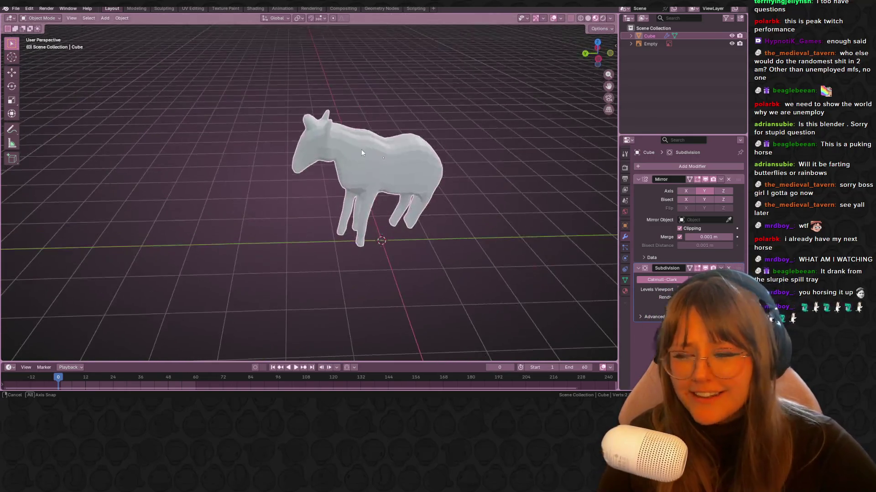
key("Tab")
middle_click_drag(284, 111, 438, 116)
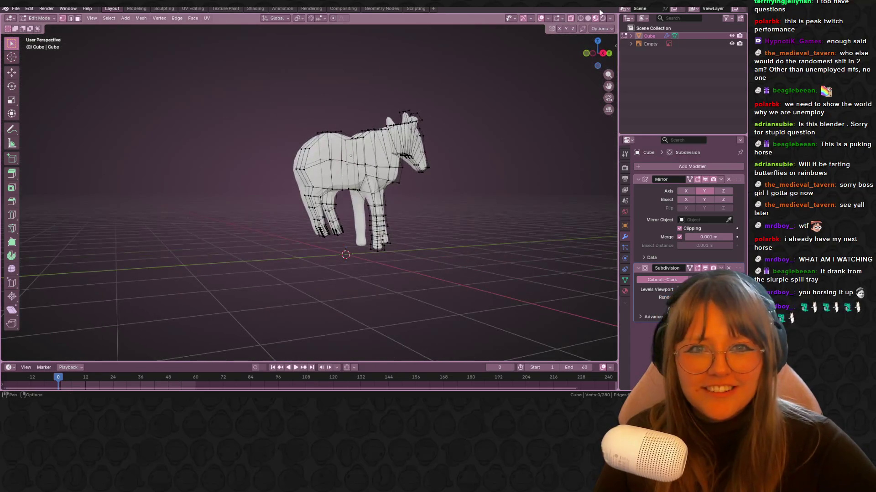
left_click(591, 18)
left_click(603, 53)
scroll(503, 144, "down", 2)
scroll(503, 144, "up", 2)
key("Tab")
left_click(502, 227)
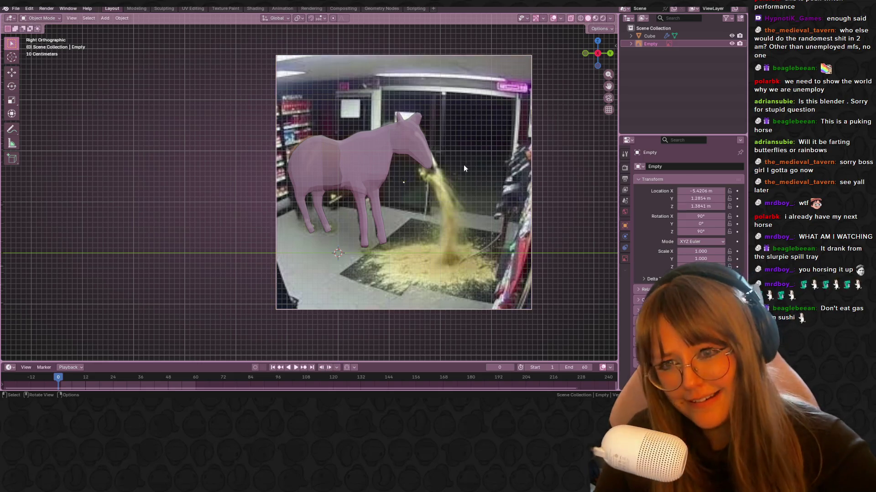
Scale the horse's muzzle edge up by 1.298 in Edit Mode.
scroll(429, 137, "up", 3)
left_click(397, 116)
key("Tab")
middle_click_drag(517, 145, 315, 151, "shift")
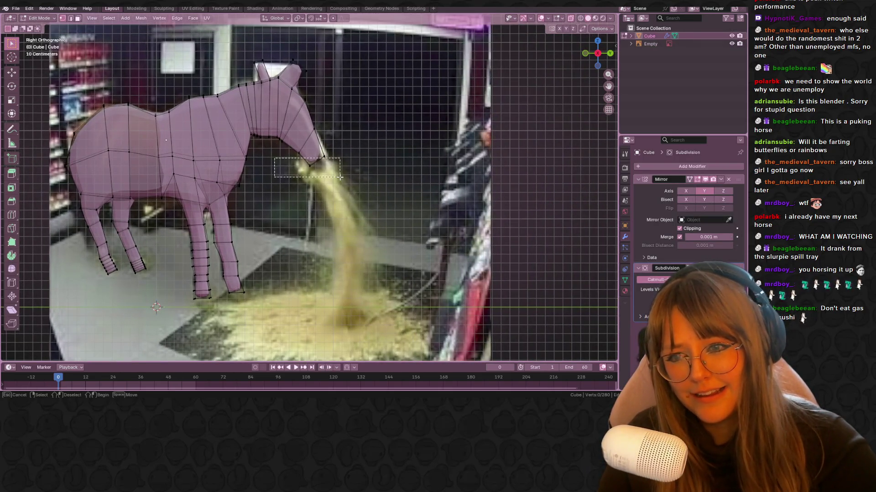
key("s")
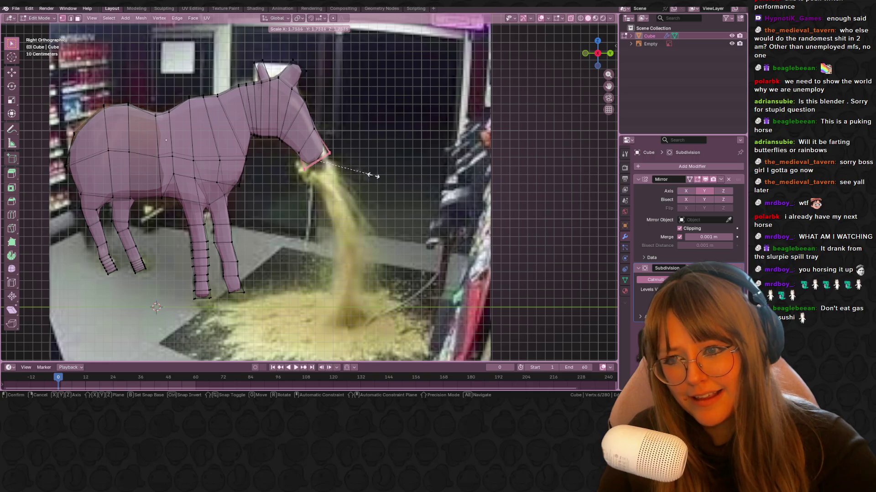
left_click(357, 172)
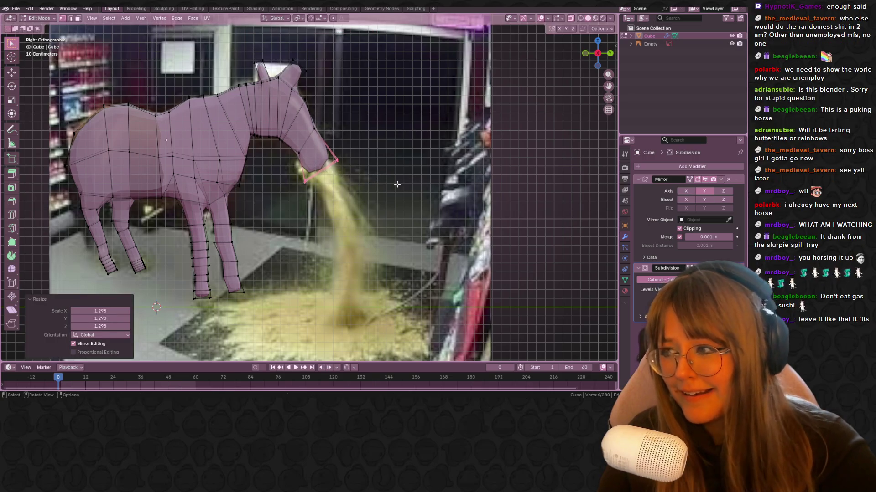
scroll(372, 154, "down", 3, "shift")
left_click(584, 211)
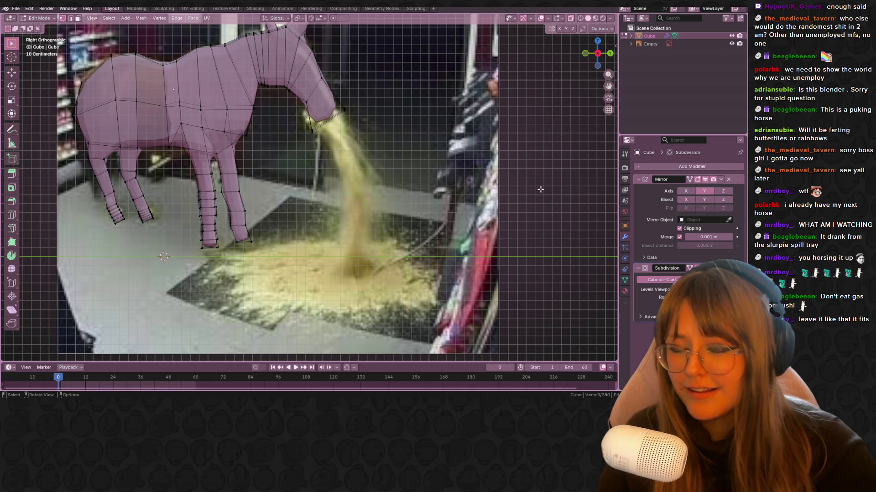
scroll(594, 160, "down", 2)
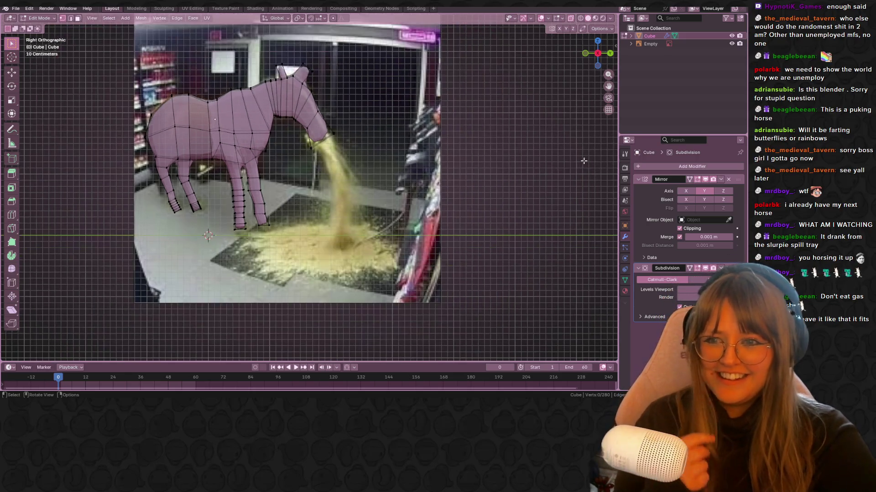
key("Tab")
From the back view, move a vertex between the hind legs about 0.113 m along X.
mouse_move(474, 160)
middle_mouse_down()
mouse_move(493, 169)
mouse_move(458, 187)
mouse_move(380, 139)
mouse_move(77, 111)
mouse_move(62, 164)
mouse_move(366, 186)
mouse_move(388, 217)
middle_mouse_up()
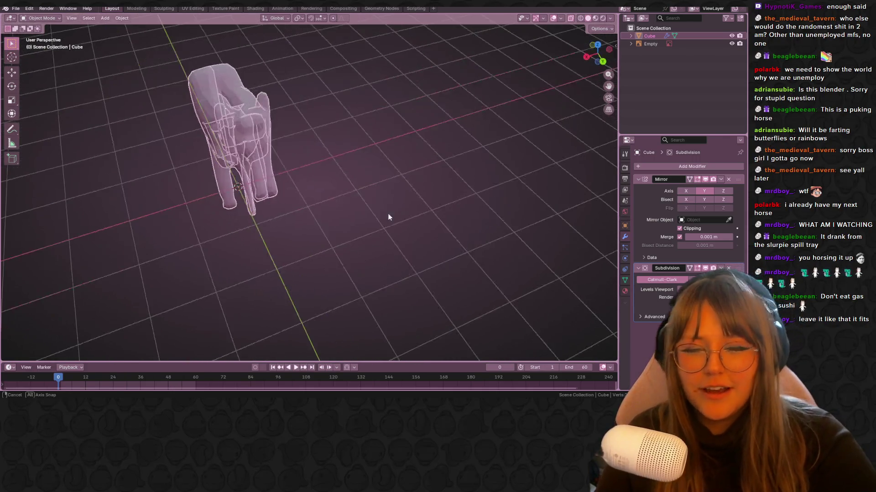
left_click(602, 61)
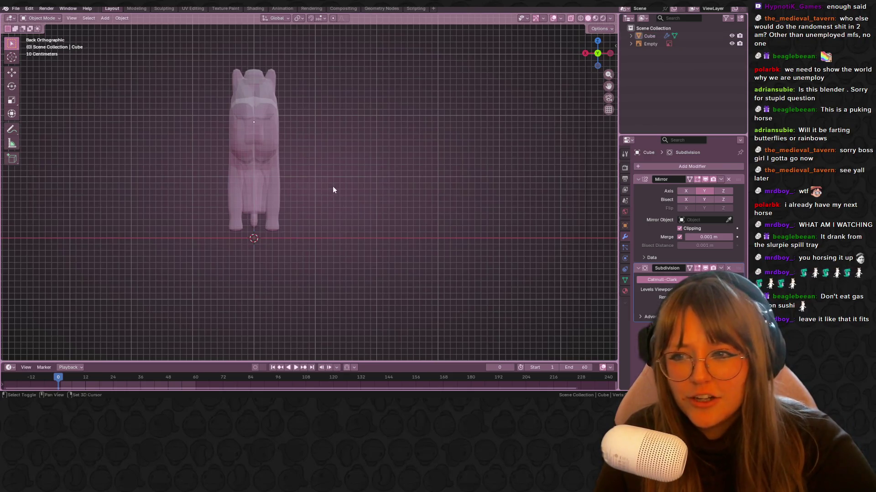
middle_click_drag(332, 186, 512, 77, "shift")
mouse_move(342, 113)
middle_mouse_down()
mouse_move(412, 125)
mouse_move(391, 88)
mouse_move(318, 123)
middle_mouse_up()
key("Tab")
scroll(317, 123, "up", 5)
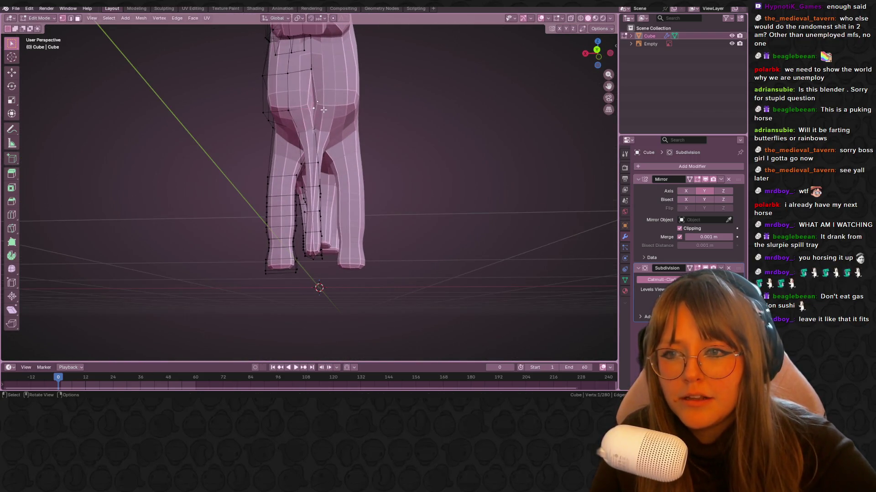
key("g")
left_click(307, 106)
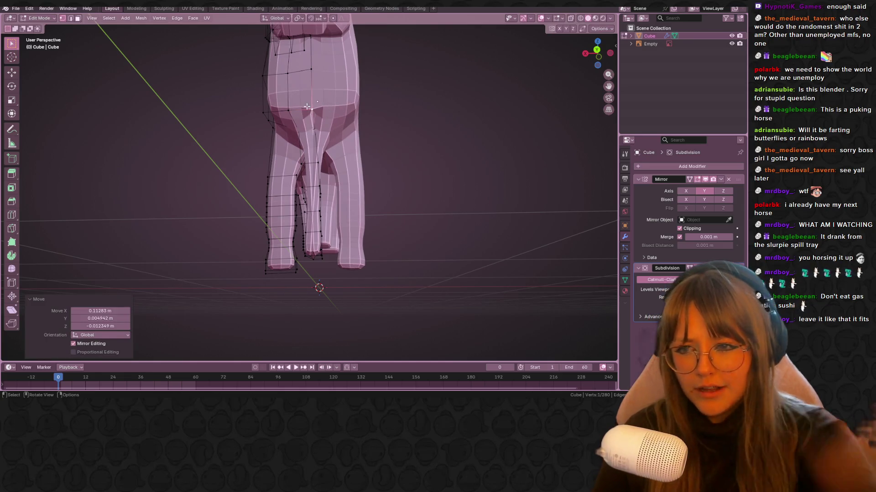
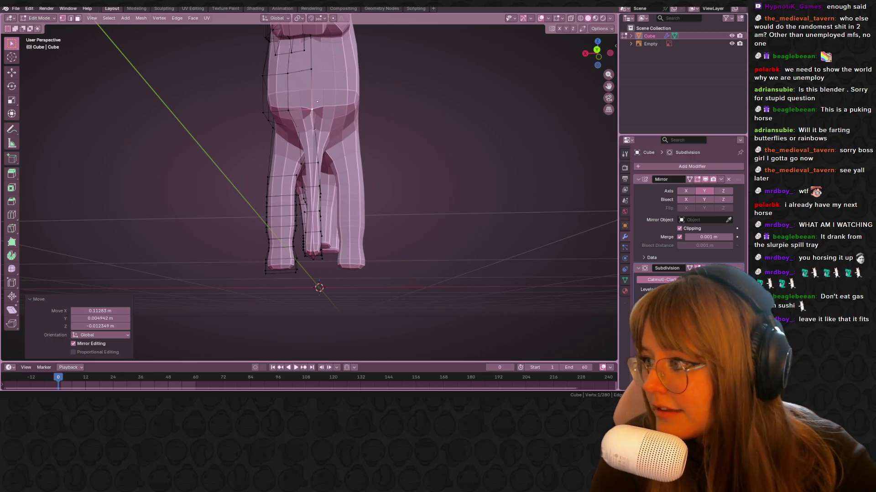
Return to Object Mode and frame the horse in Right Orthographic over the reference photo.
mouse_move(185, 118)
middle_mouse_down()
mouse_move(365, 124)
mouse_move(266, 130)
mouse_move(346, 151)
mouse_move(371, 185)
mouse_move(393, 145)
mouse_move(468, 150)
mouse_move(419, 132)
mouse_move(450, 113)
mouse_move(356, 178)
mouse_move(273, 210)
mouse_move(465, 102)
mouse_move(430, 112)
mouse_move(589, 64)
middle_mouse_up()
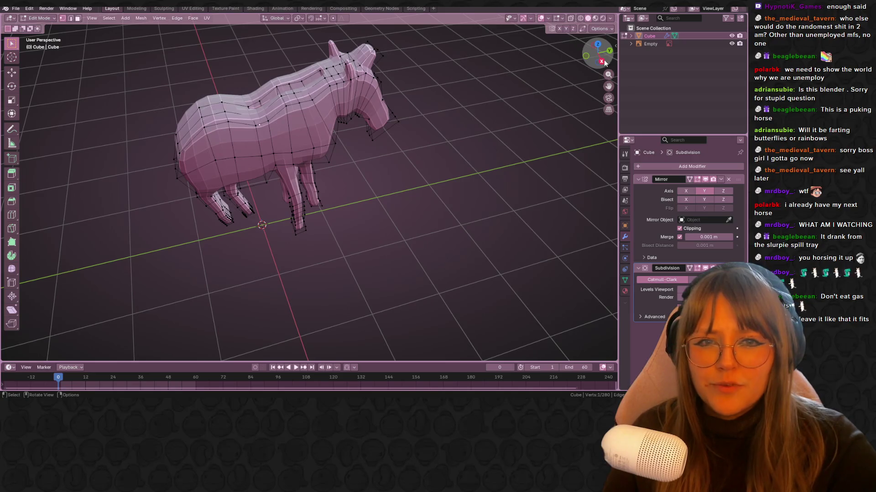
key("Tab")
left_click(597, 57)
middle_click_drag(563, 188, 578, 182, "shift")
left_click(578, 185)
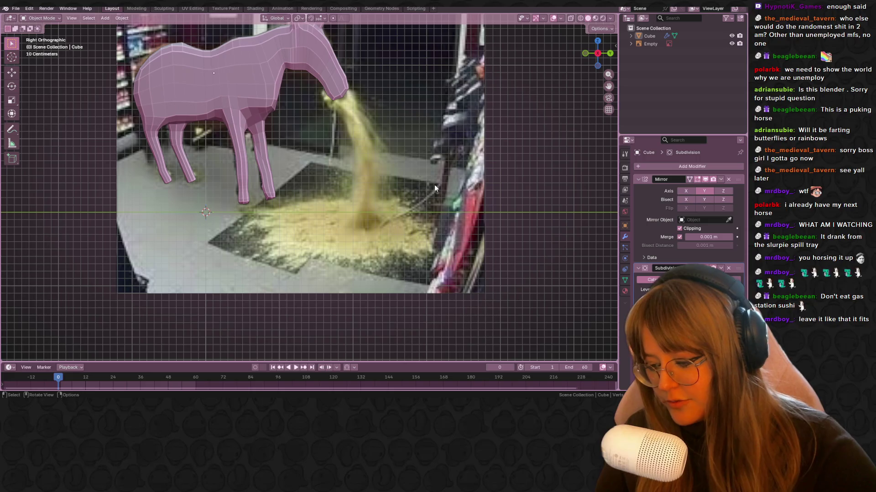
Add a cylinder mesh (32 vertices, 1 m radius, 2 m depth) at the origin.
key("shift+a")
mouse_move(423, 204)
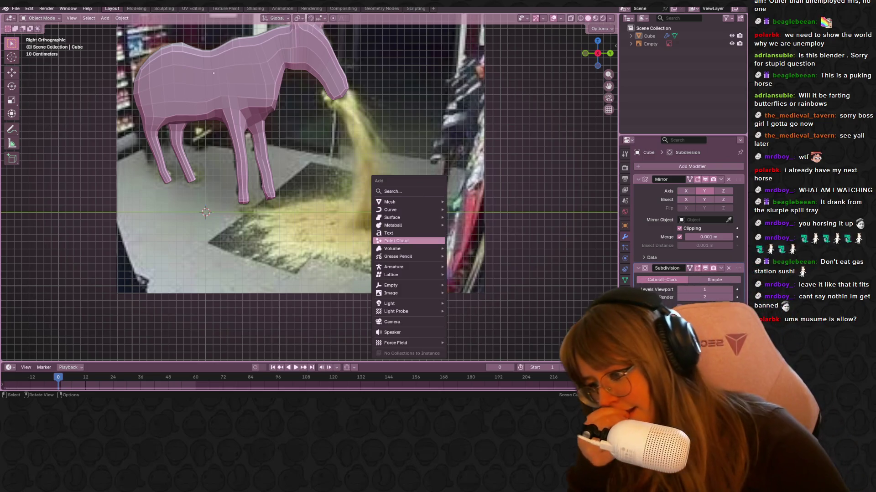
mouse_move(180, 400)
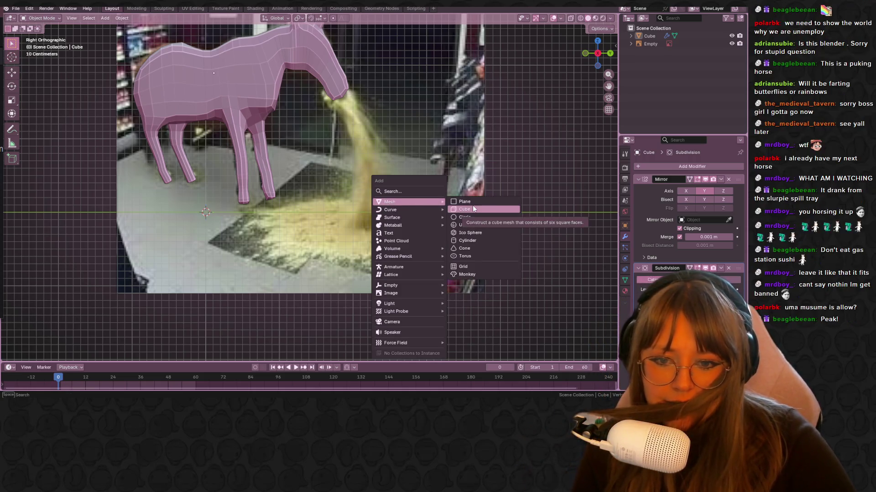
left_click(484, 240)
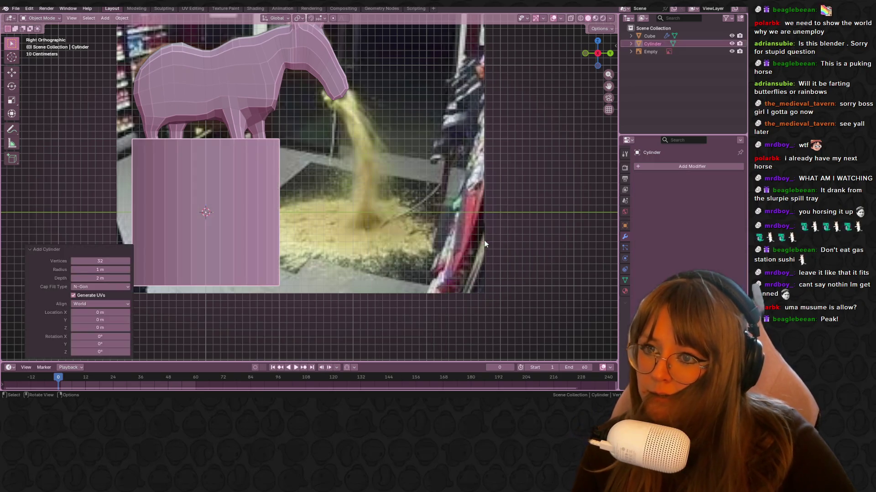
In Edit Mode, shrink the cylinder and move it below the horse's mouth.
scroll(264, 251, "down", 1)
key("Tab")
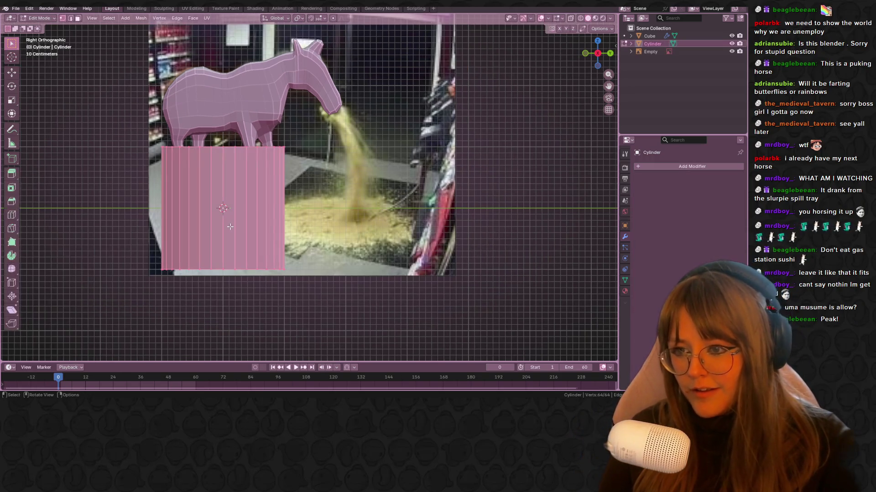
key("s")
left_click(229, 209)
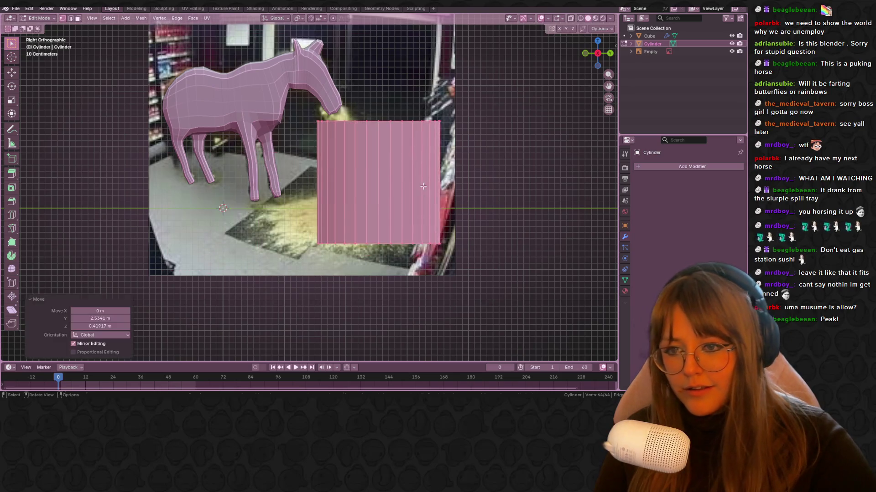
key("g")
left_click(364, 180)
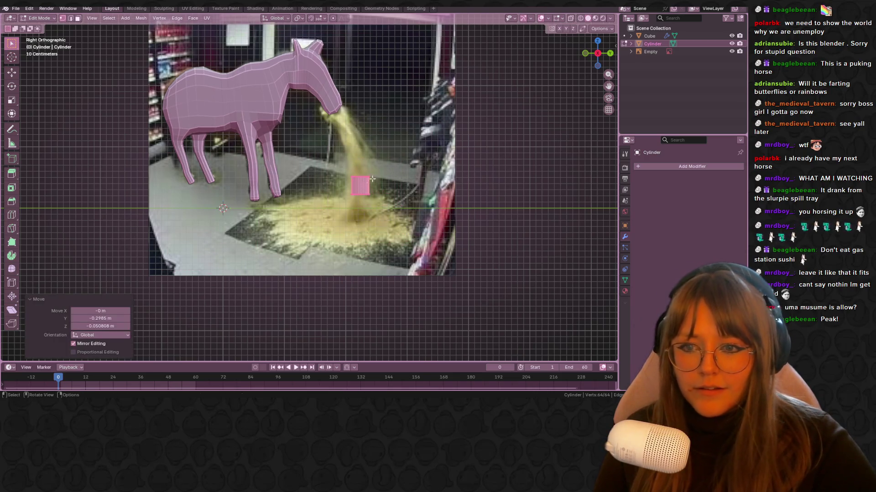
Extrude the cylinder's top ring upward, then shrink and reposition it.
scroll(495, 107, "up", 2)
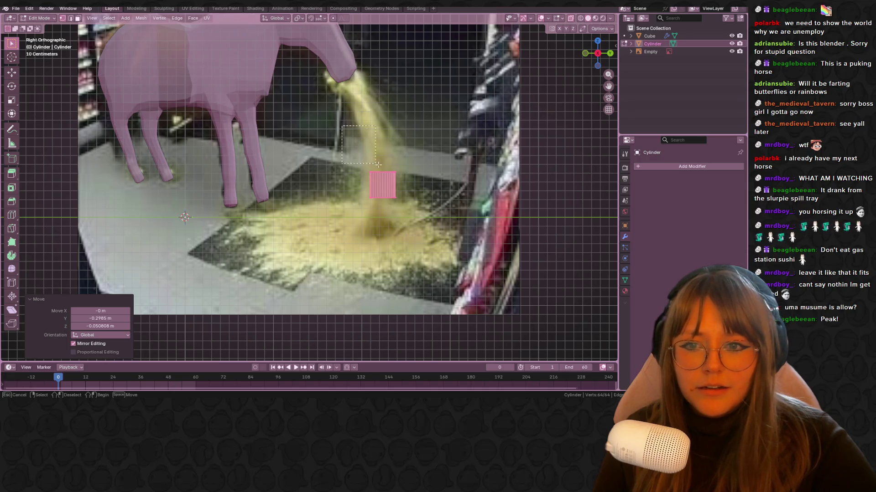
left_click_drag(403, 167, 365, 178)
mouse_move(456, 160)
middle_mouse_down("shift")
mouse_move(396, 185)
mouse_move(403, 187)
middle_mouse_up("shift")
key("e")
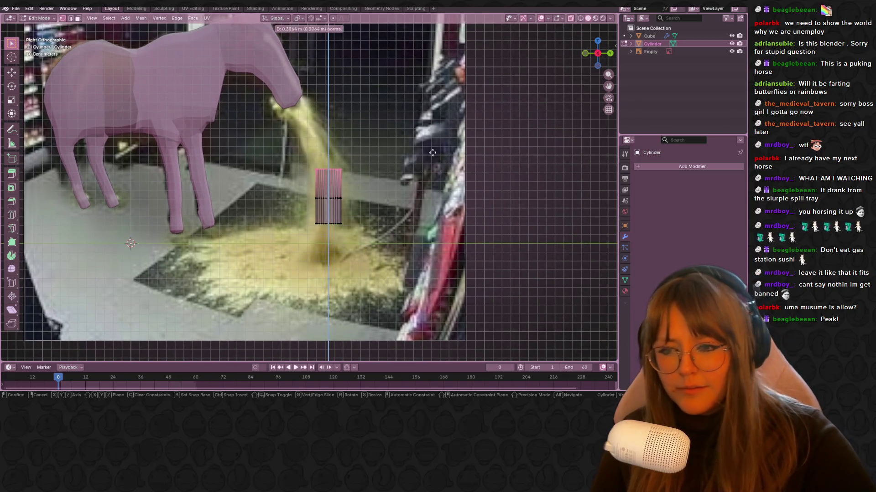
left_click(440, 138)
key("s")
left_click(383, 114)
key("g")
left_click(372, 113)
Adjust the top ring's position and tilt it to bend the tube.
key("r")
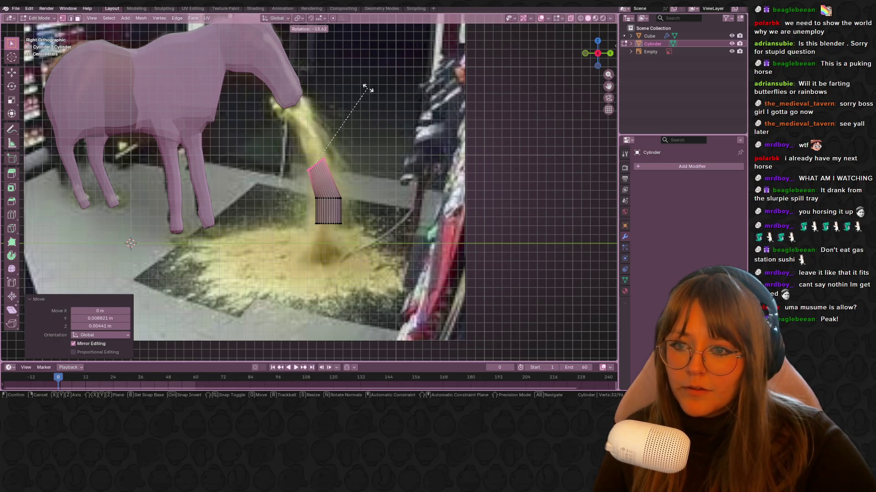
right_click(384, 94)
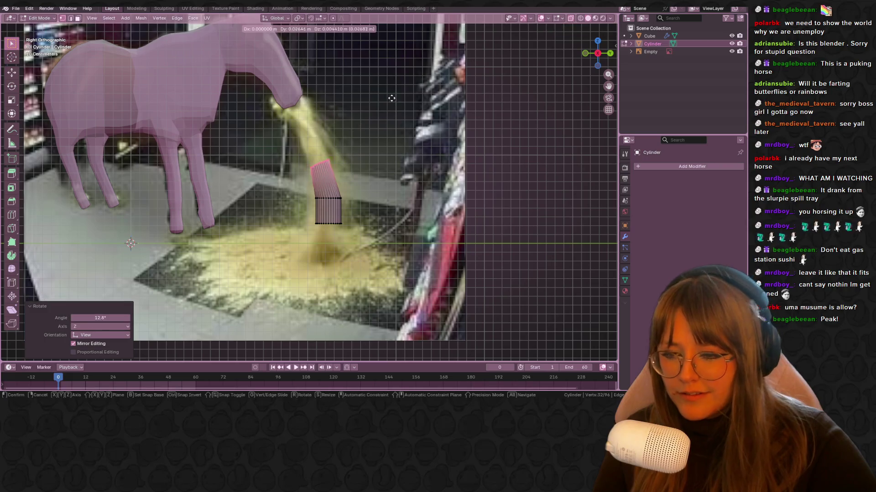
key("g")
left_click(386, 96)
scroll(365, 155, "up", 1)
key("r")
left_click(358, 168)
Extrude two more resized tube segments from the top ring up to the horse's mouth.
key("e")
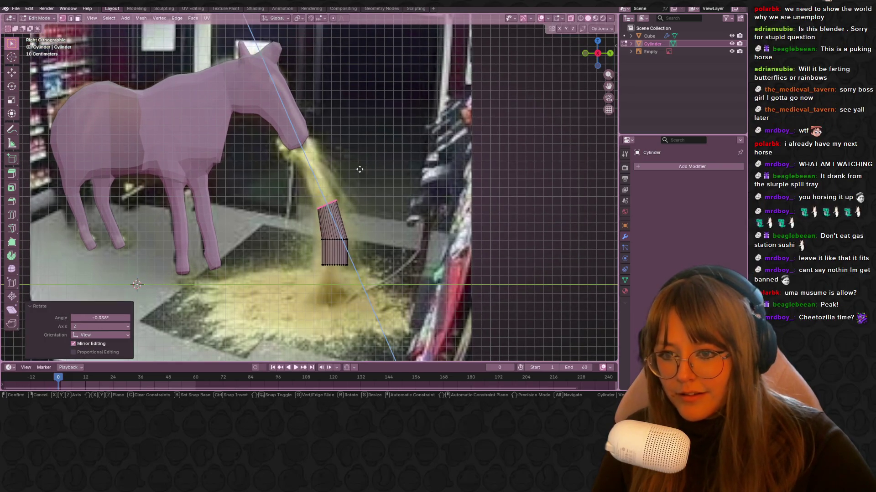
left_click(349, 128)
key("s")
left_click(339, 124)
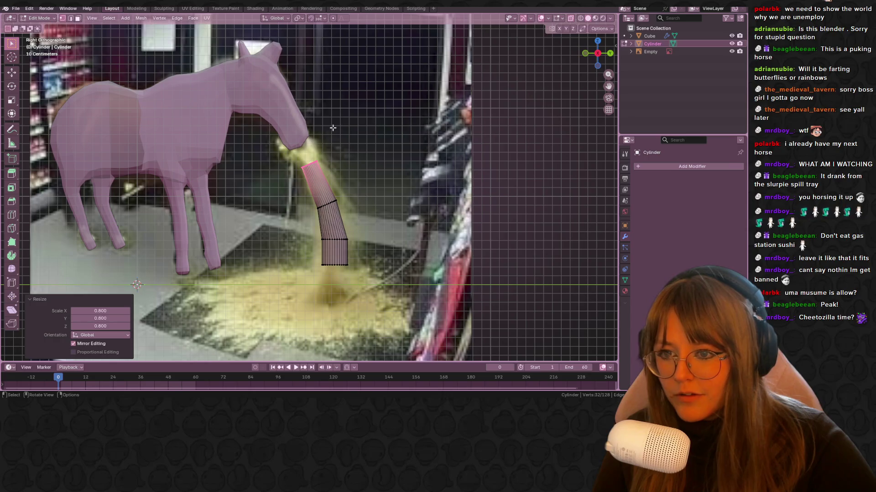
key("e")
left_click(352, 122)
key("s")
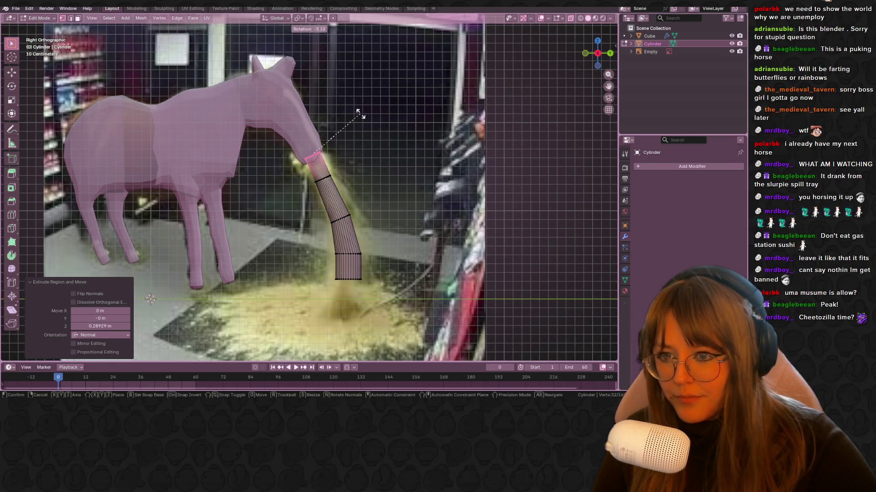
left_click(354, 102)
key("s")
left_click(357, 109)
Tilt the bottom ring, extrude it down to the floor and widen it to 1.804.
middle_click_drag(357, 109, 352, 79, "shift")
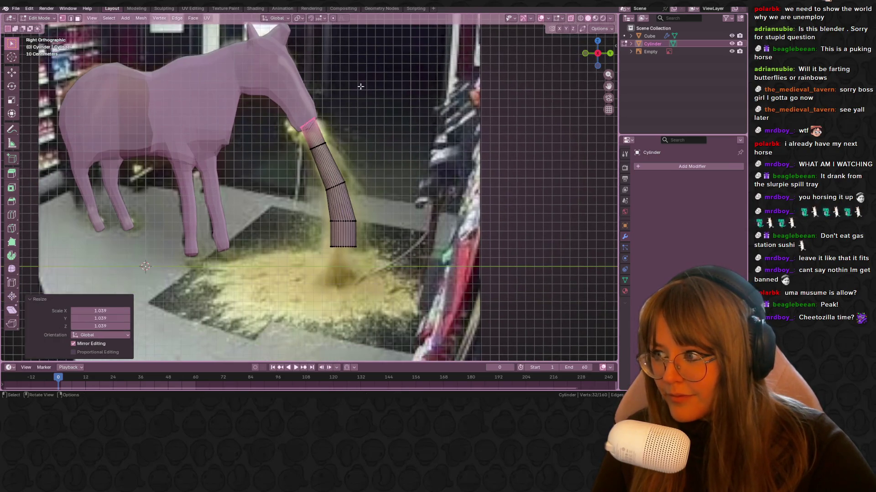
left_click_drag(322, 230, 429, 271)
middle_click_drag(429, 271, 422, 240, "shift")
key("r")
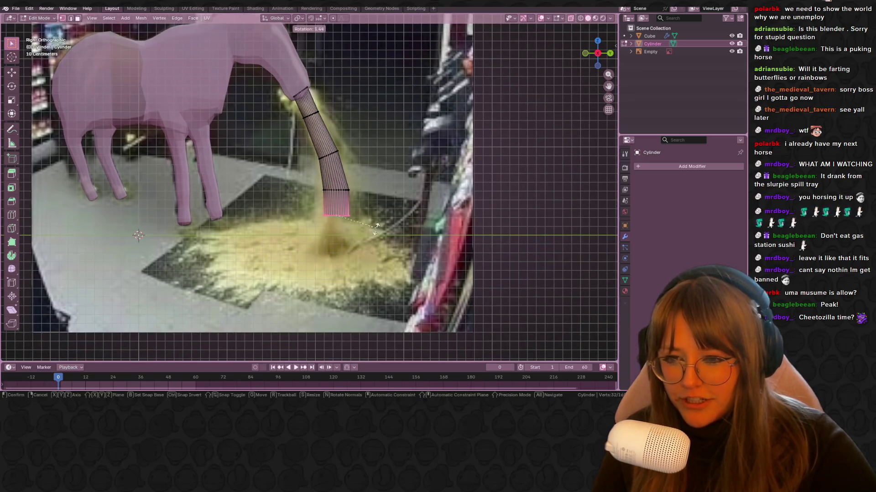
left_click(384, 237)
key("e")
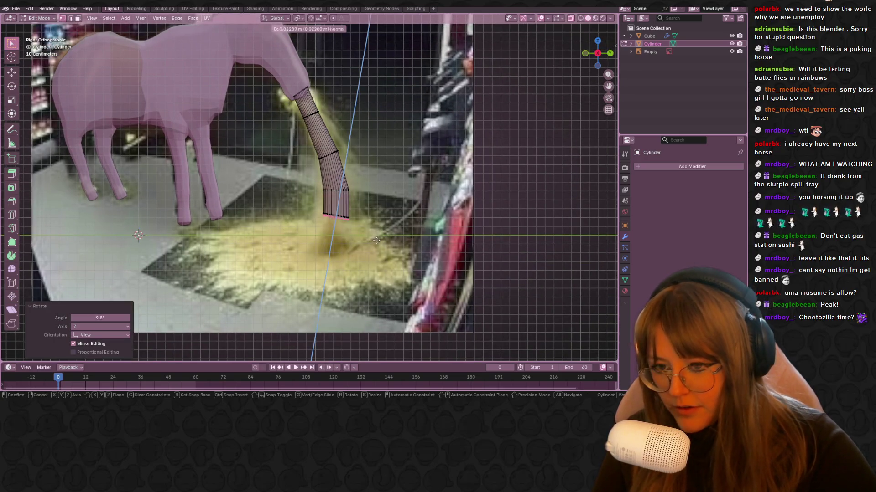
left_click(369, 256)
key("s")
left_click(400, 262)
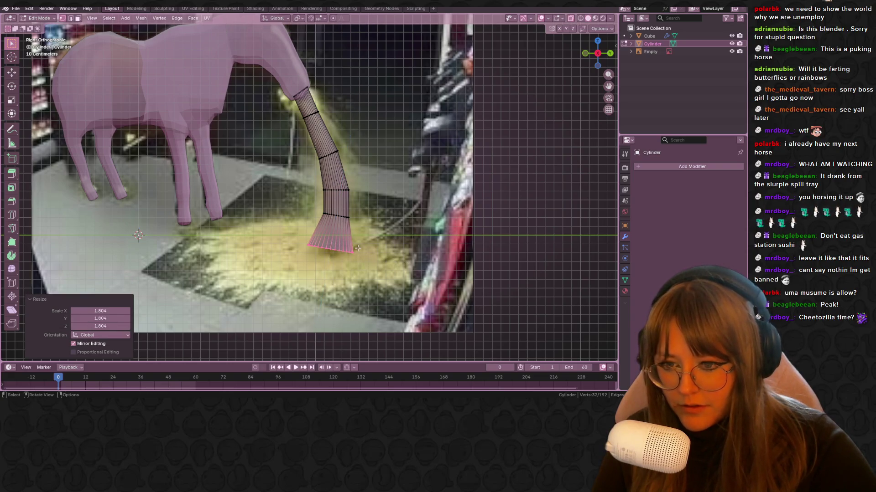
From the back view, rotate, move and enlarge the bottom ring into a wide puddle disc.
left_click(609, 54)
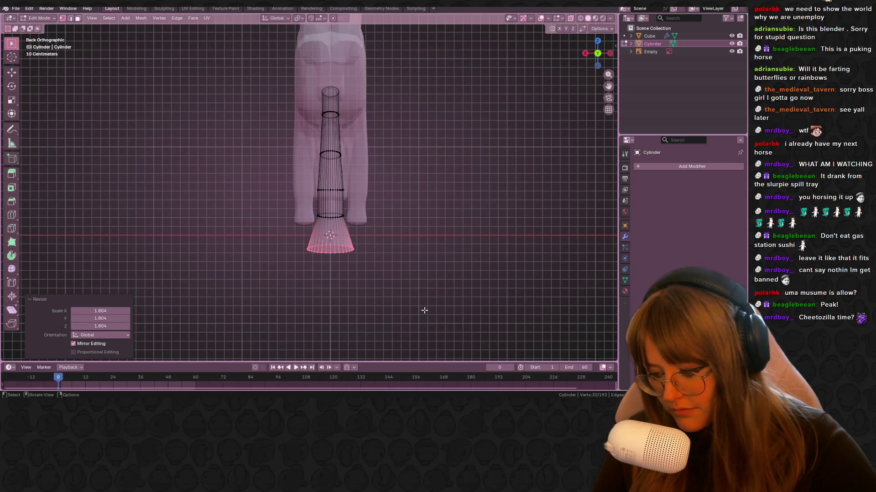
key("r")
left_click(446, 254)
key("g")
left_click(438, 240)
key("s")
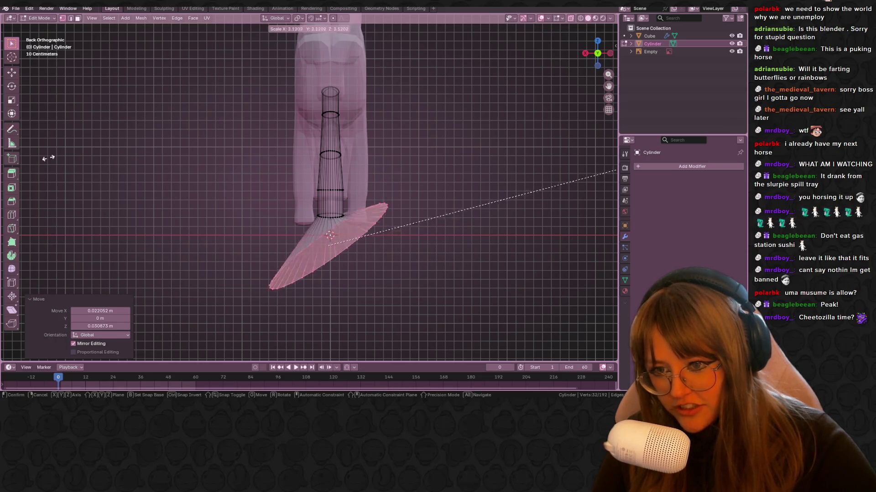
left_click(163, 120)
In side view, shrink the puddle slightly and stretch its left edge outward.
left_click(585, 53)
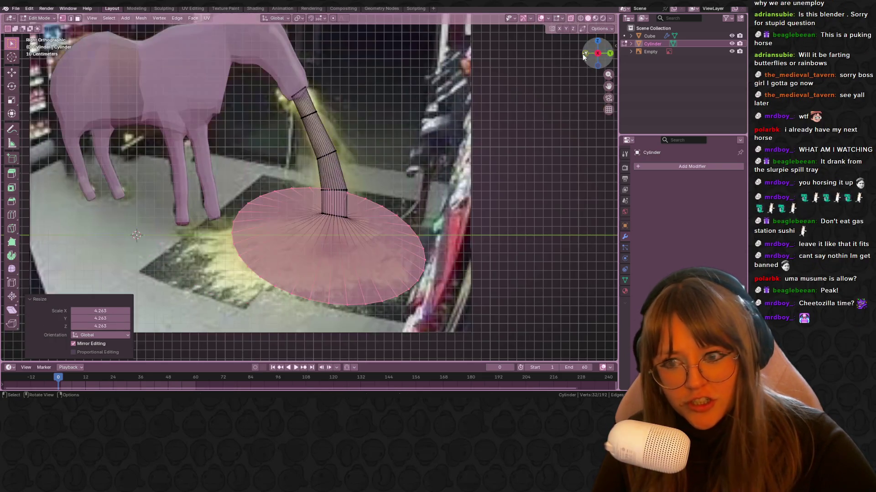
key("s")
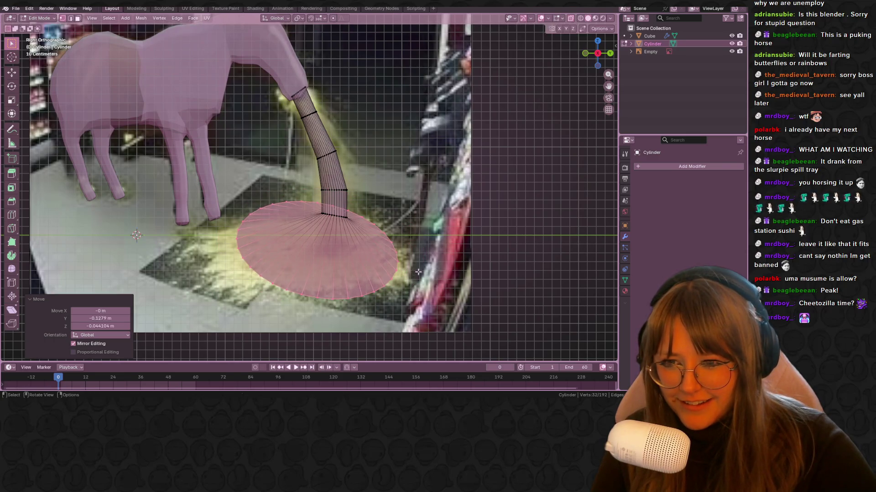
left_click(266, 283)
left_click_drag(230, 201, 266, 283)
key("g")
left_click(237, 280)
Move more puddle edge vertices to make the outline irregular.
left_click(321, 213, "shift")
key("g")
left_click(302, 247)
left_click(319, 216)
key("g")
left_click(380, 234)
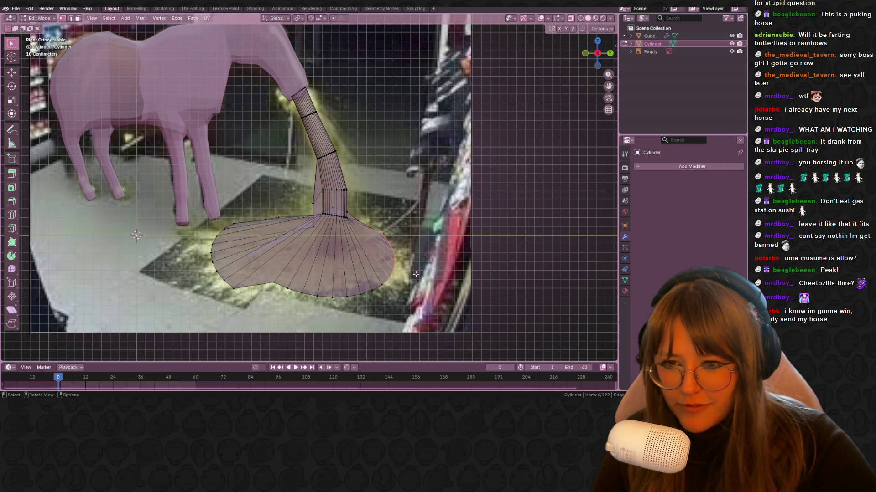
Exit Edit Mode and turn off X-ray display.
key("Tab")
scroll(438, 229, "down", 4)
left_click(572, 18)
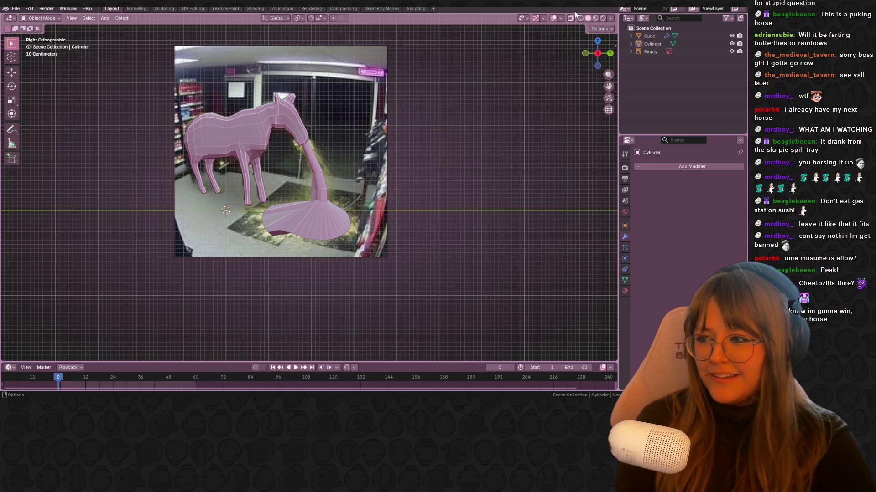
mouse_move(432, 105)
middle_mouse_down()
mouse_move(495, 129)
mouse_move(482, 170)
mouse_move(388, 144)
mouse_move(467, 154)
mouse_move(492, 132)
middle_mouse_up()
key("Tab")
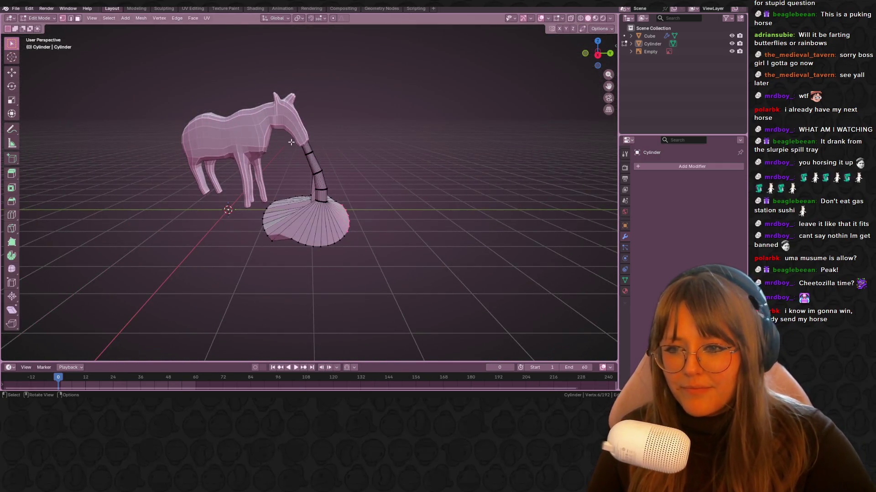
key("Tab")
left_click_drag(241, 106, 429, 233)
right_click(360, 236)
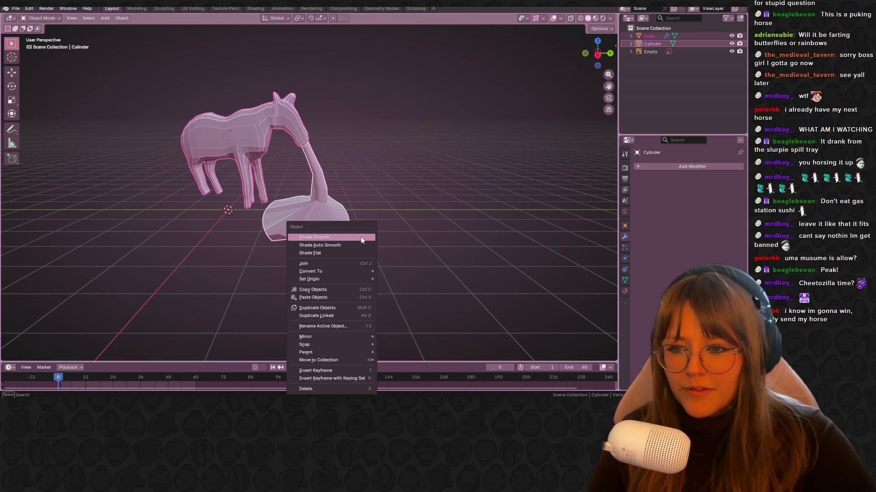
left_click(356, 238)
left_click(327, 226)
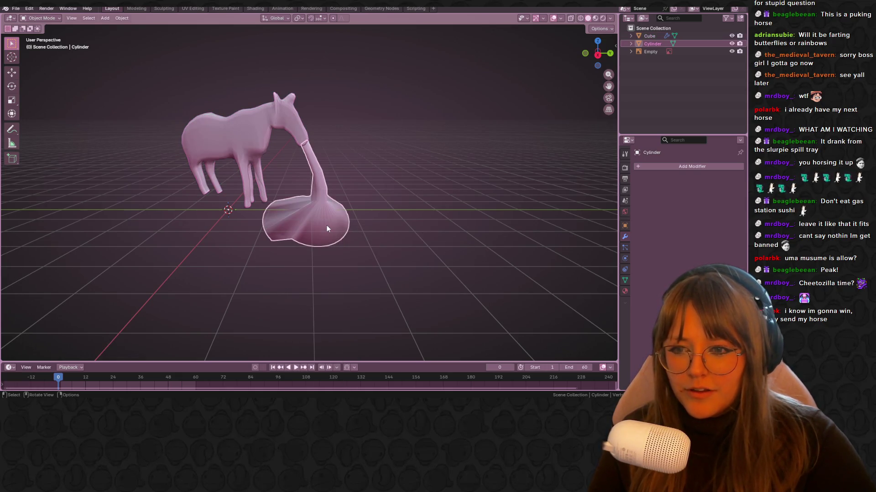
right_click(352, 228)
left_click(673, 168)
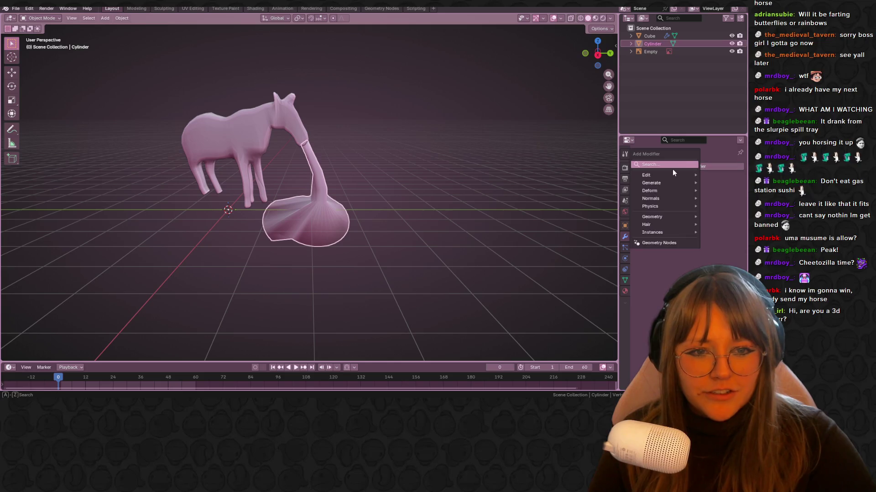
key("space")
left_click(609, 182)
mouse_move(436, 171)
middle_mouse_down()
mouse_move(445, 190)
mouse_move(392, 153)
mouse_move(450, 215)
mouse_move(420, 168)
mouse_move(401, 194)
middle_mouse_up()
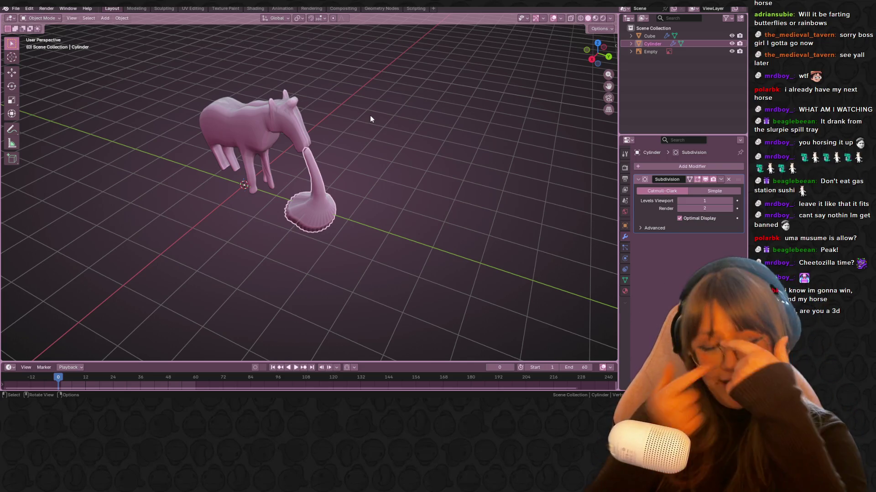
middle_click_drag(376, 222, 430, 181)
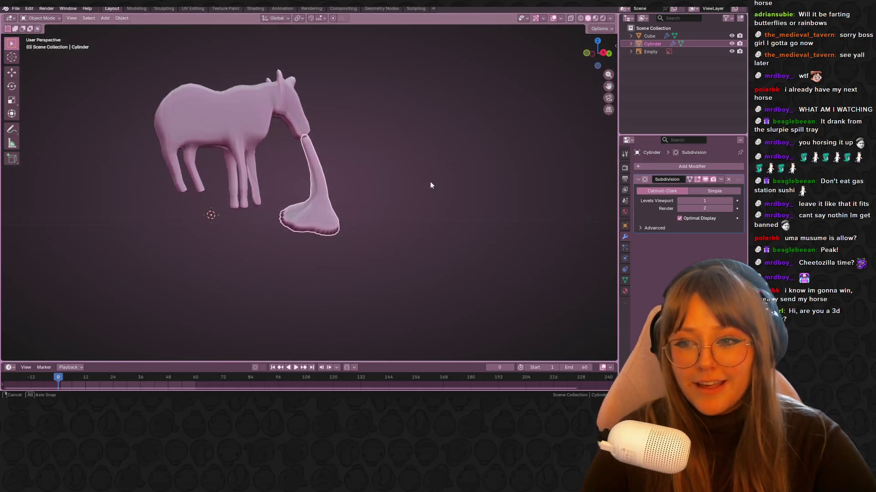
left_click(728, 180)
mouse_move(542, 142)
middle_mouse_down()
mouse_move(447, 177)
mouse_move(365, 249)
mouse_move(324, 191)
mouse_move(204, 184)
mouse_move(64, 210)
mouse_move(54, 193)
mouse_move(61, 207)
middle_mouse_up()
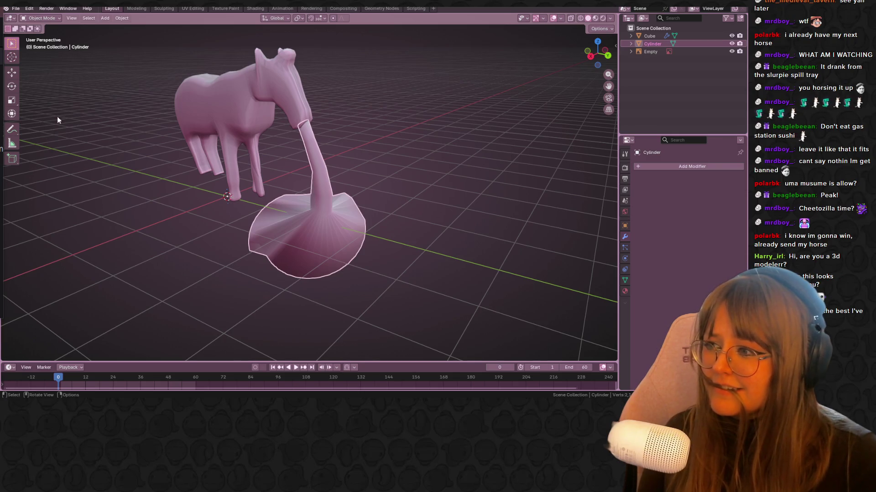
Line up the Right Orthographic view over the photo and select the horse Cube.
middle_click_drag(187, 130, 367, 122)
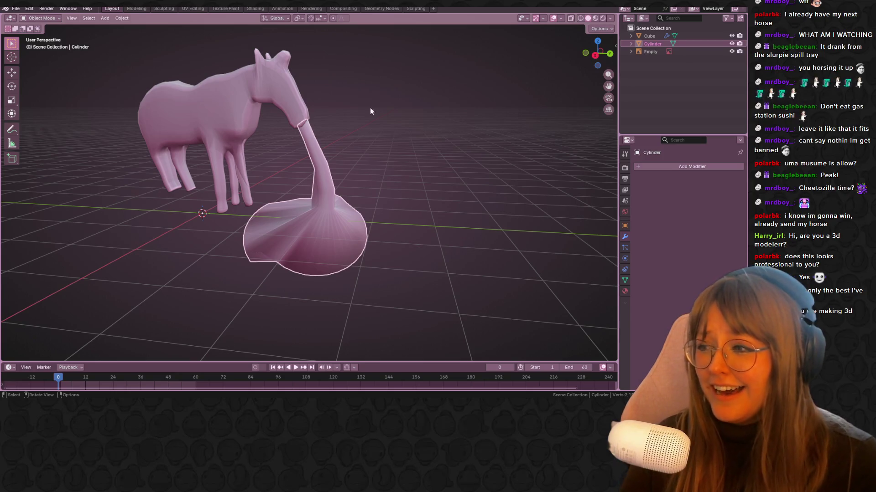
left_click(595, 56)
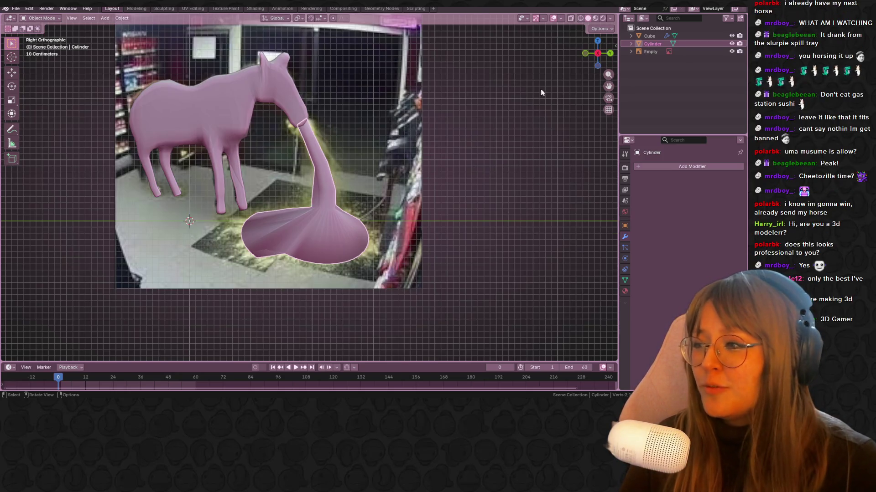
middle_click_drag(370, 119, 456, 135, "shift")
left_click(381, 123)
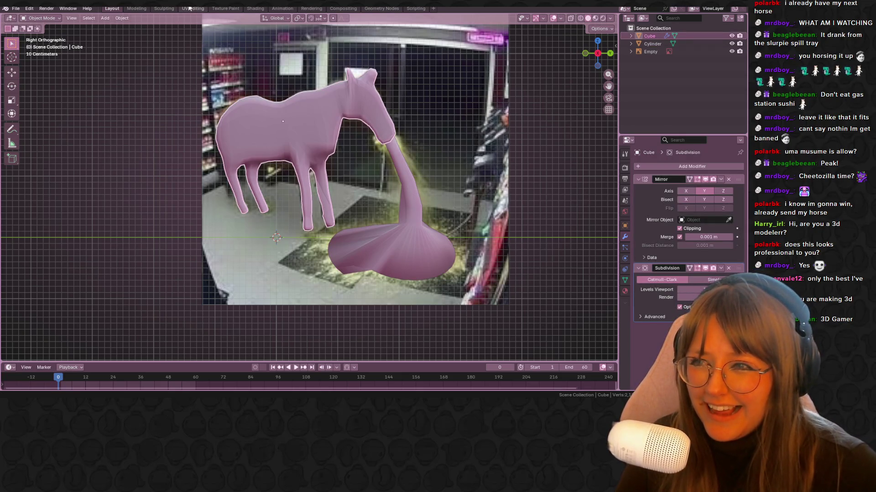
left_click(255, 8)
Create a new horse material with a horsepuke.jpg image texture feeding Base Color.
left_click(360, 234)
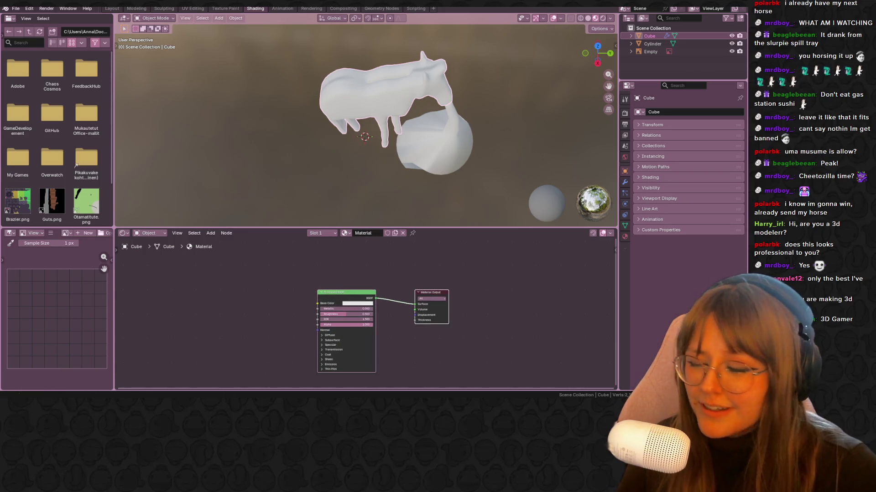
left_click_drag(201, 272, 237, 283)
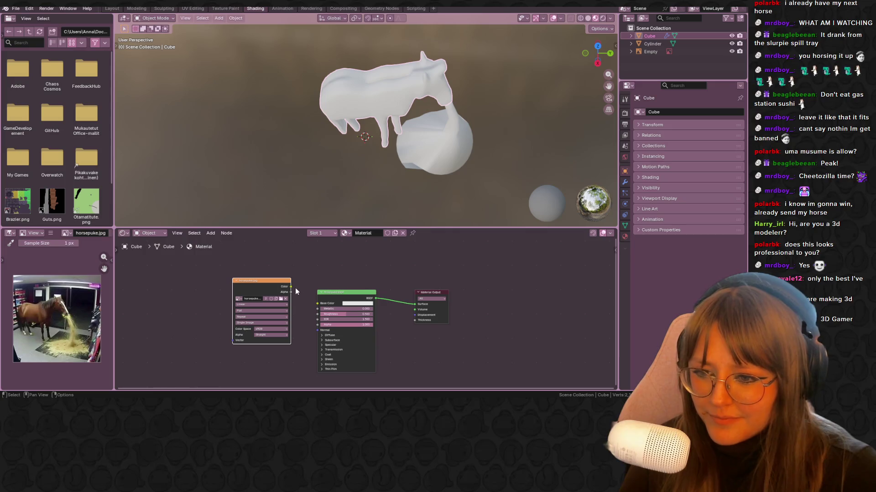
left_click_drag(315, 309, 318, 304)
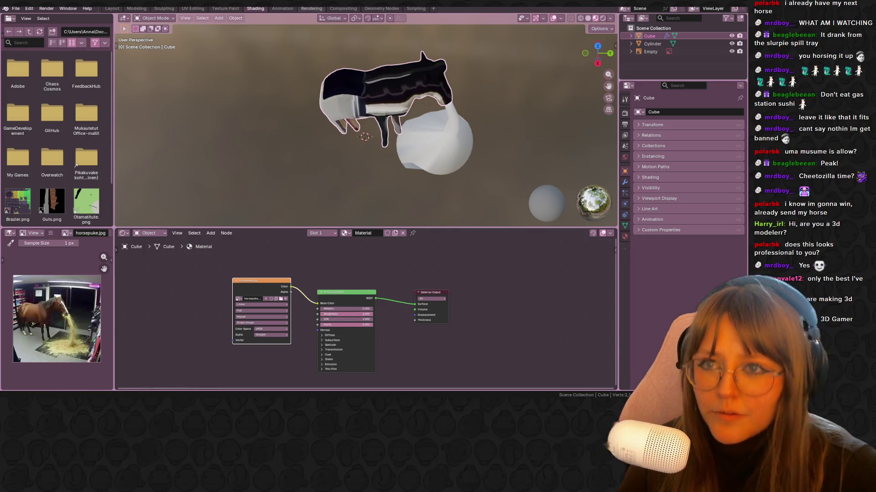
left_click(193, 8)
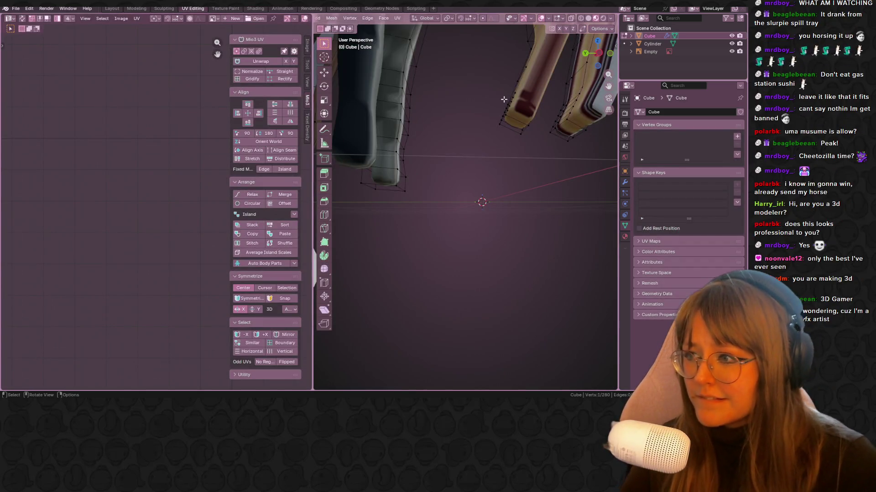
Select the whole horse mesh in Right view (Numpad 3) and apply Project from View.
middle_click_drag(475, 112, 497, 105)
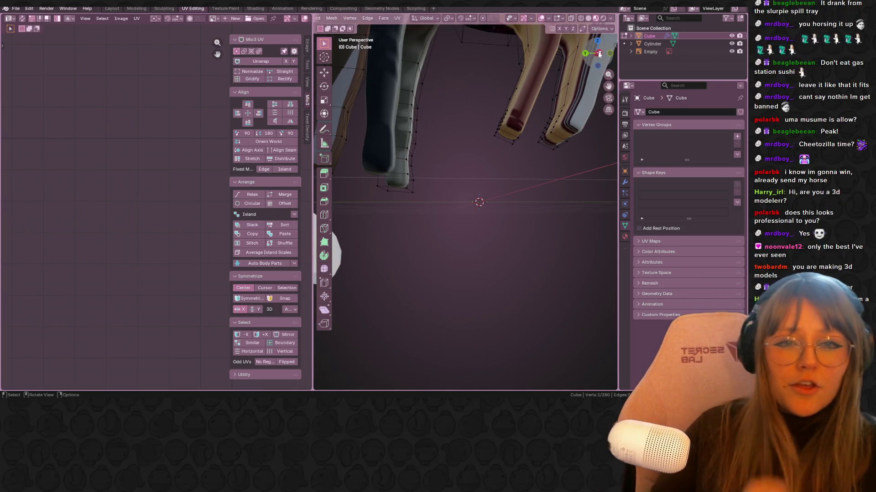
key("KP_3")
scroll(508, 96, "down", 4)
scroll(465, 160, "up", 2)
key("Home")
key("a")
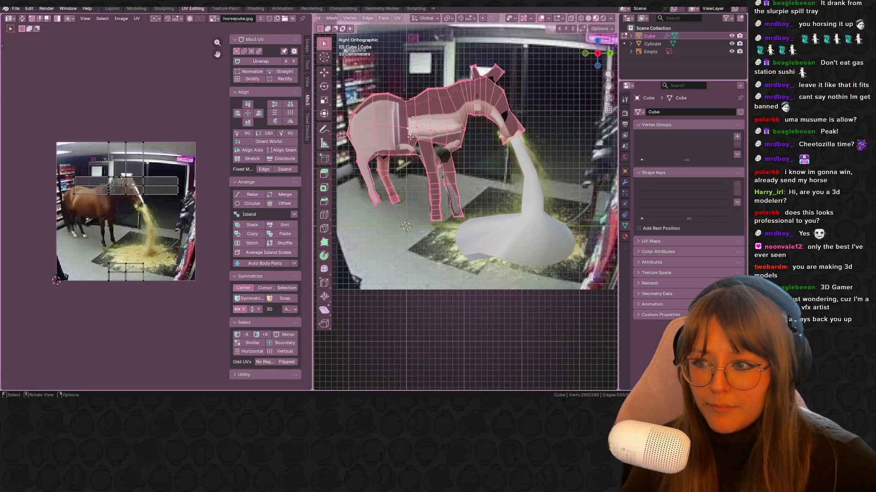
key("u")
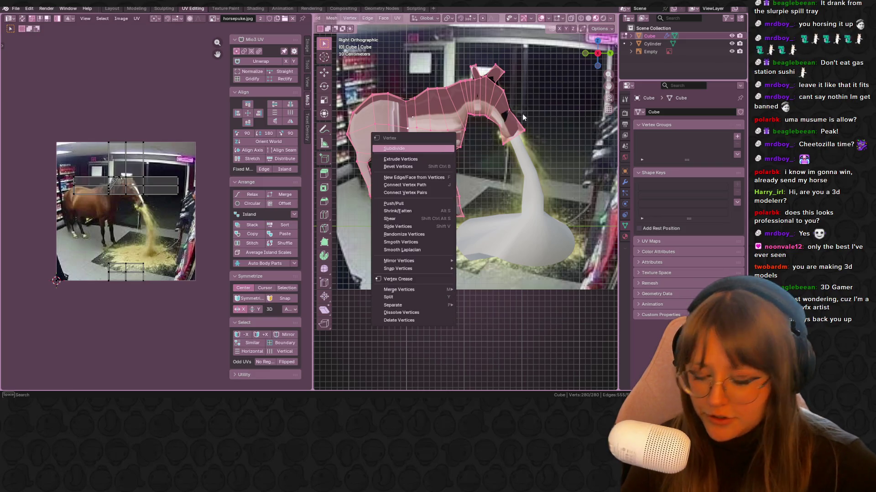
key("u")
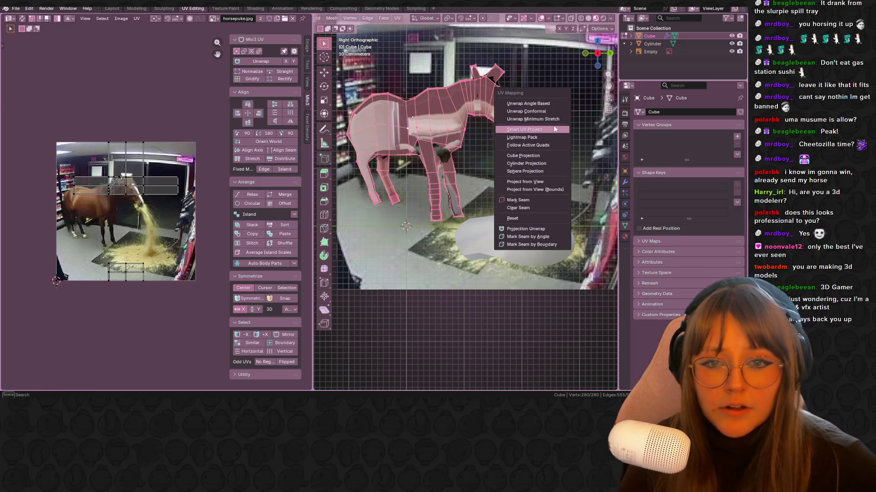
left_click(547, 183)
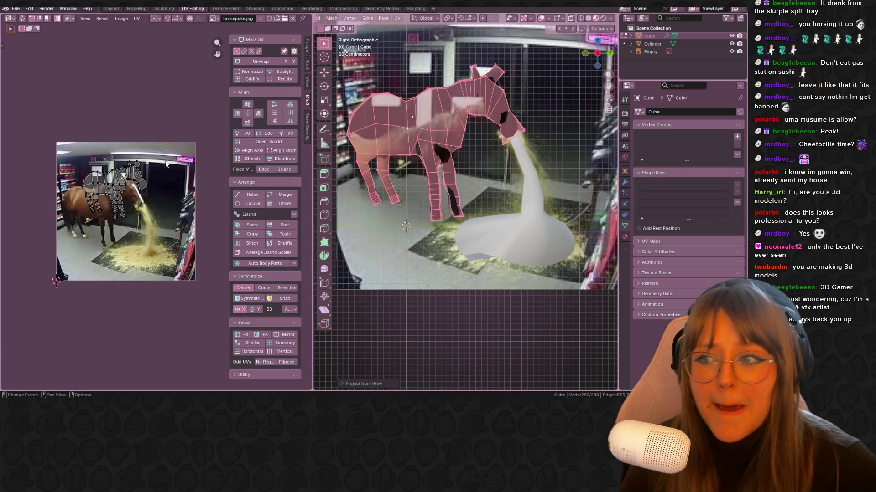
Select all UV islands, scale them up and move them over the photographed horse.
scroll(180, 207, "up", 6)
scroll(164, 156, "down", 6)
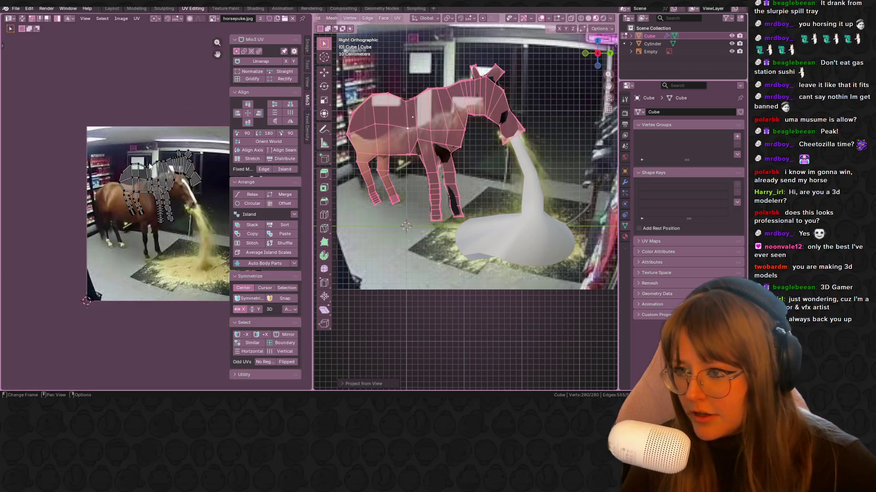
key("a")
middle_click_drag(169, 197, 131, 155)
key("s")
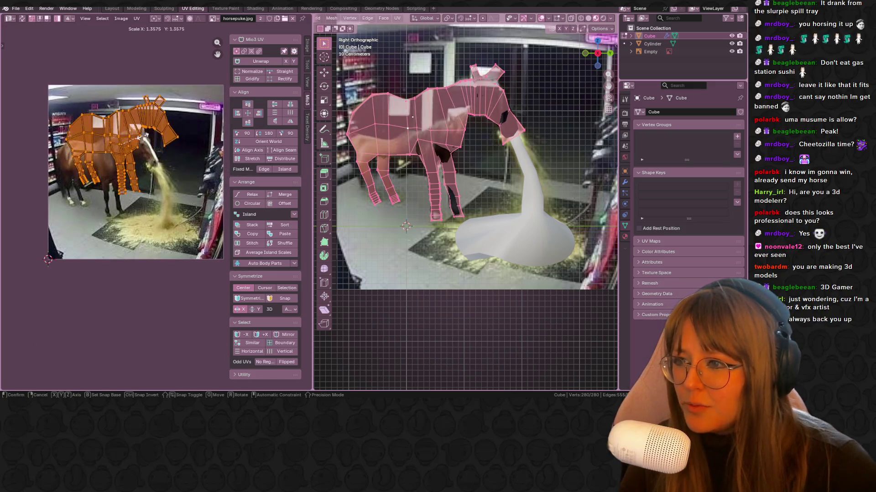
left_click(132, 160)
key("g")
left_click(122, 167)
Fine-tune the UV islands' scale and position on the horse, and widen the UV editor.
key("s")
left_click(117, 164)
key("g")
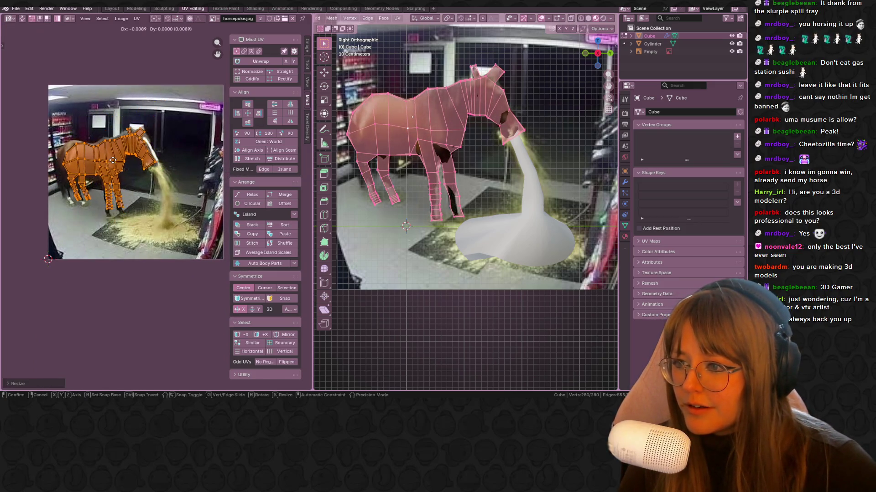
left_click(109, 160)
scroll(107, 182, "up", 5)
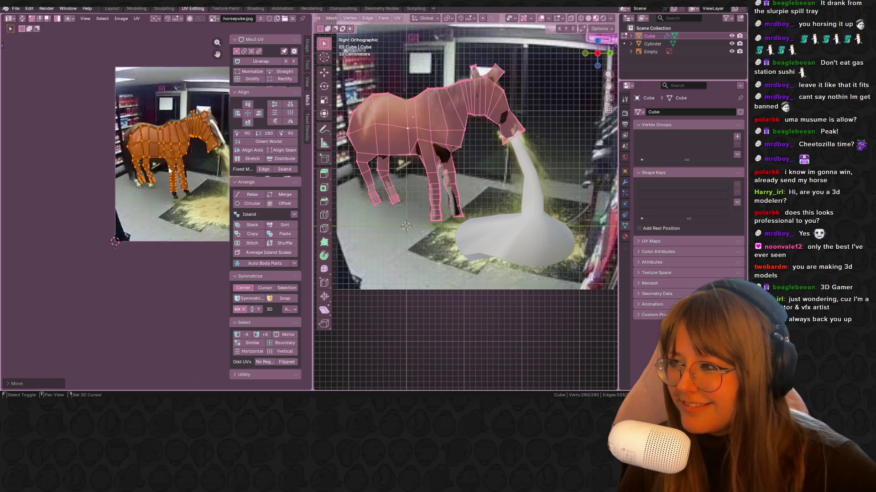
key("s")
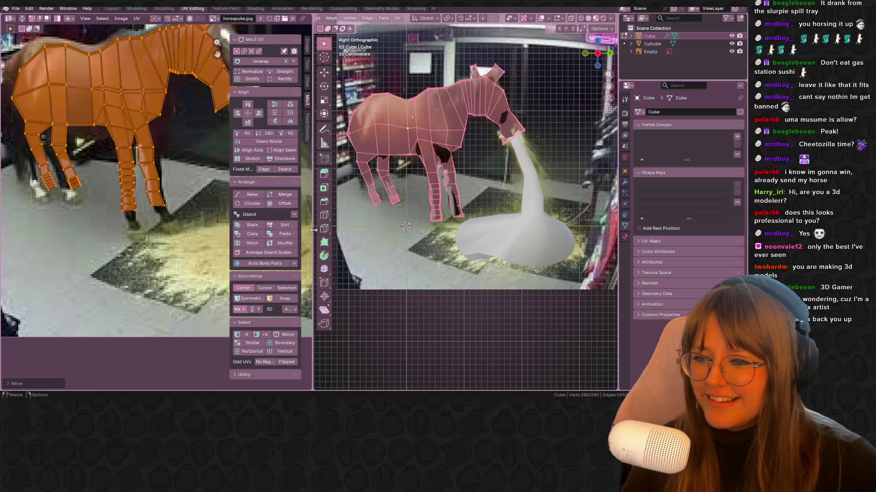
left_click_drag(314, 230, 372, 230)
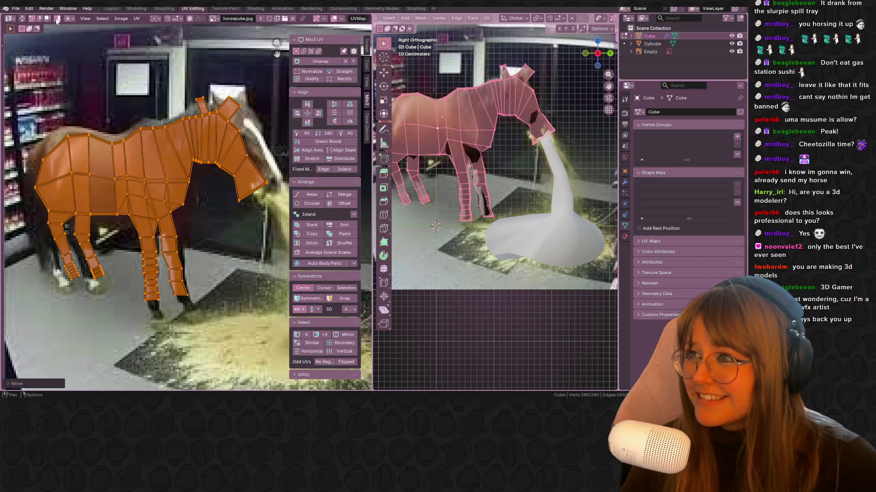
Move the UVs along the horse's back up onto the photo's back edge.
left_click(65, 130)
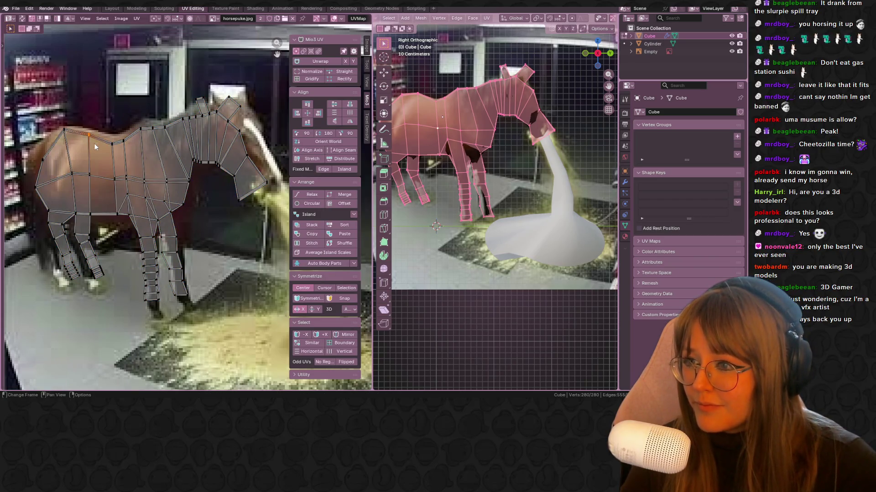
left_click_drag(101, 139, 145, 169)
key("g")
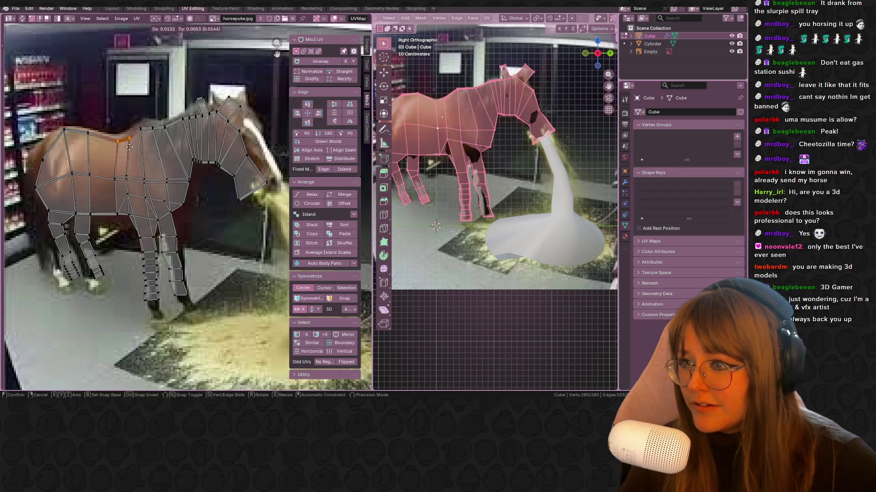
left_click(105, 165)
scroll(106, 165, "up", 2)
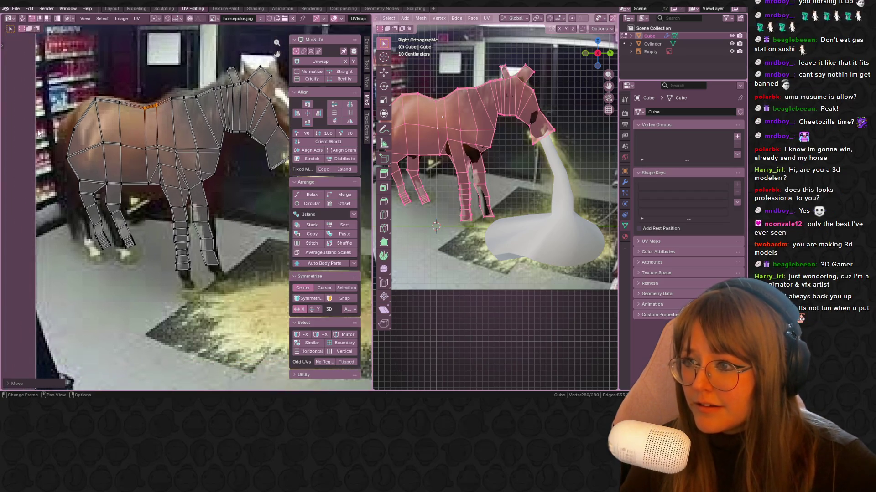
Shift the front leg UVs left and move the hoof UVs down and right.
left_click(74, 150)
mouse_move(68, 149)
left_mouse_down()
mouse_move(98, 203)
mouse_move(104, 240)
left_mouse_up()
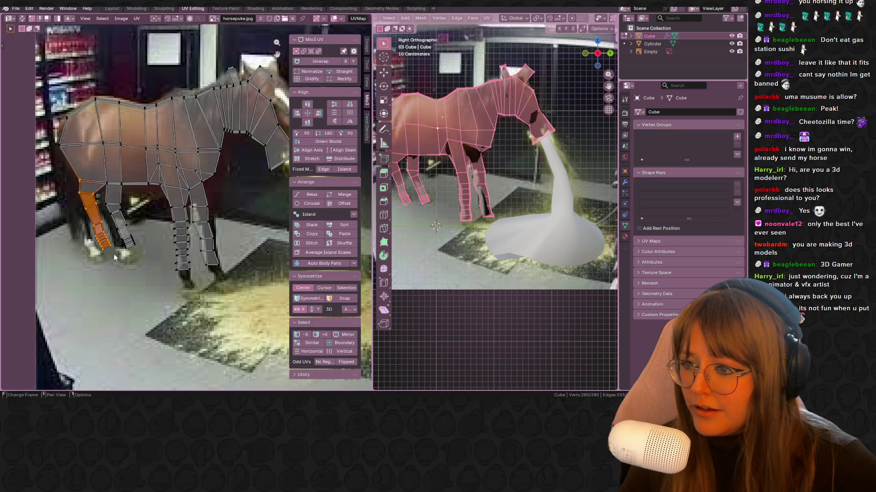
key("g")
left_click(105, 264)
key("g")
left_click(110, 278)
Nudge and rescale the upper front leg UVs to fit the photo's leg.
left_click_drag(95, 232, 95, 233)
left_click_drag(71, 177, 77, 207)
key("g")
left_click(96, 214)
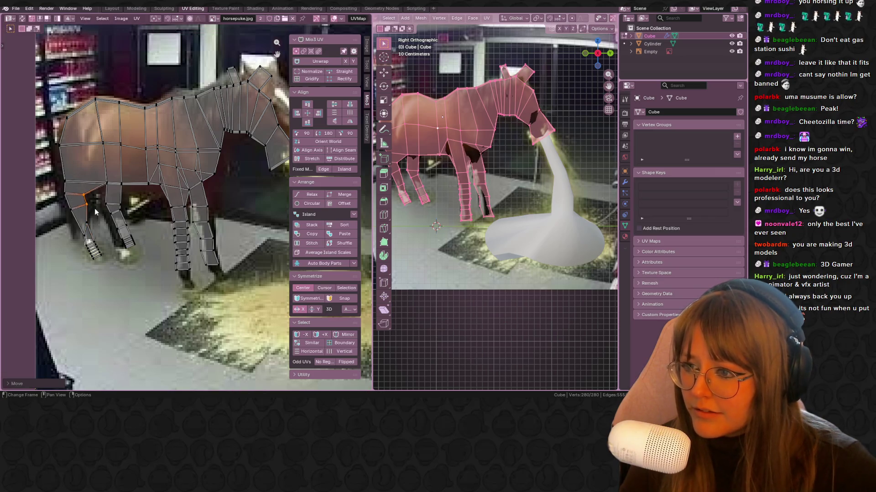
left_click_drag(96, 215, 111, 203)
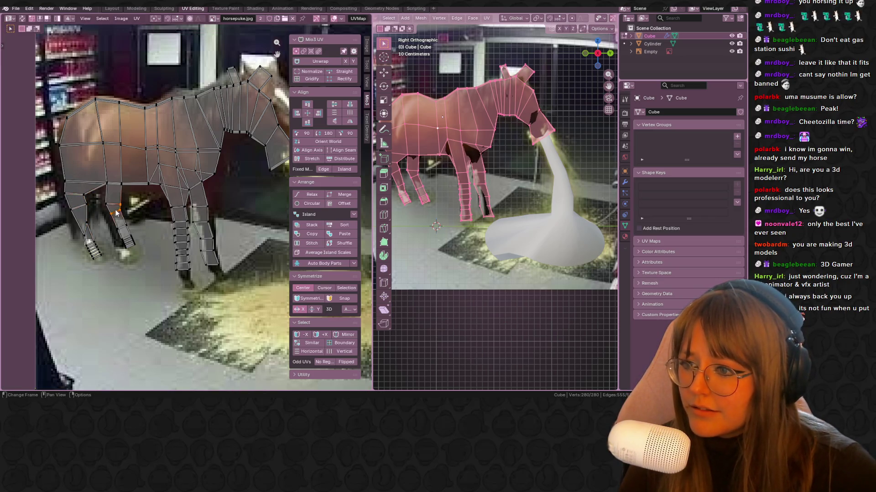
scroll(146, 212, "up", 2)
key("s")
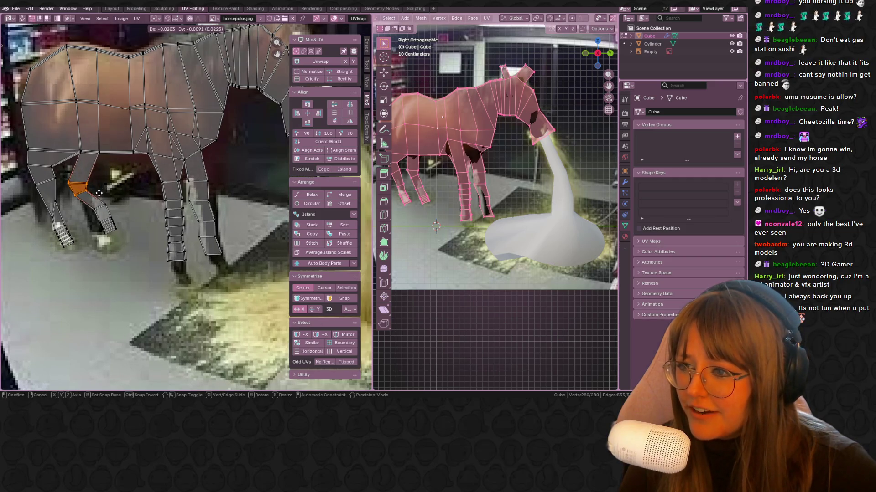
left_click(104, 191)
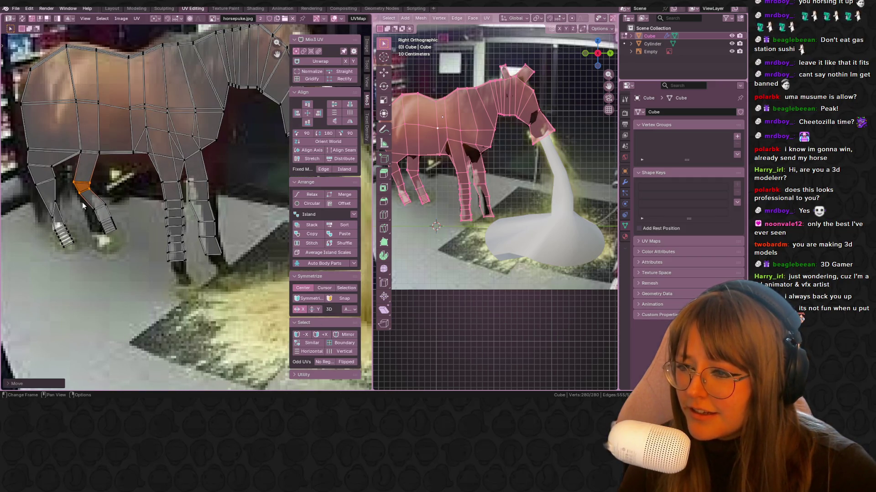
Move the lower-leg and hoof UVs onto the photo's leg, cancelling the extra resize.
left_click(102, 223)
key("g")
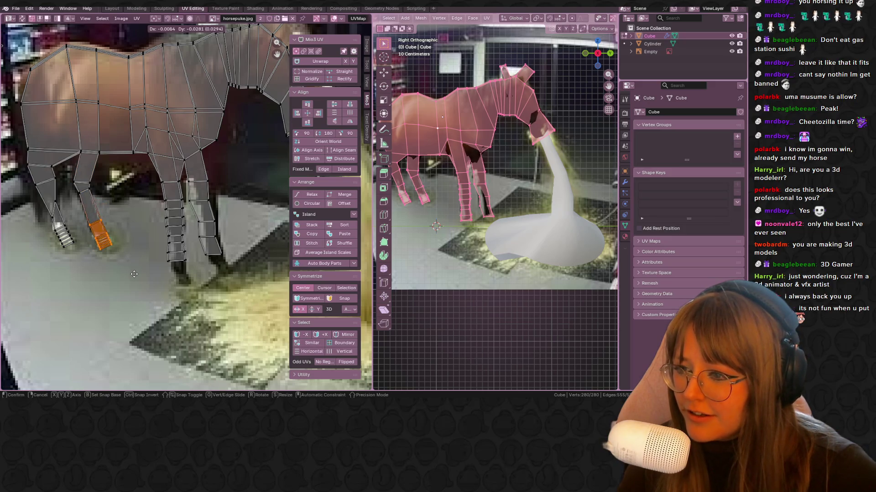
left_click(135, 261)
key("s")
right_click(135, 259)
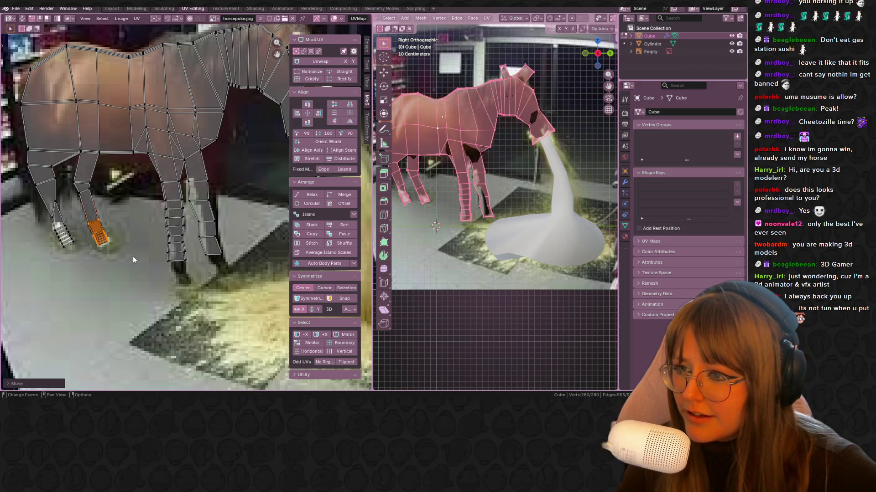
middle_click_drag(179, 139, 140, 111)
left_click_drag(94, 131, 94, 137)
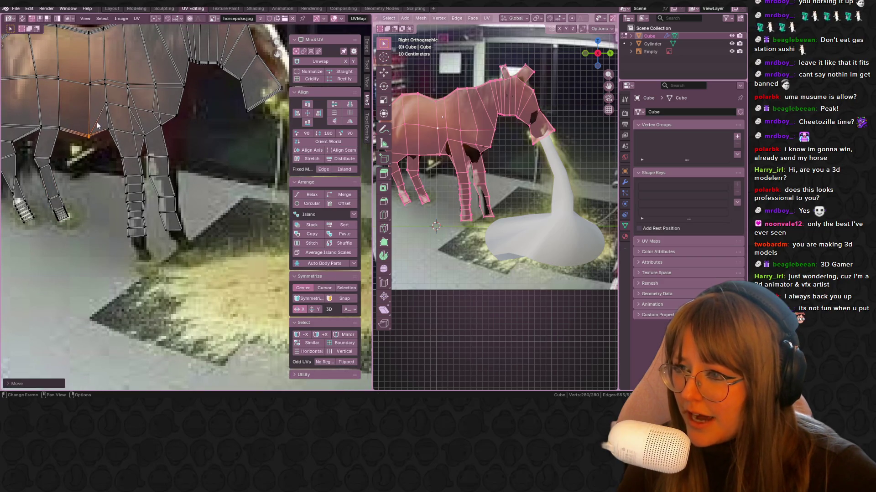
Select the lower-leg UV strip, then scale and move it over the photo's leg.
middle_click_drag(119, 139, 114, 120)
left_click_drag(92, 127, 141, 231)
left_click_drag(127, 200, 147, 187)
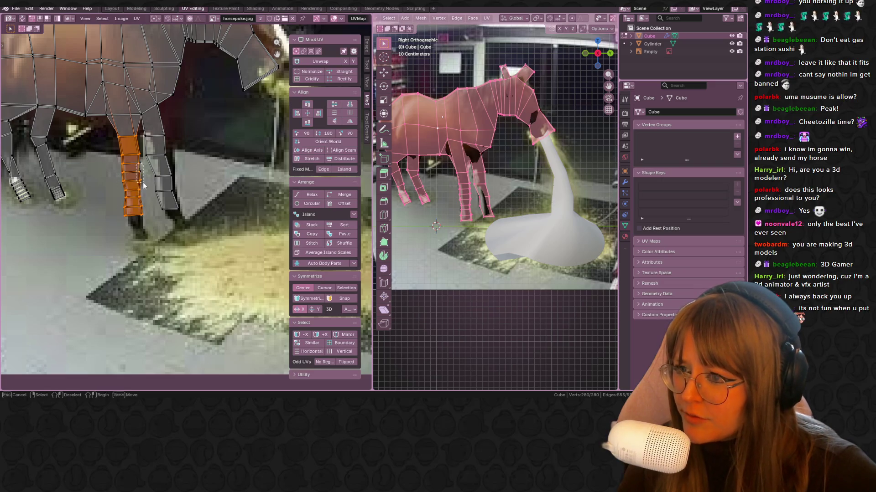
key("s")
left_click(145, 196)
key("g")
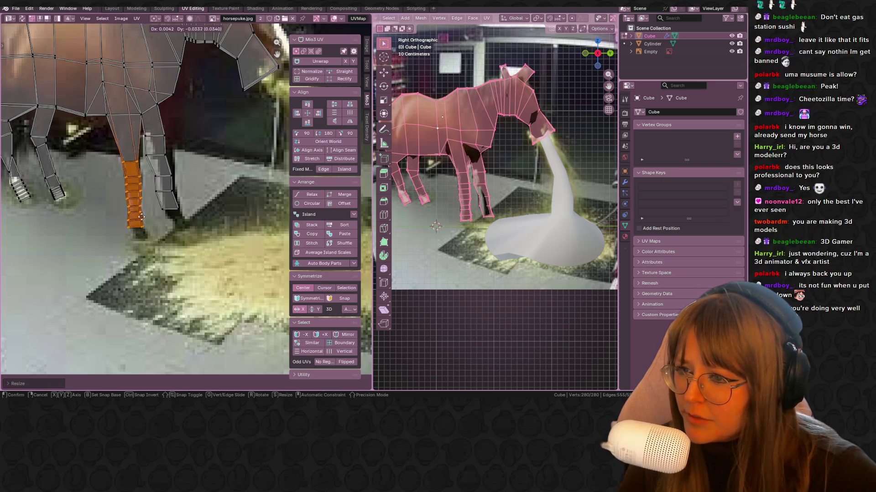
left_click(140, 220)
Reposition the two top leg vertices and shift the middle strip vertices right and down.
left_click_drag(133, 173, 145, 155)
key("g")
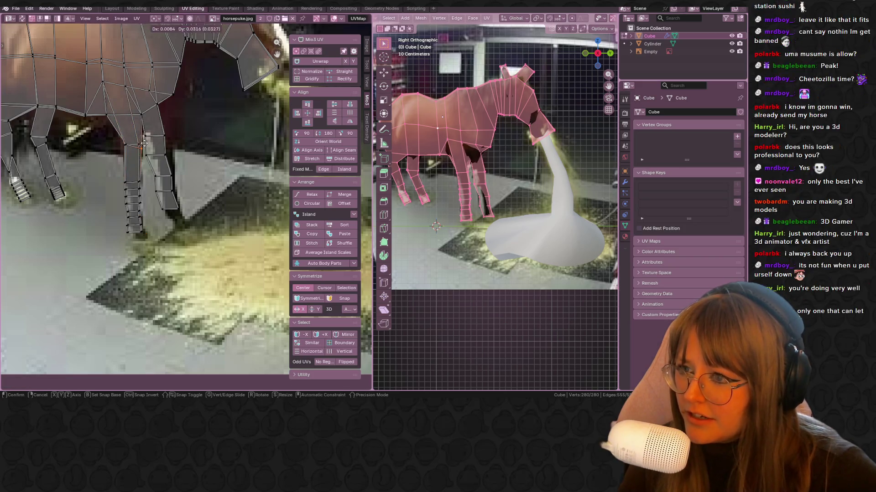
left_click(110, 170)
mouse_move(147, 211)
left_mouse_down()
mouse_move(150, 197)
mouse_move(144, 221)
left_mouse_up()
key("s")
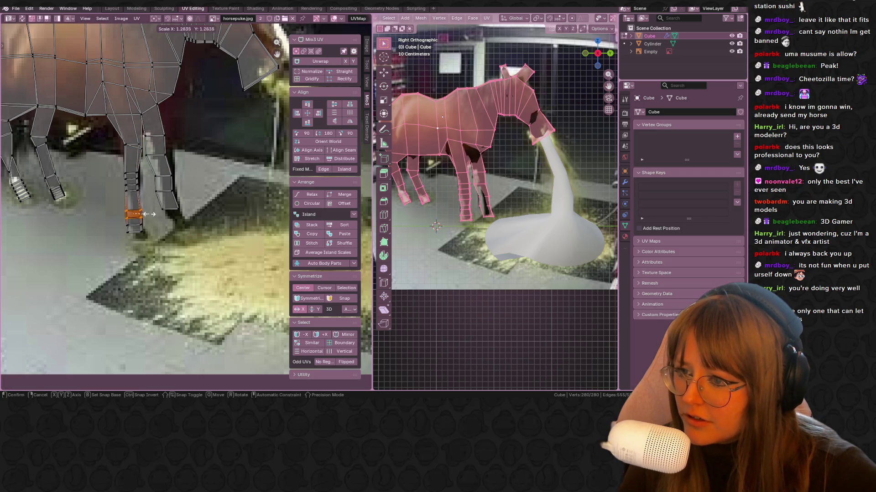
key("Escape")
key("g")
left_click(156, 242)
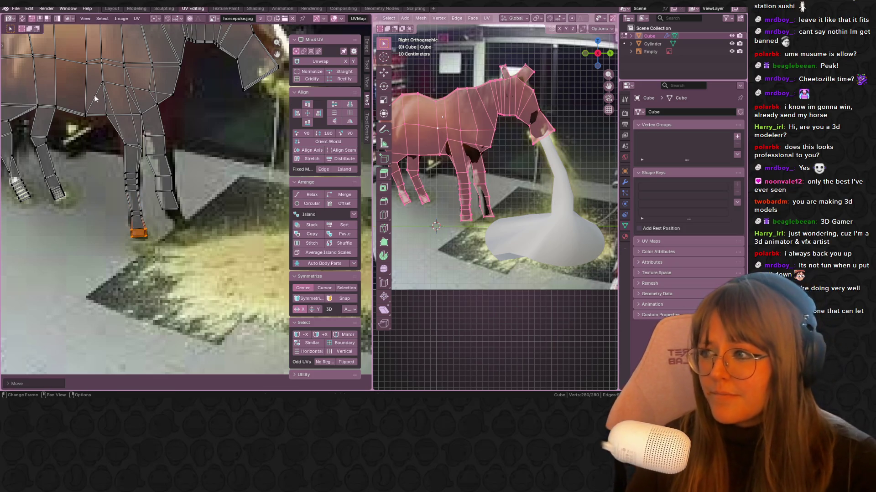
Adjust a vertex at the top of the leg to fit the photo's leg outline.
left_click(160, 151)
key("g")
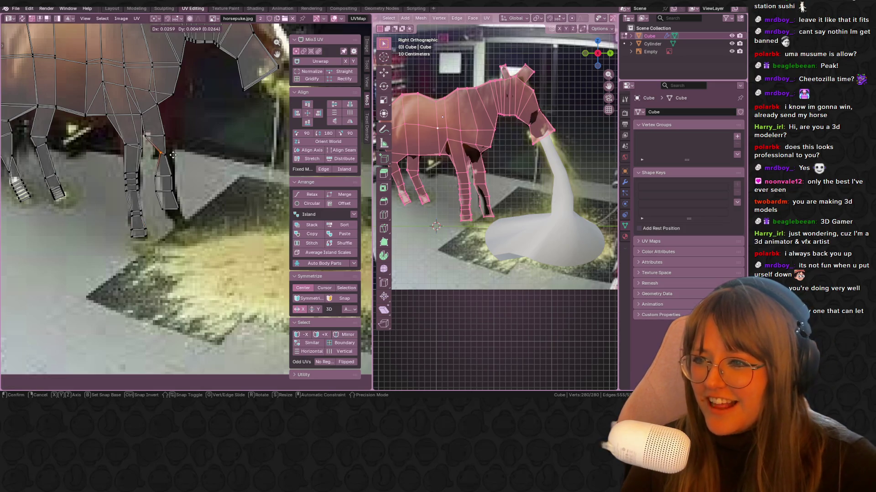
left_click(173, 155)
key("g")
left_click(167, 134)
key("g")
left_click(190, 143)
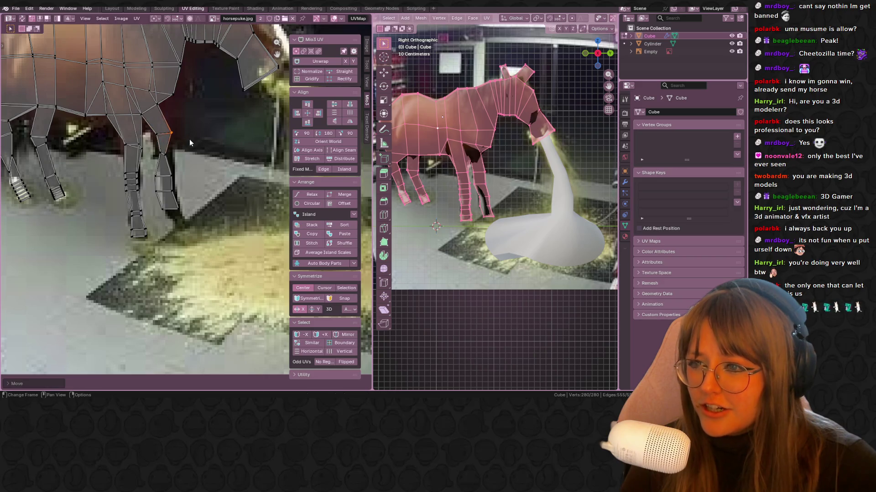
Resize and reposition the lower leg faces onto the photo leg.
left_click(173, 210)
key("s")
left_click(192, 228)
key("g")
left_click(201, 240)
Scale the hoof vertices and move a leg vertex up and right.
left_click_drag(207, 229, 208, 229)
key("s")
left_click(214, 228)
scroll(174, 222, "up", 5, "shift")
key("g")
left_click(191, 206)
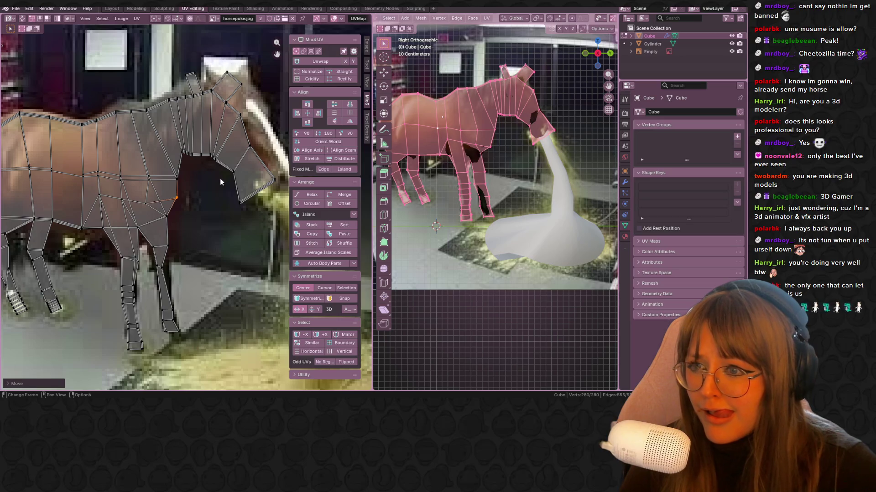
Bring the head into view and move the head's lower corner and mouth vertices onto the photo.
scroll(221, 182, "down", 3, "ctrl")
left_click_drag(173, 181, 191, 202)
key("g")
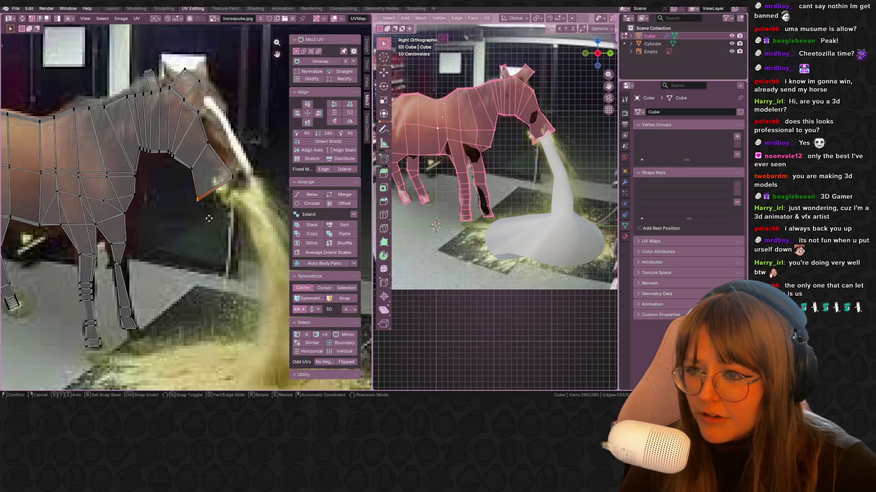
left_click(227, 197)
key("g")
left_click(211, 146)
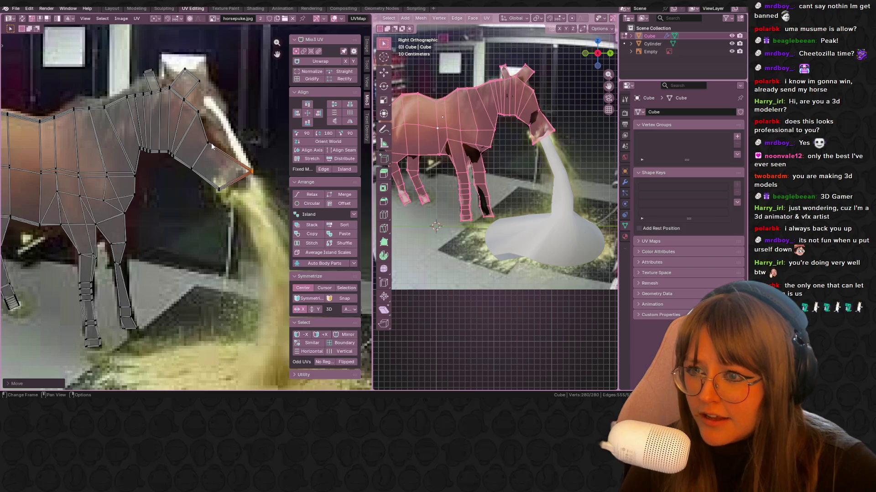
Move the head-top vertex and another head vertex to match the photo's head.
left_click(206, 143)
key("g")
left_click(250, 143)
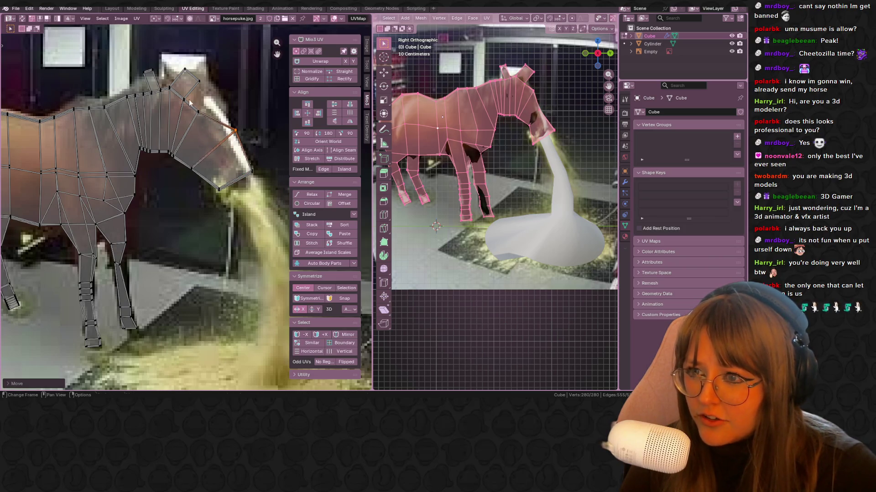
left_click_drag(190, 102, 210, 89)
key("g")
left_click(233, 147)
Move an ear vertex and raise the next head-top vertex.
left_click(177, 95)
key("g")
left_click(200, 84)
left_click(202, 75)
key("g")
left_click(191, 78)
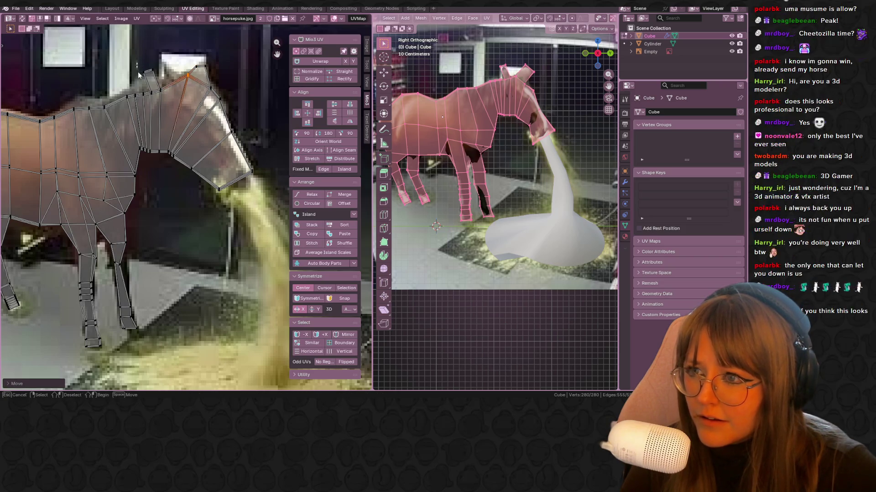
Move the neck and ear vertices along the mane outline, then select vertices along the neck.
left_click_drag(137, 61, 174, 109)
key("g")
left_click(151, 86)
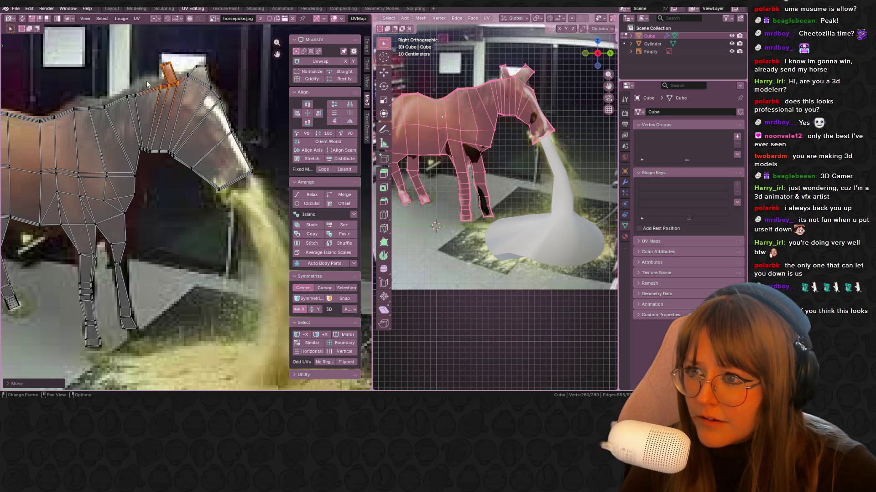
left_click(147, 106)
scroll(536, 164, "down", 3)
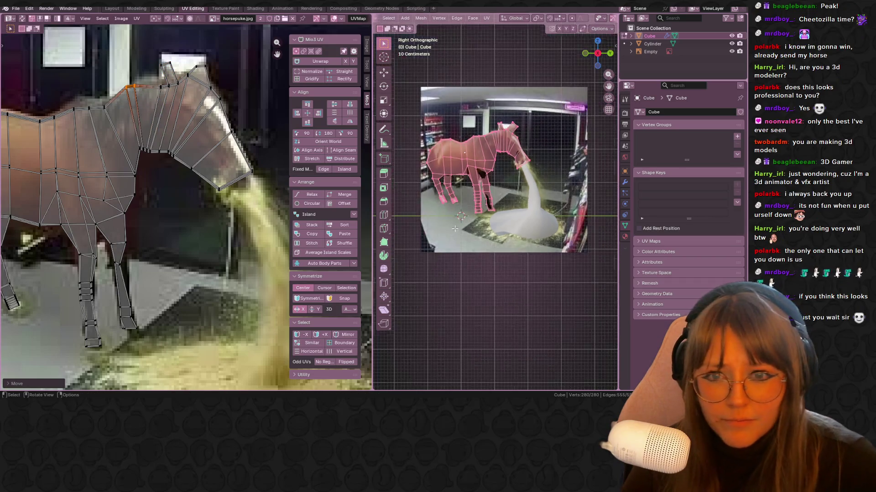
Exit Edit Mode, inspect the textured horse from the side, and select the puke cylinder.
key("Tab")
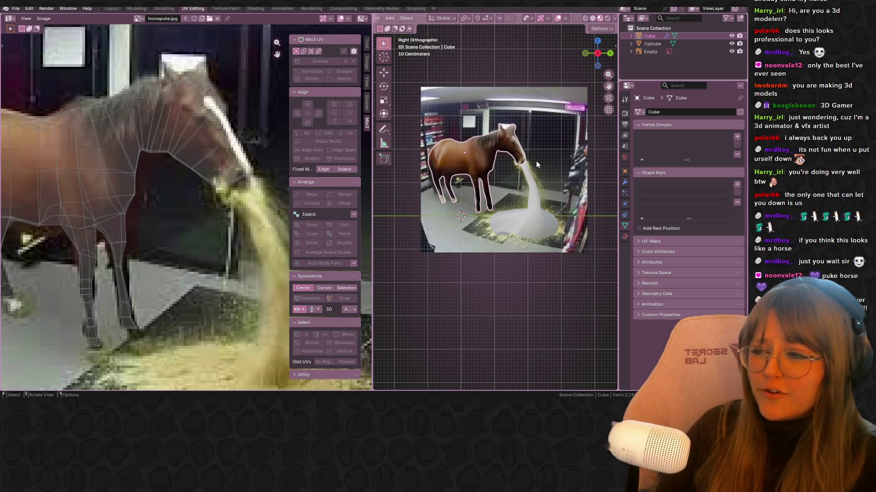
mouse_move(536, 164)
middle_mouse_down()
mouse_move(529, 198)
mouse_move(425, 227)
middle_mouse_up()
mouse_move(533, 223)
middle_mouse_down()
mouse_move(398, 182)
mouse_move(489, 139)
mouse_move(524, 226)
mouse_move(525, 137)
middle_mouse_up()
left_click(598, 53)
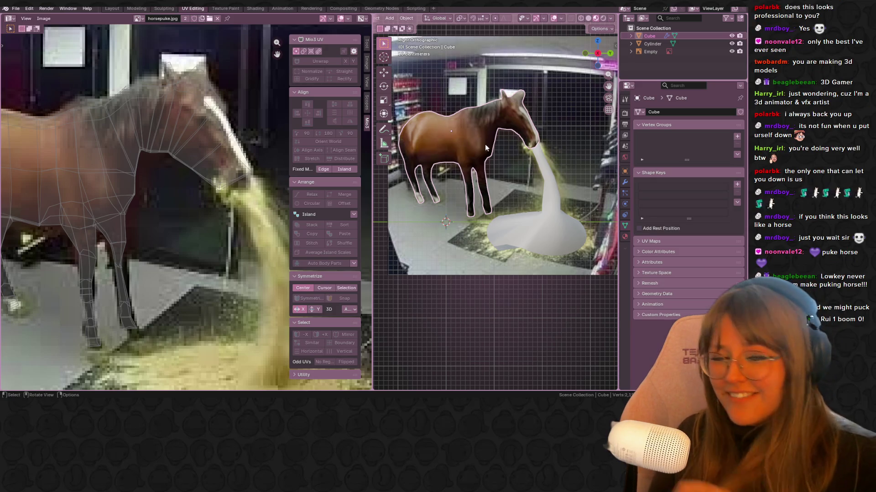
scroll(524, 241, "down", 1)
left_click(523, 241)
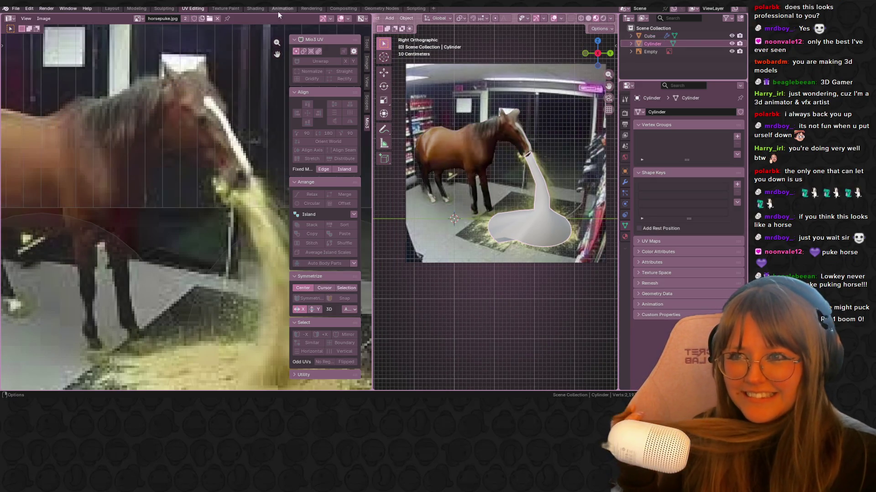
Create Material.001 for the cylinder with horsepuke.jpg in Base Color and Roughness 0.
left_click(255, 9)
left_click(382, 233)
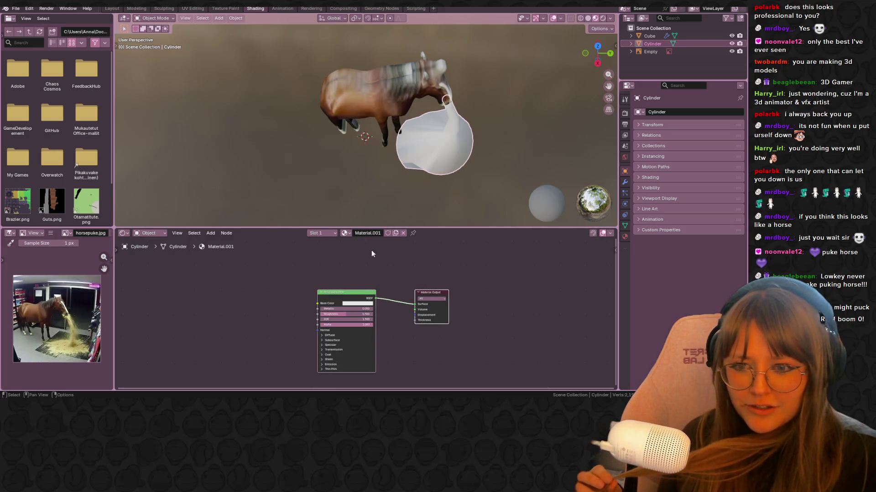
left_click_drag(348, 227, 348, 228)
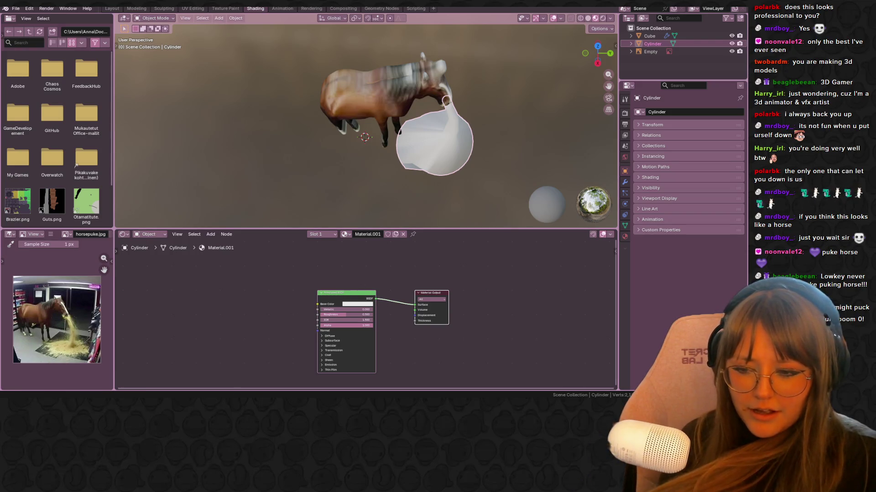
mouse_move(178, 253)
left_mouse_down()
mouse_move(227, 321)
mouse_move(311, 300)
mouse_move(322, 315)
left_mouse_up()
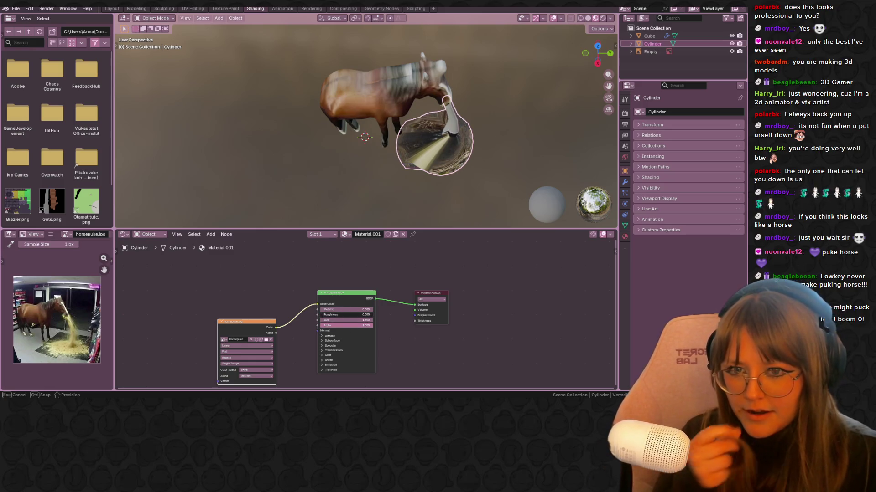
mouse_move(443, 150)
middle_mouse_down()
mouse_move(416, 113)
mouse_move(343, 74)
middle_mouse_up()
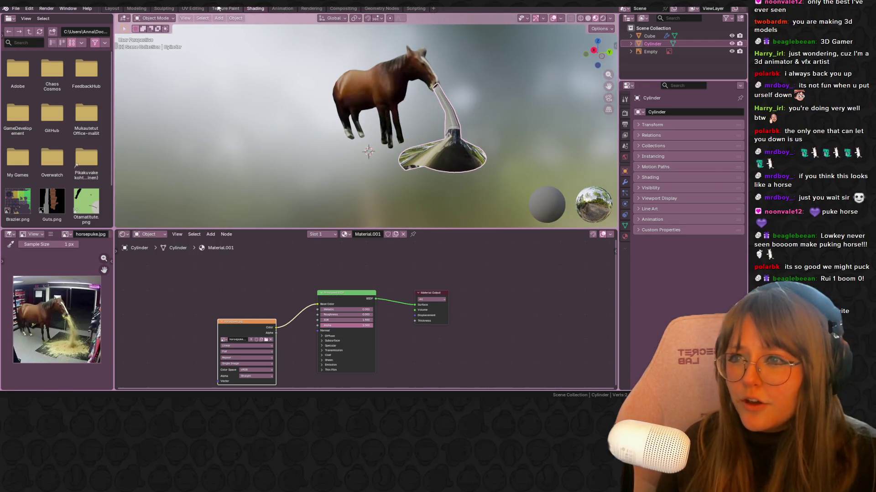
left_click(193, 8)
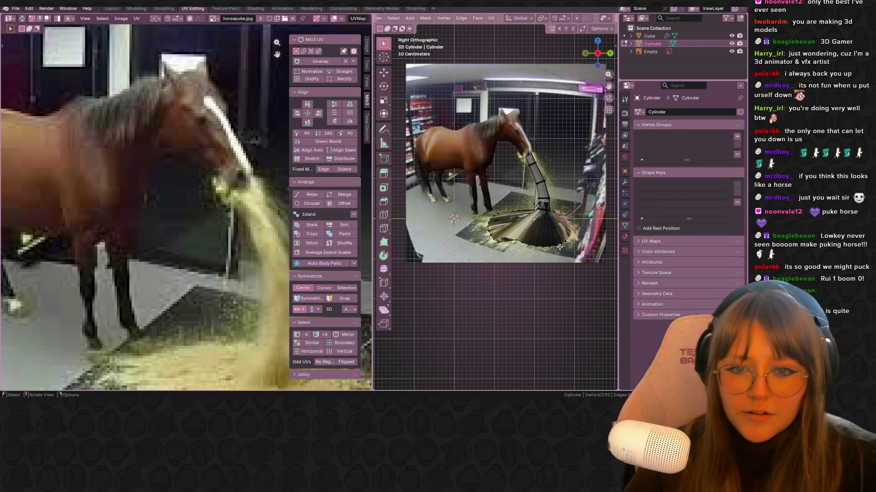
Select all cylinder vertices and project their UVs from the current view.
key("a")
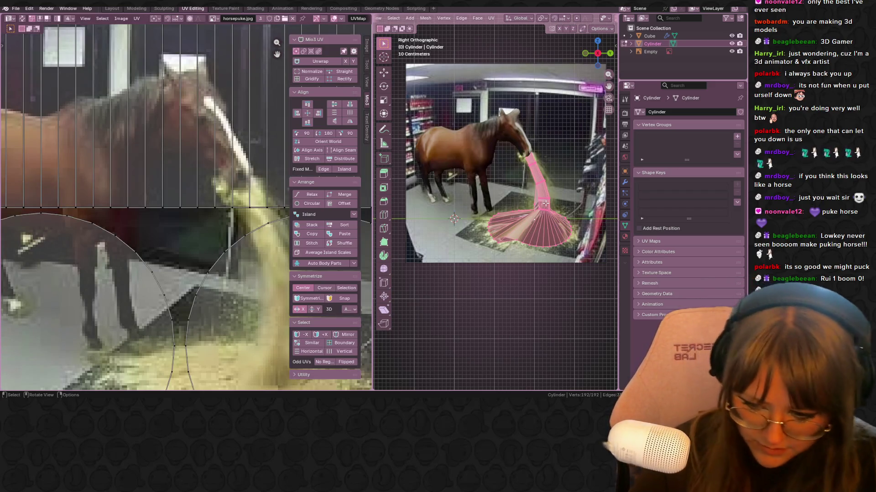
key("u")
left_click(531, 204)
scroll(183, 228, "down", 5)
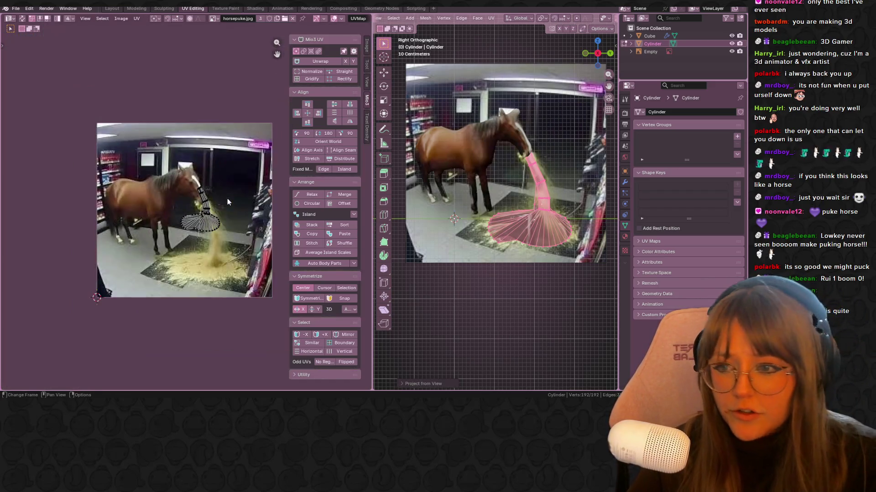
scroll(183, 228, "up", 1)
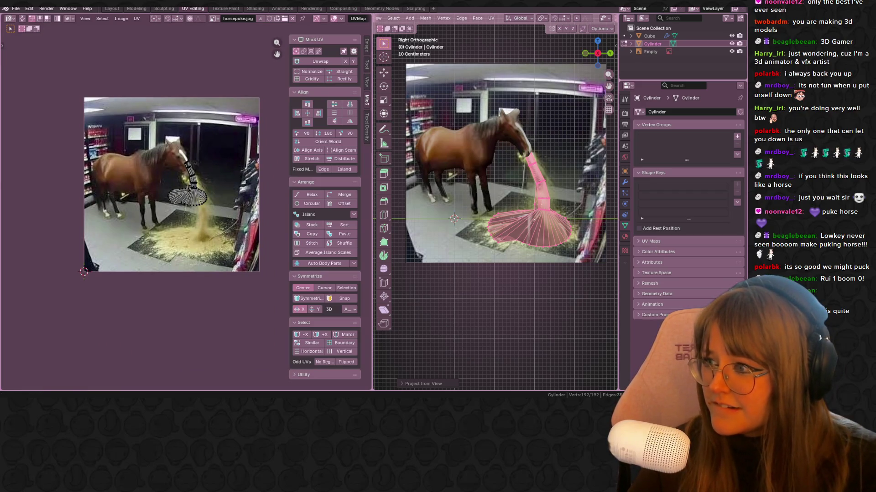
Move the cylinder's UV island down onto the puke and shrink it to fit.
middle_click_drag(186, 205, 180, 187)
key("a")
key("g")
left_click(202, 240)
key("s")
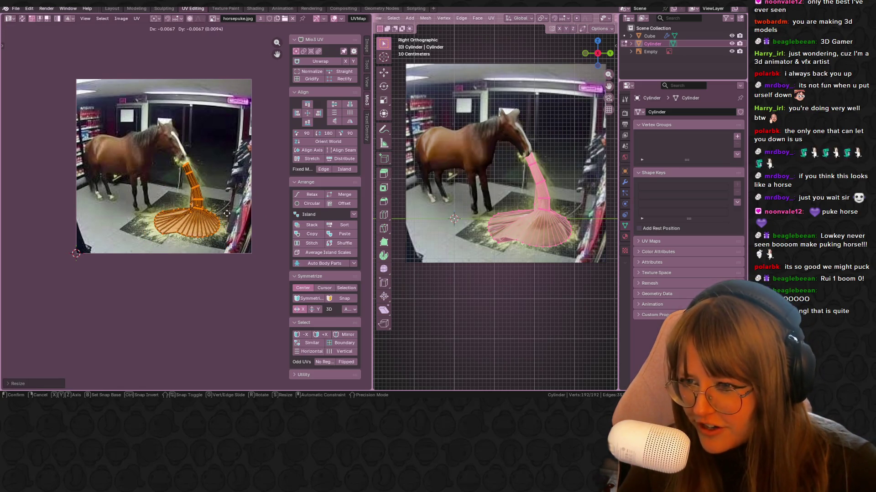
left_click(218, 199)
scroll(218, 199, "up", 3)
Align the stem's top and lowest edges along the vomit stream, then return to Object Mode.
key("alt+a")
left_click_drag(171, 112, 197, 130)
key("g")
left_click(195, 117)
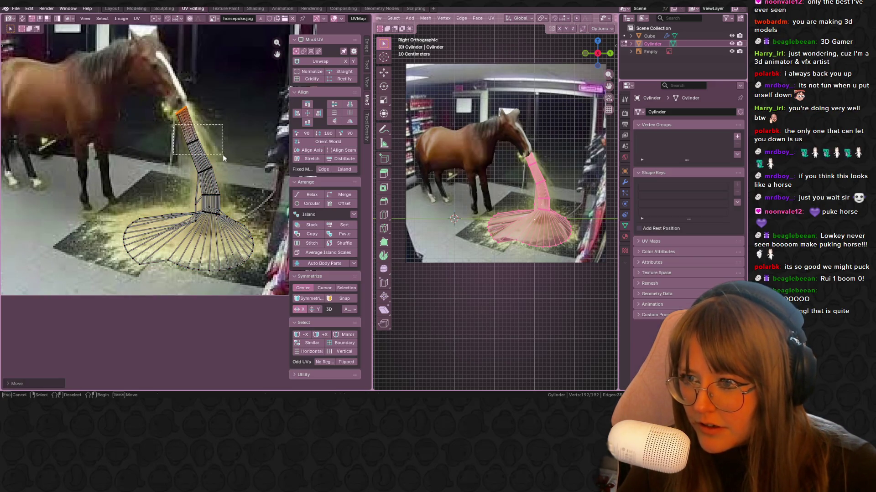
left_click(207, 171)
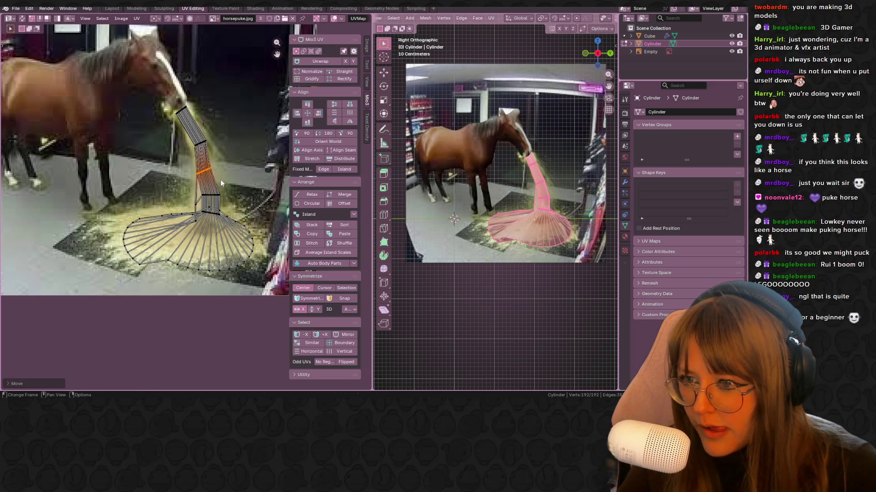
left_click(218, 209)
key("g")
left_click(227, 200)
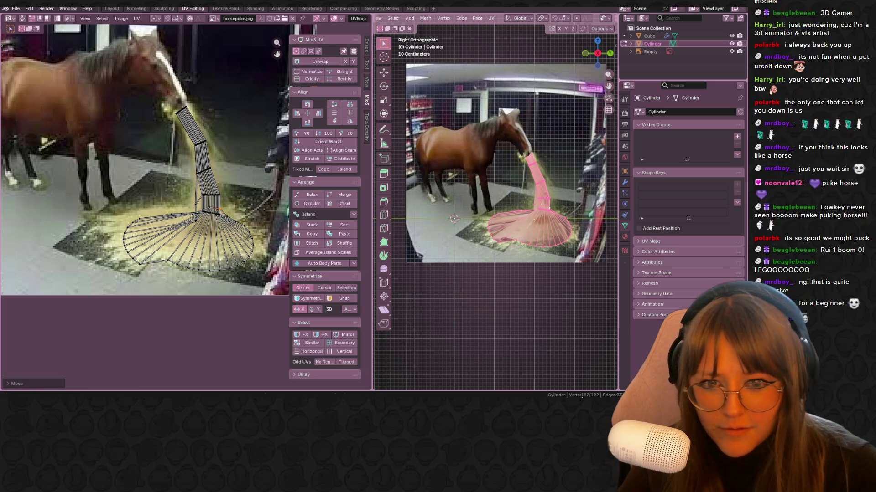
key("Tab")
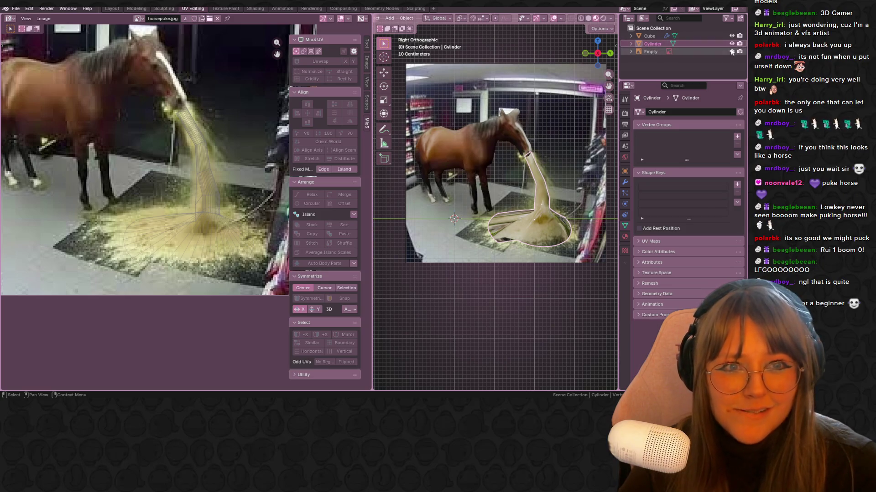
Hide the reference photo and show the horse and puddle in Layout with Material Preview shading.
left_click(732, 51)
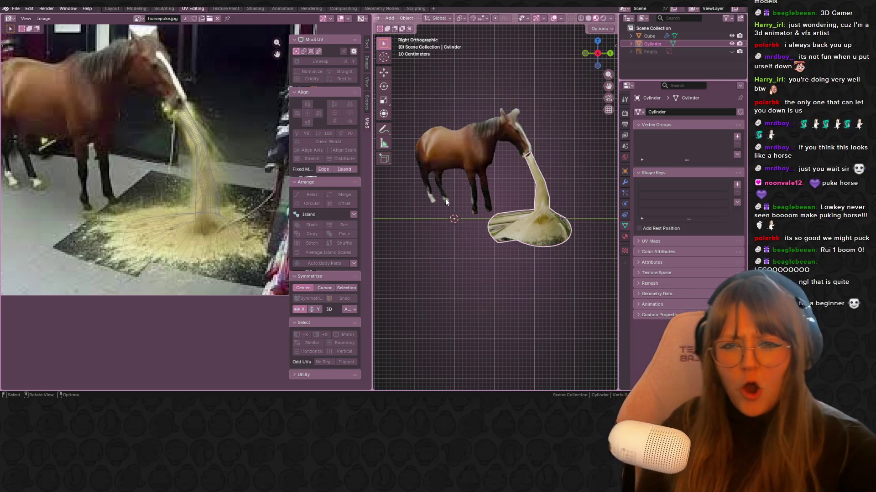
left_click(445, 290)
mouse_move(434, 235)
middle_mouse_down()
mouse_move(579, 209)
mouse_move(578, 200)
mouse_move(544, 247)
mouse_move(560, 71)
middle_mouse_up()
left_click(584, 54)
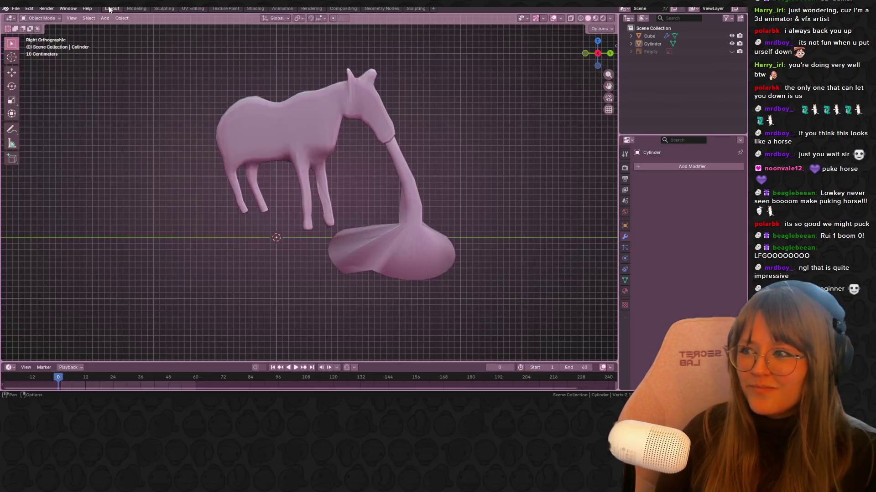
left_click(112, 9)
left_click(595, 18)
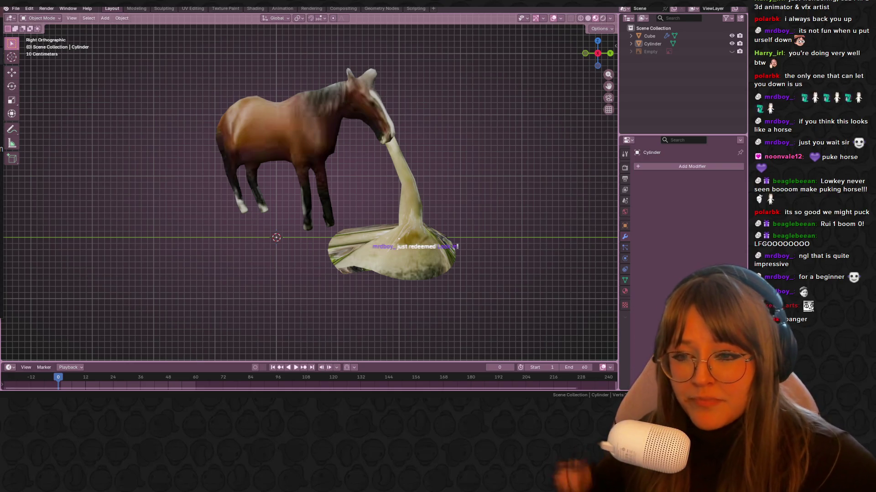
mouse_move(344, 94)
middle_mouse_down()
mouse_move(474, 127)
mouse_move(526, 168)
mouse_move(696, 45)
mouse_move(740, 58)
mouse_move(721, 53)
mouse_move(381, 135)
mouse_move(411, 96)
middle_mouse_up()
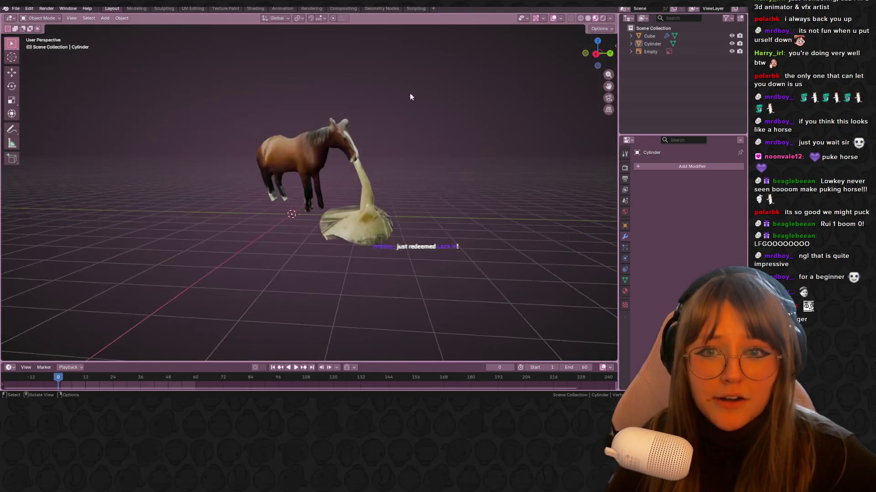
left_click(595, 55)
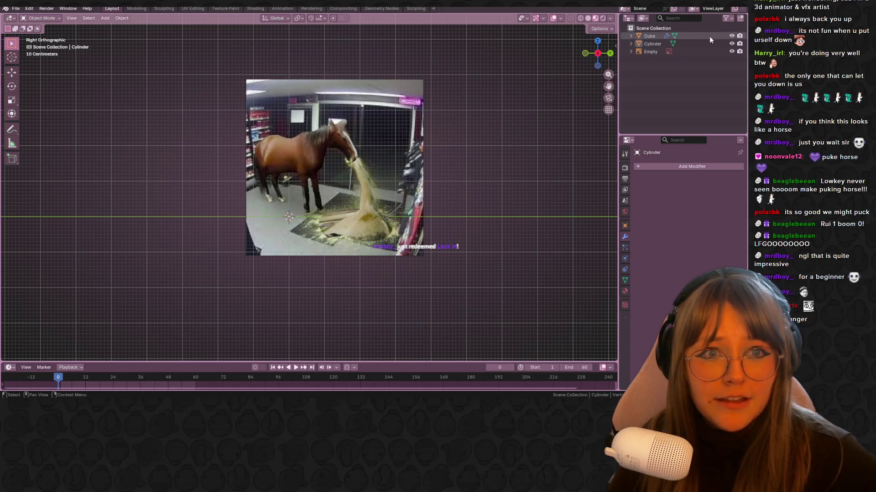
left_click(732, 53)
mouse_move(547, 119)
middle_mouse_down()
mouse_move(409, 137)
mouse_move(319, 113)
mouse_move(370, 71)
mouse_move(499, 143)
mouse_move(474, 196)
middle_mouse_up()
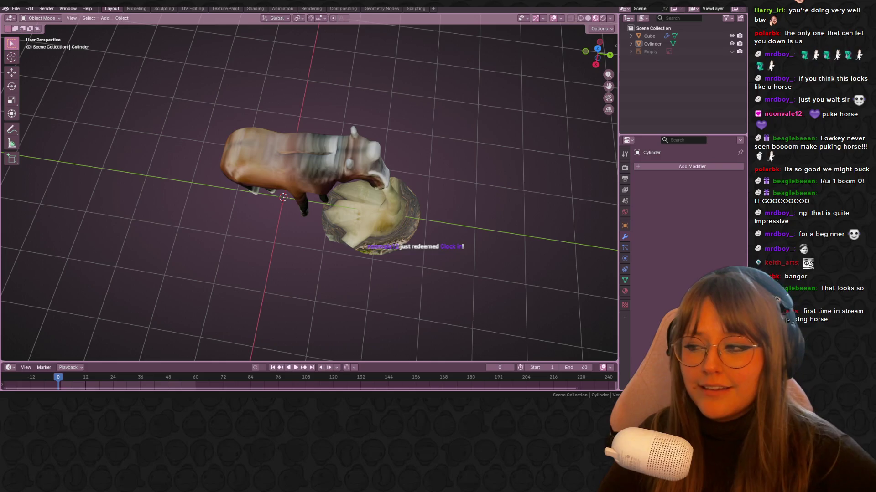
left_click(595, 65)
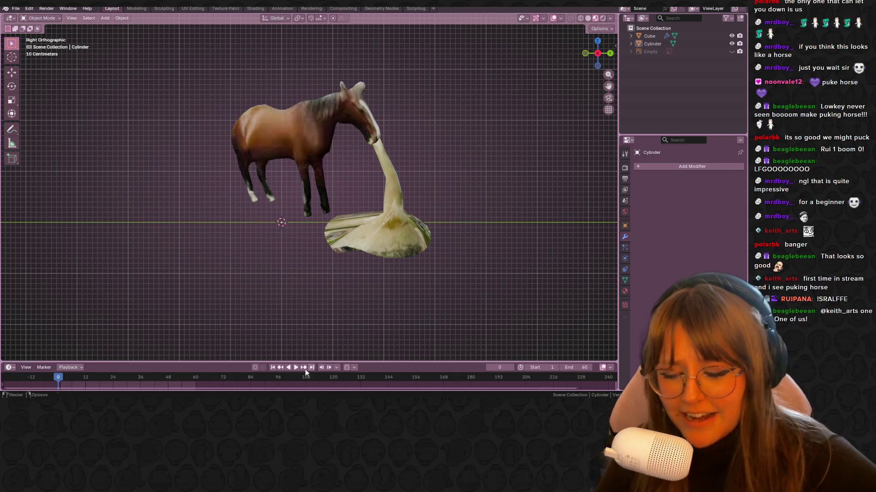
Capture the horse viewport region with Snipping Tool and copy the image.
key("alt+Tab")
left_click(162, 22)
mouse_move(192, 52)
left_mouse_down()
mouse_move(374, 242)
mouse_move(485, 338)
left_mouse_up()
right_click(355, 173)
left_click(374, 186)
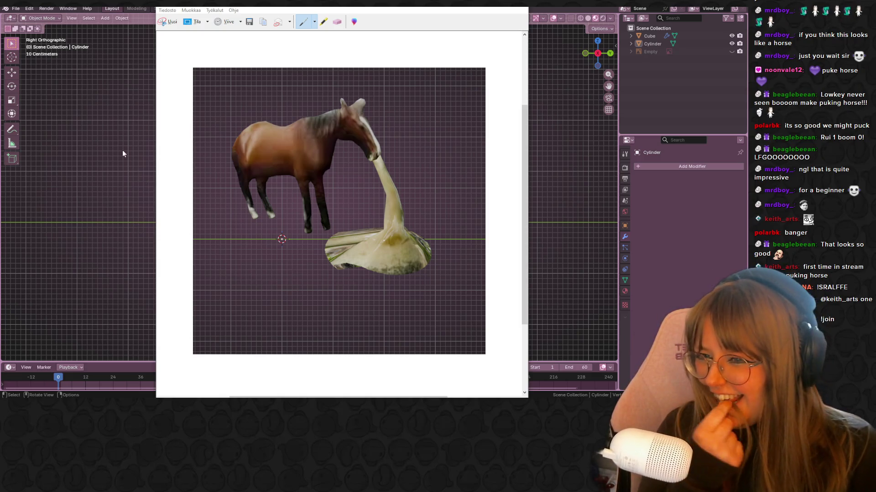
Back in Blender, save the project as pUKEHORSE.blend.
left_click(111, 127)
mouse_move(501, 235)
middle_mouse_down()
mouse_move(496, 201)
mouse_move(477, 238)
middle_mouse_up()
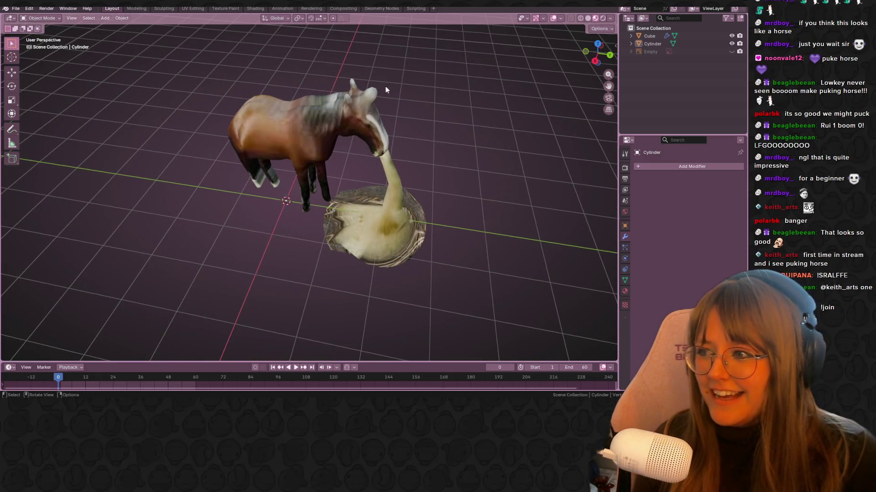
left_click(16, 8)
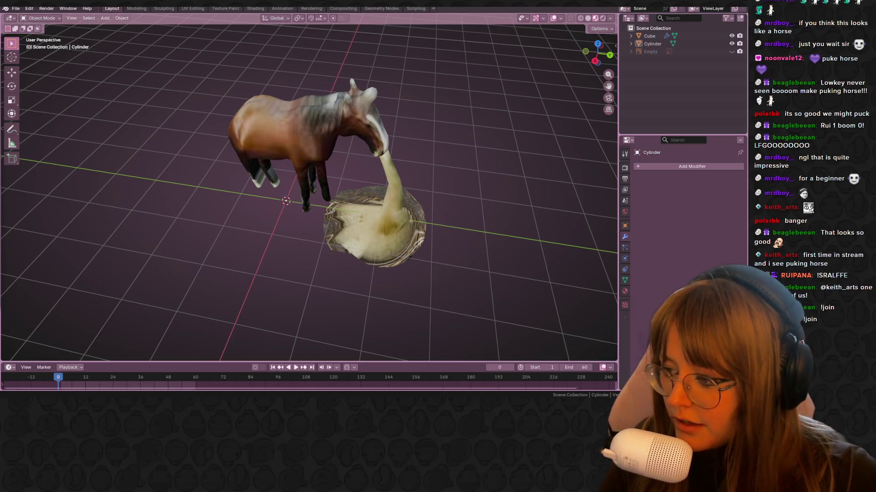
key("ctrl+s")
mouse_move(336, 186)
middle_mouse_down()
mouse_move(467, 143)
mouse_move(484, 166)
mouse_move(379, 181)
mouse_move(392, 151)
mouse_move(464, 173)
mouse_move(474, 156)
mouse_move(395, 184)
mouse_move(305, 150)
mouse_move(371, 167)
mouse_move(362, 240)
mouse_move(264, 160)
mouse_move(142, 181)
mouse_move(110, 176)
middle_mouse_up()
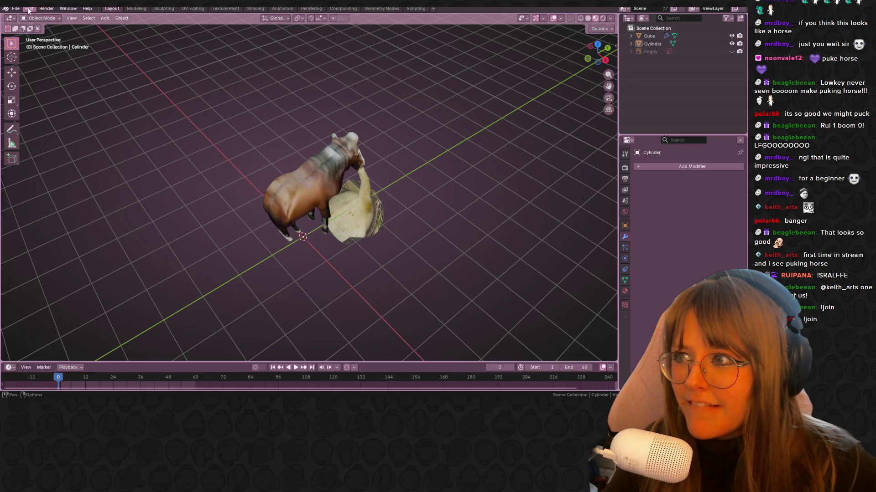
Save, pack the external image resources into pUKEHORSE.blend, and save again.
left_click(15, 9)
left_click(29, 59)
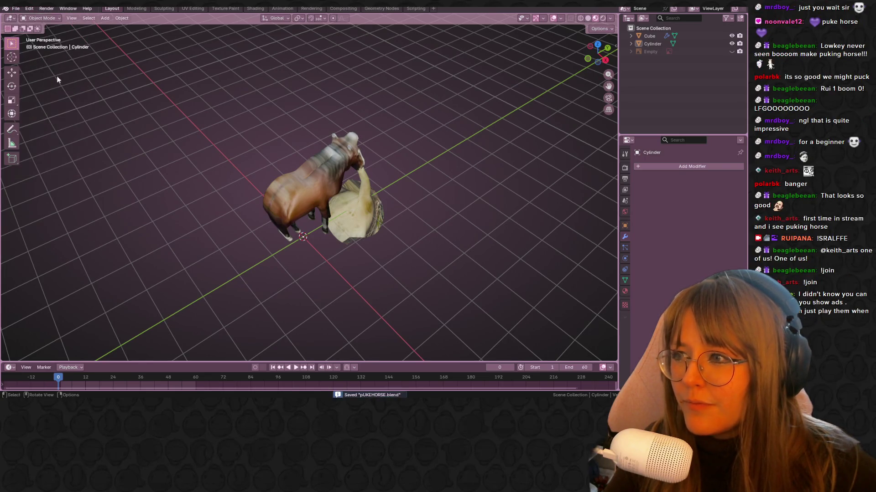
left_click(16, 9)
mouse_move(80, 146)
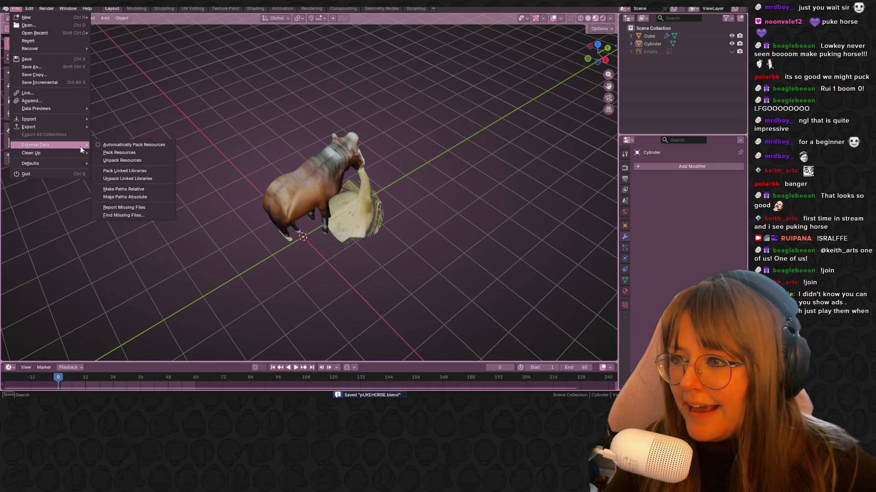
left_click(164, 155)
mouse_move(292, 151)
middle_mouse_down()
mouse_move(508, 135)
mouse_move(395, 133)
middle_mouse_up()
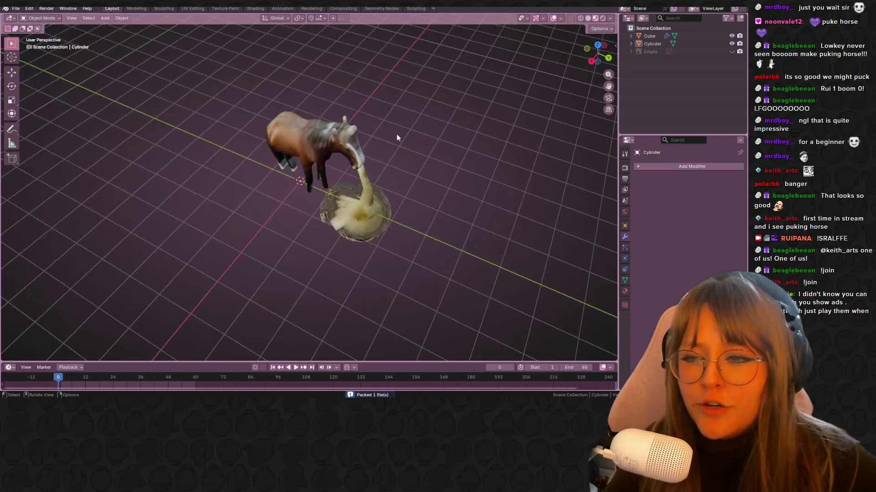
scroll(504, 158, "down", 2)
key("ctrl+s")
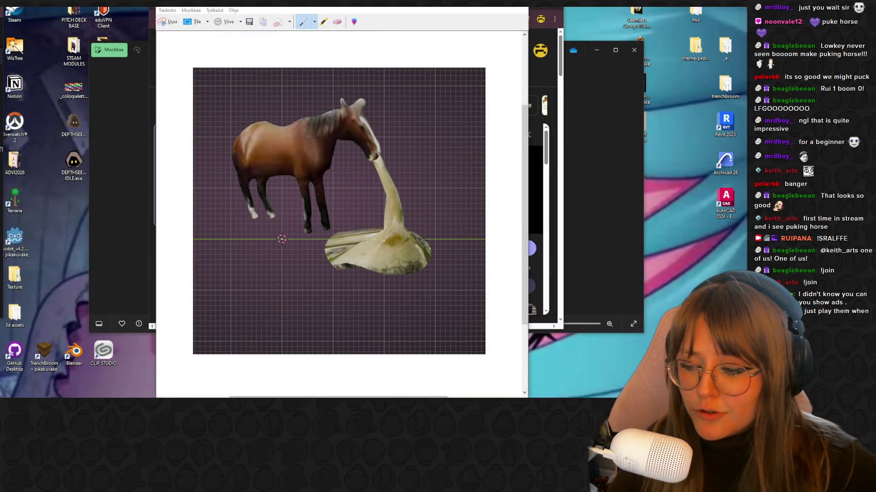
Go to the Windows taskbar to start a new Blender session.
mouse_move(168, 397)
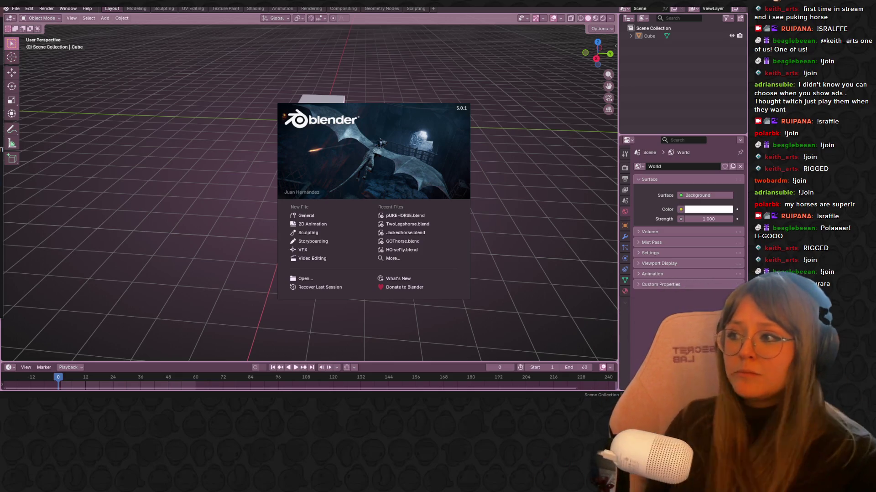
Close Blender's splash screen to reach the default cube scene.
left_click(297, 215)
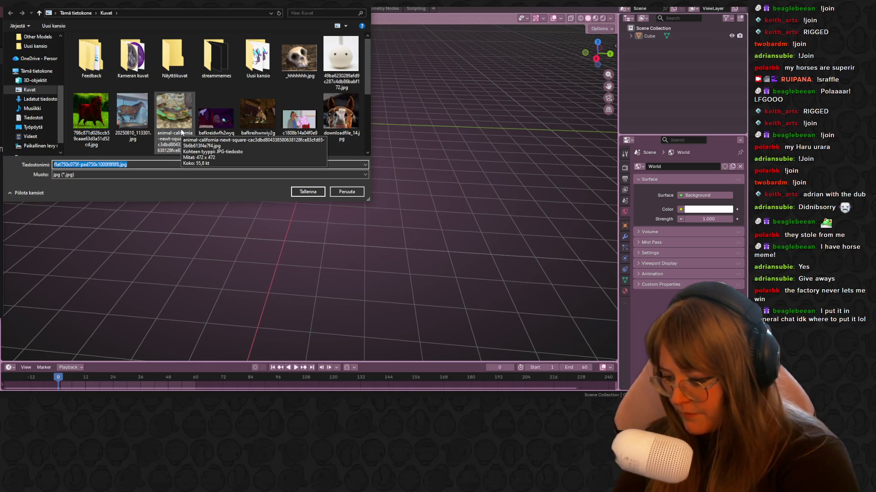
Save the horse reference as a JPG in Kuvat under the new name 'beaglebe'.
type("bea")
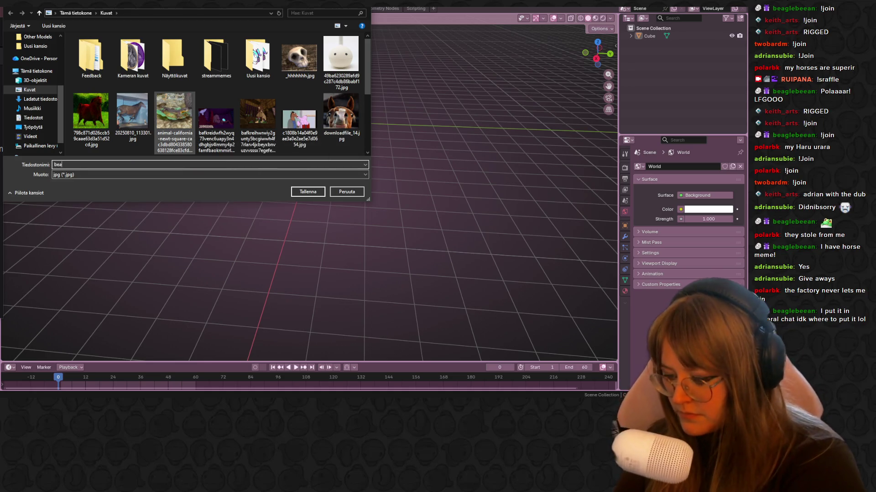
type("glebe")
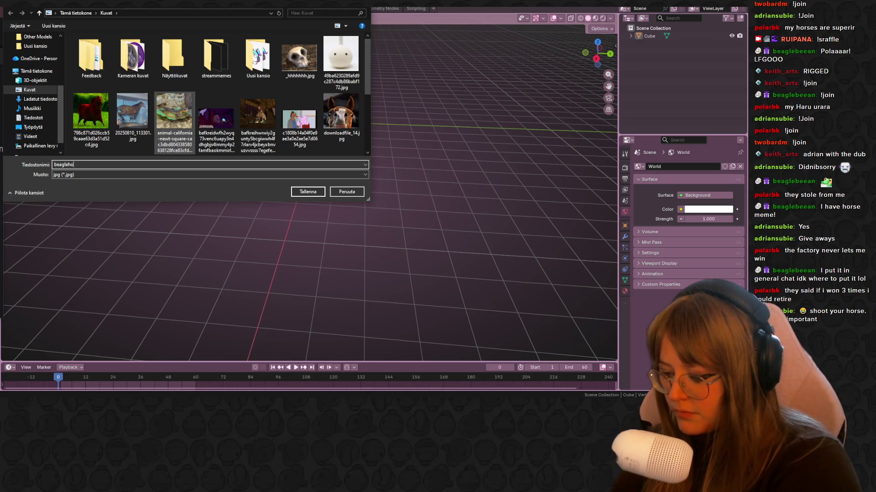
key("Return")
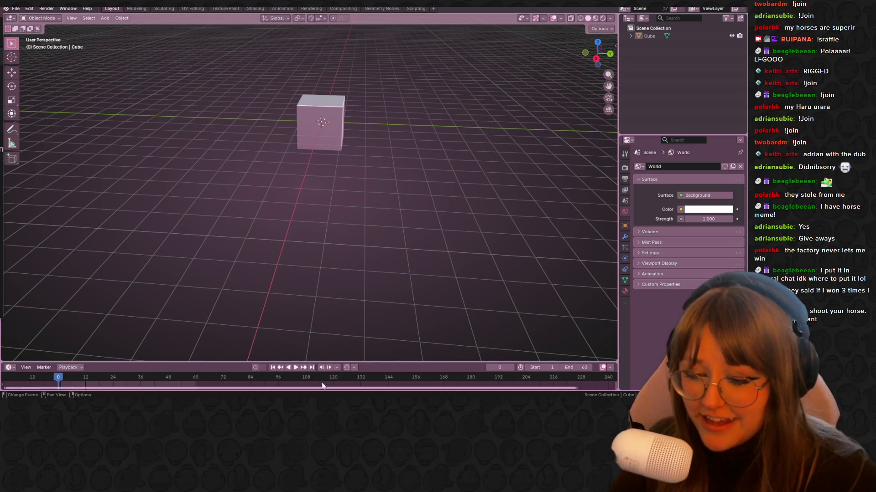
Bring the horse photo into the scene as a reference image, viewed from the front.
mouse_move(331, 401)
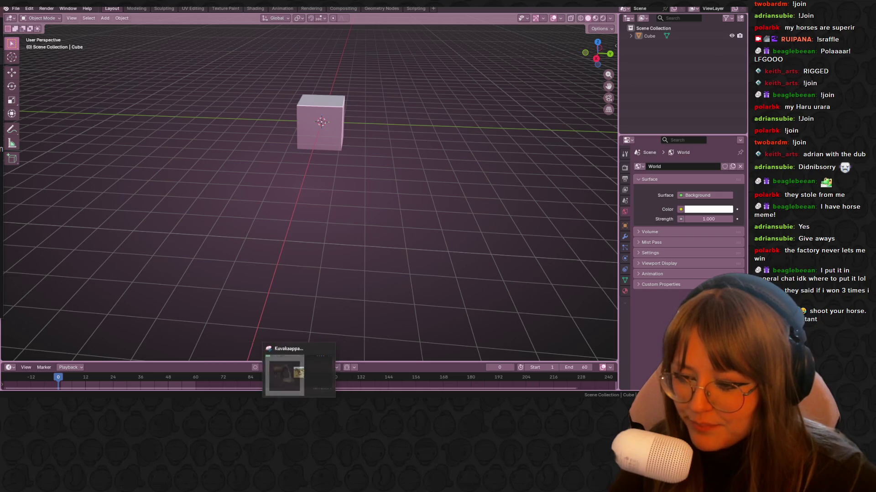
left_click(596, 58)
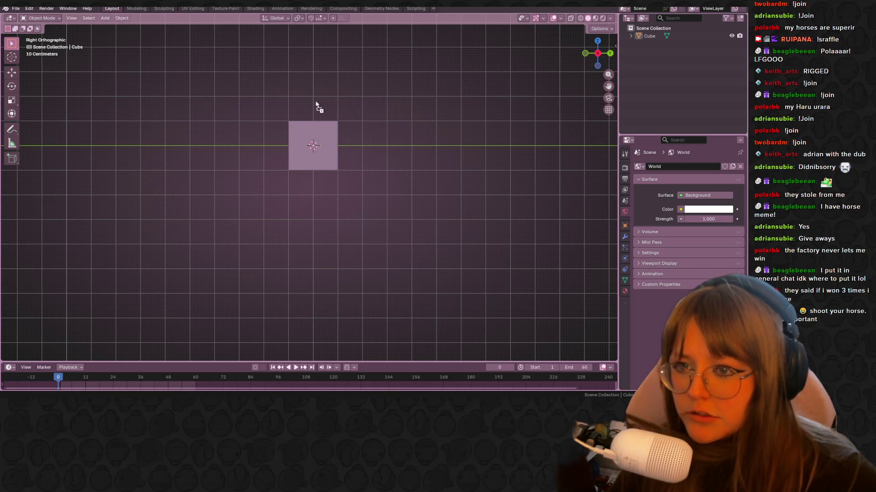
left_click_drag(318, 107, 307, 90)
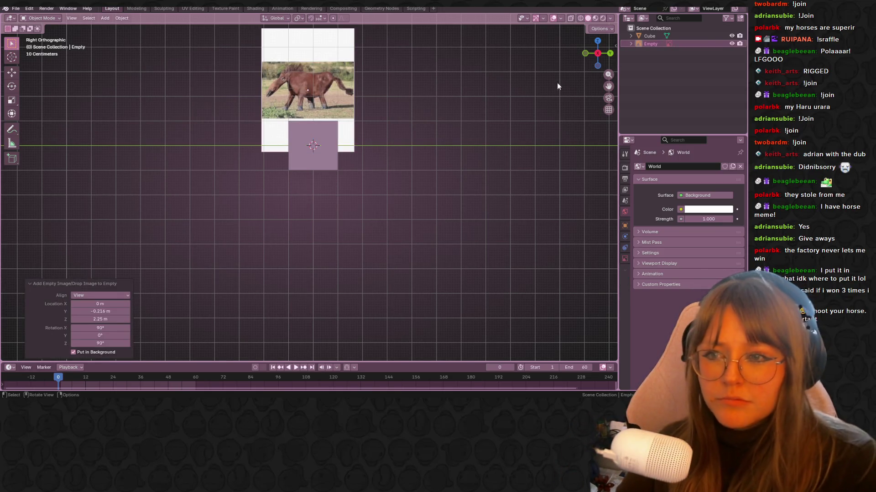
left_click(586, 52)
Shift the horse reference image sideways along X, then switch to the Right side view.
key("g")
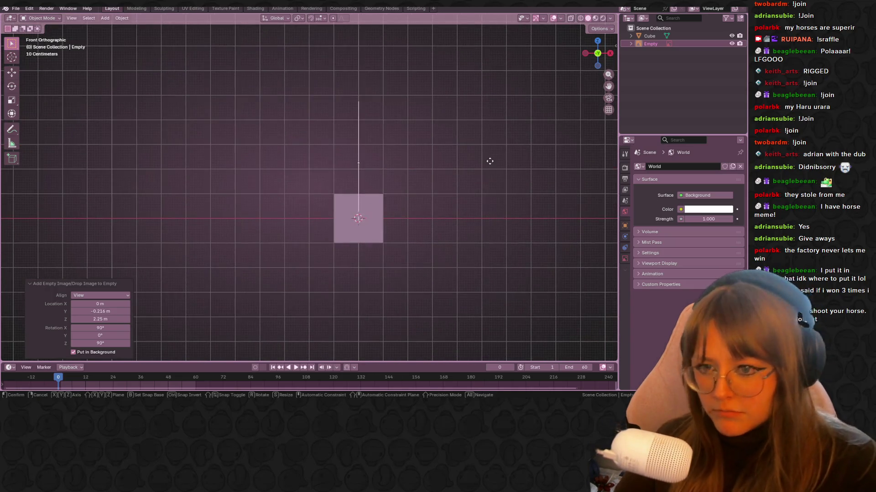
key("x")
left_click(317, 157)
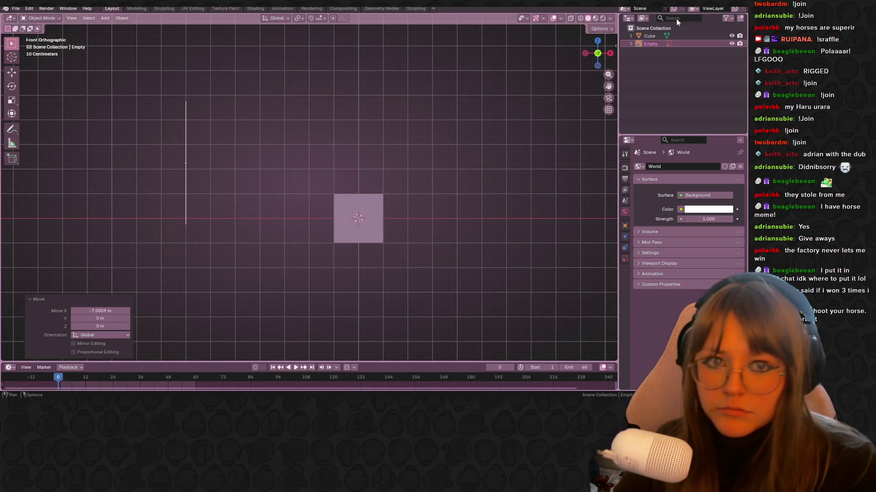
left_click(609, 54)
key("g")
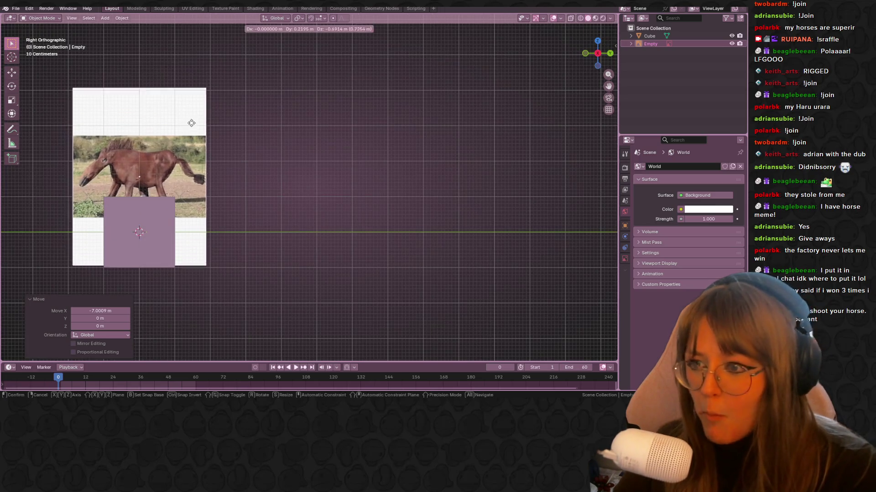
left_click(189, 137)
Move the cube to sit just right of the horse photo.
scroll(300, 168, "down", 2)
left_click(192, 225)
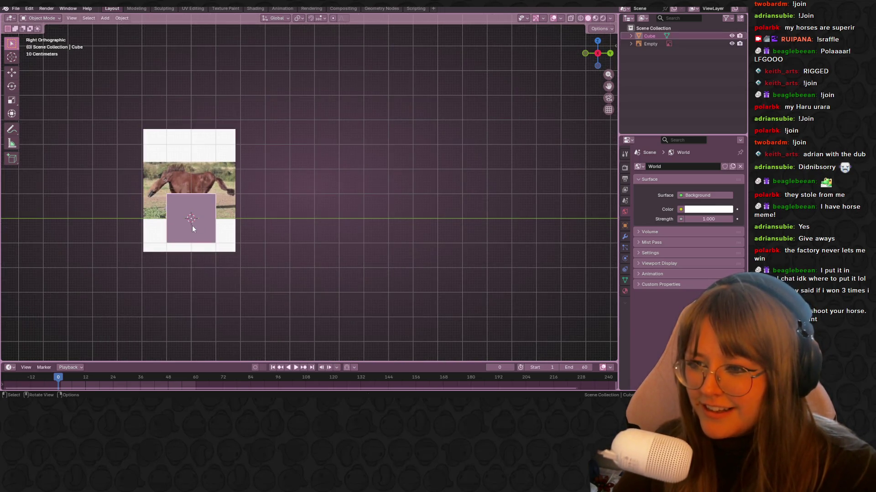
key("g")
left_click(319, 204)
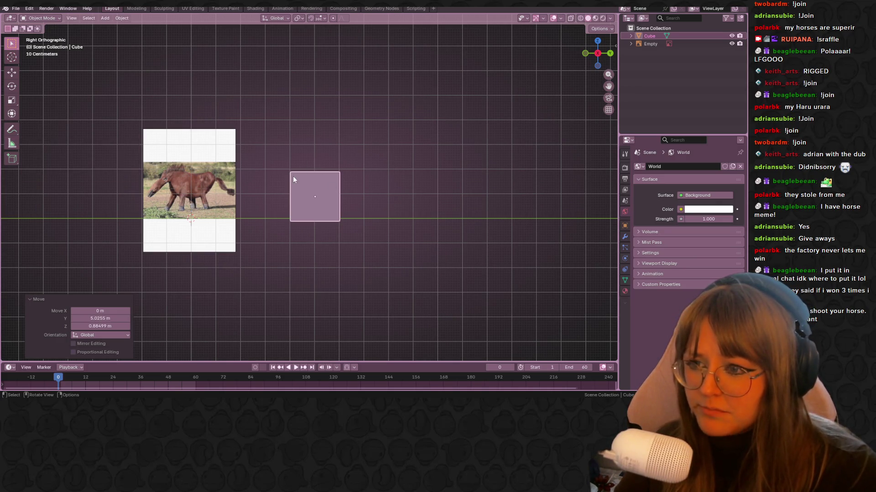
middle_click_drag(293, 180, 371, 156, "shift")
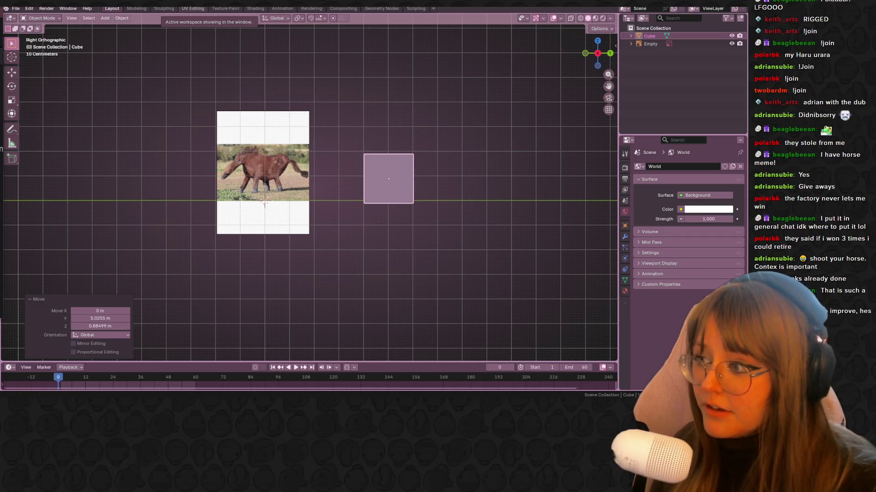
scroll(342, 124, "up", 1)
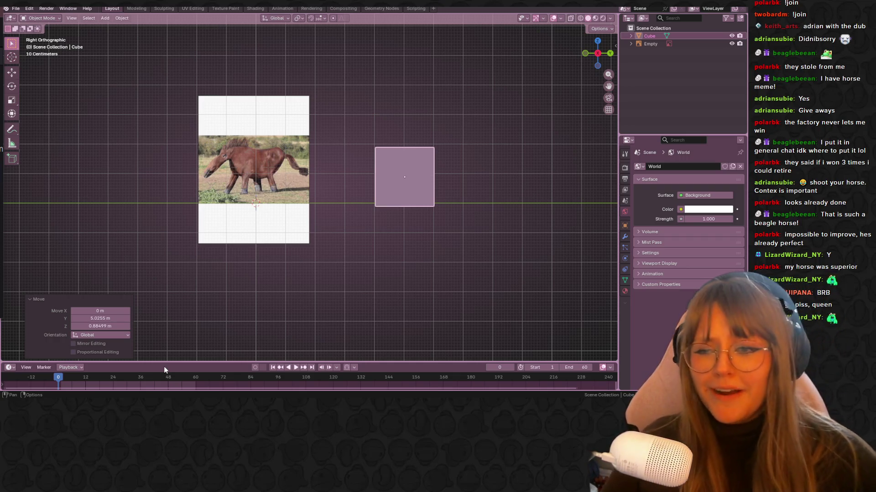
scroll(431, 199, "up", 2)
In Top view, enter Edit Mode and add a centred loop cut down the cube's middle.
mouse_move(431, 199)
middle_mouse_down()
mouse_move(431, 169)
mouse_move(551, 67)
middle_mouse_up()
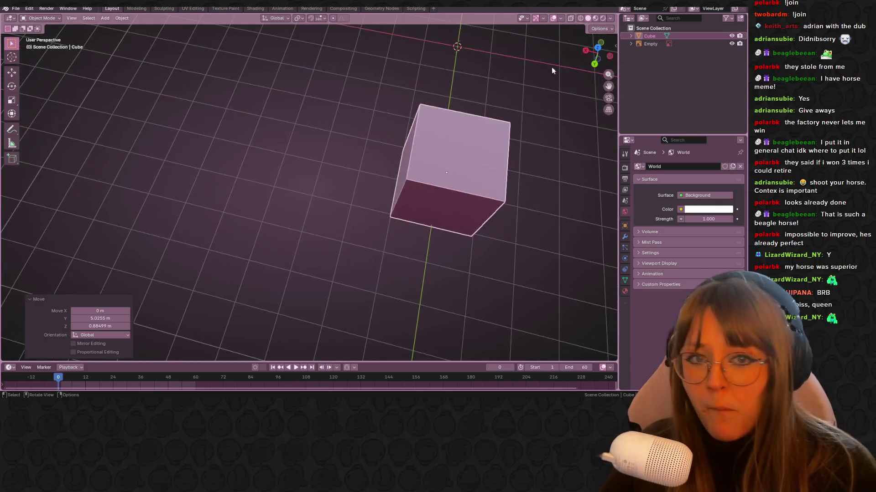
left_click(601, 49)
middle_click_drag(538, 139, 324, 139, "shift")
scroll(325, 137, "down", 6)
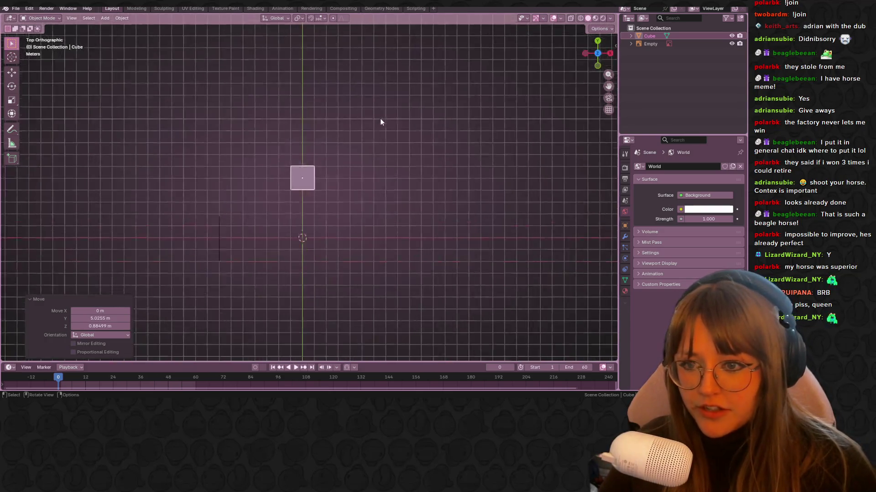
middle_click_drag(343, 216, 358, 192, "shift")
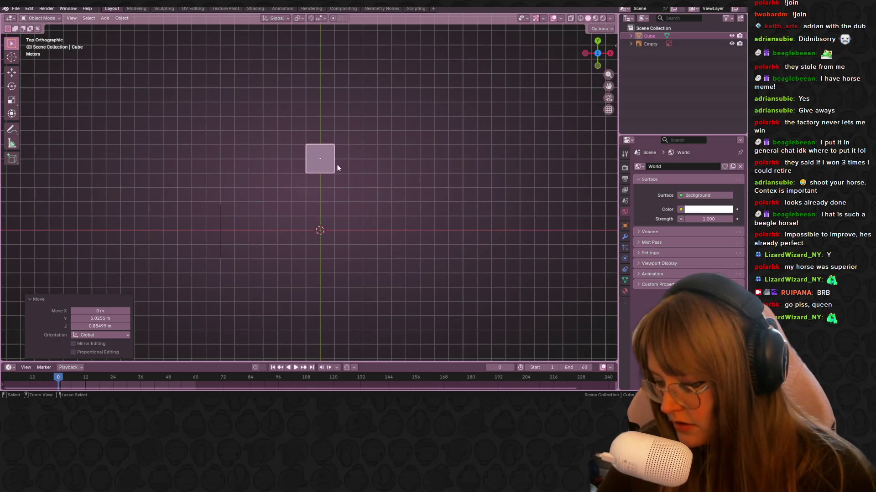
key("Tab")
key("ctrl+r")
left_click(320, 146)
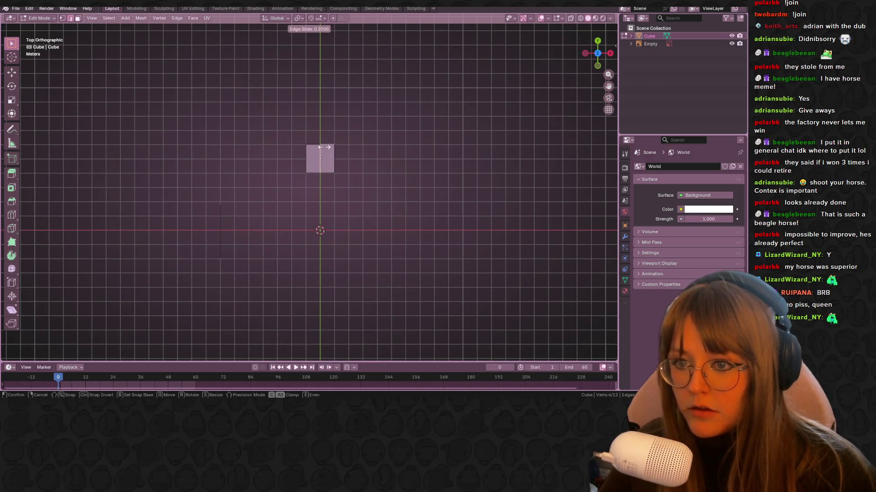
right_click(327, 146)
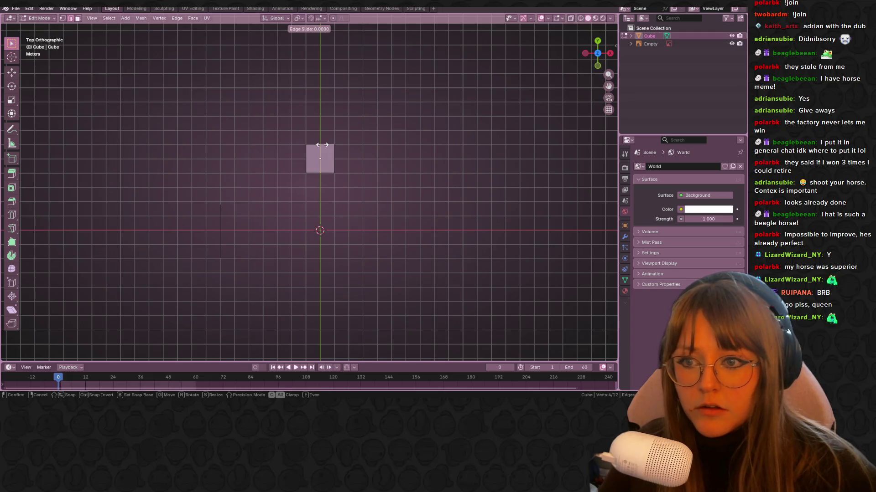
Delete the cube's left-half vertices and open the Add Modifier list for the remaining half.
left_click(63, 17)
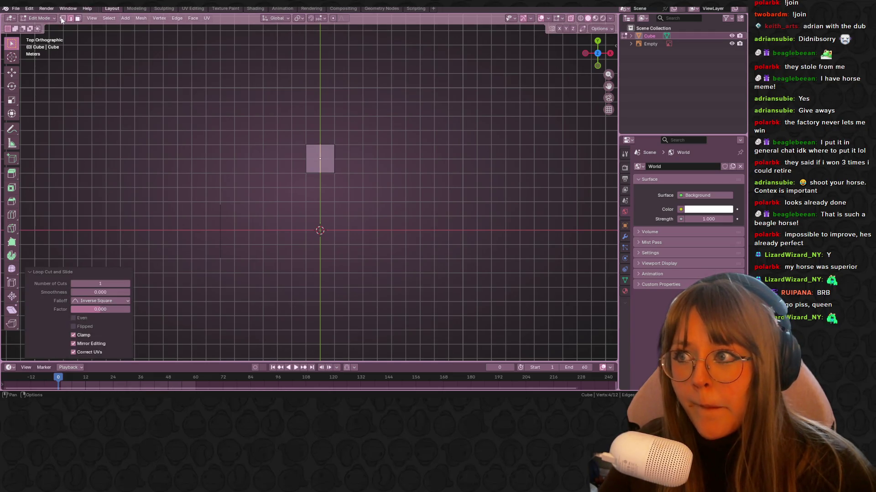
left_click_drag(226, 86, 322, 205)
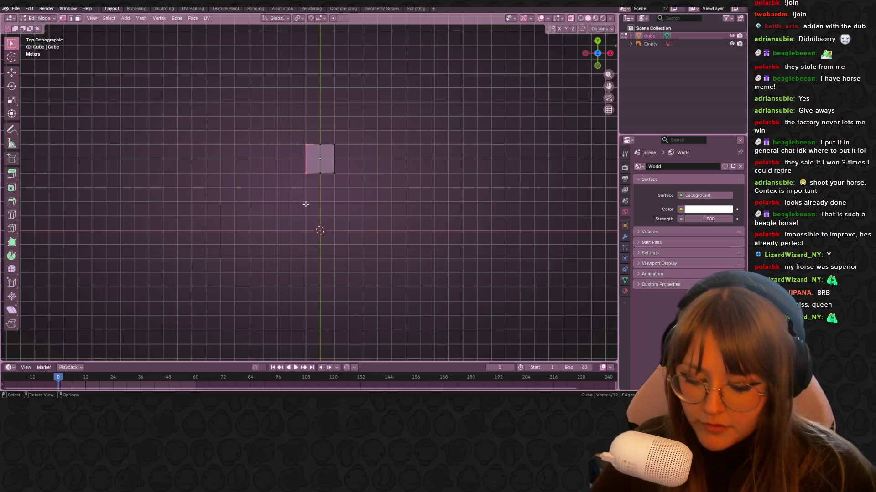
key("x")
left_click(305, 207)
left_click_drag(309, 120, 383, 201)
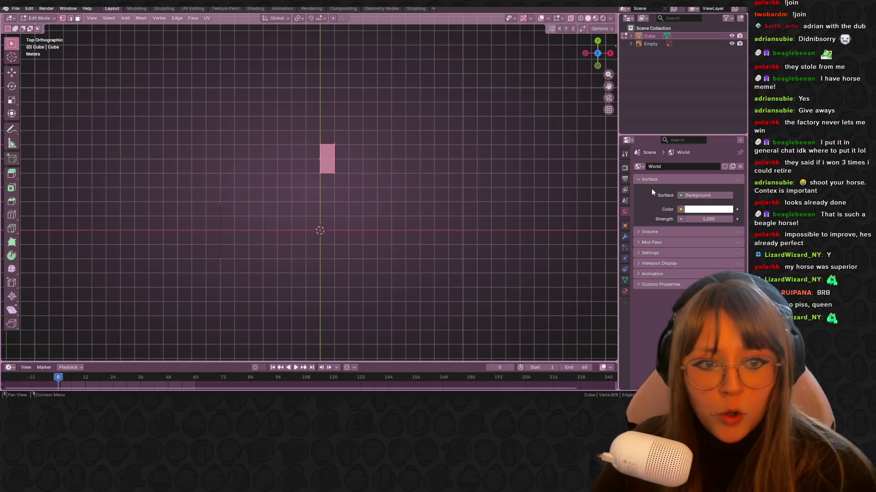
left_click(624, 236)
left_click(667, 166)
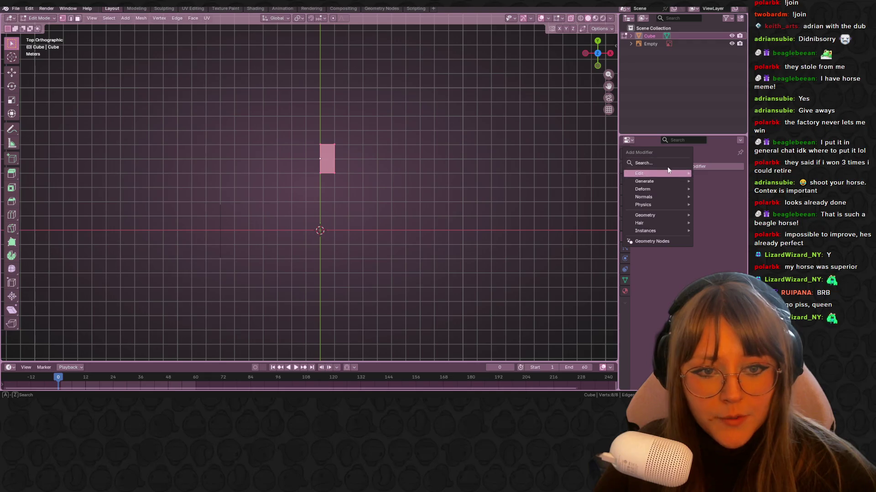
Add a Mirror modifier and scale the whole half-cube down to 0.353 in Right view.
key("space")
left_click(606, 185)
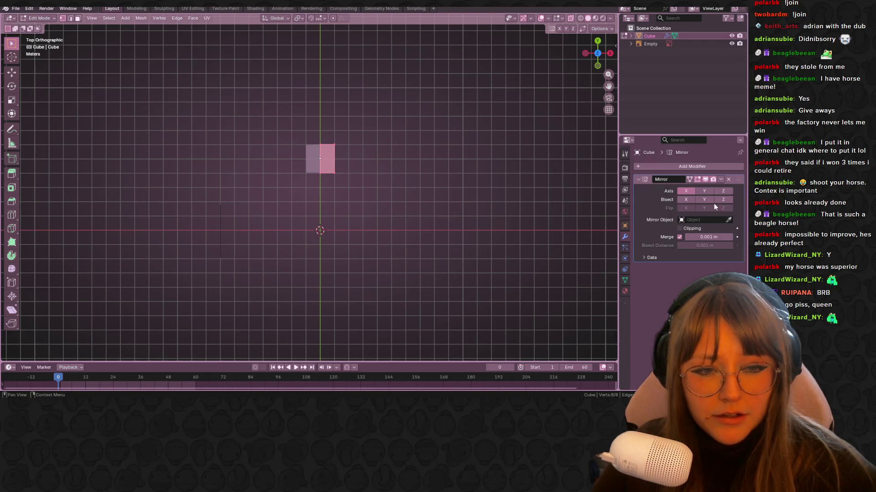
left_click(610, 53)
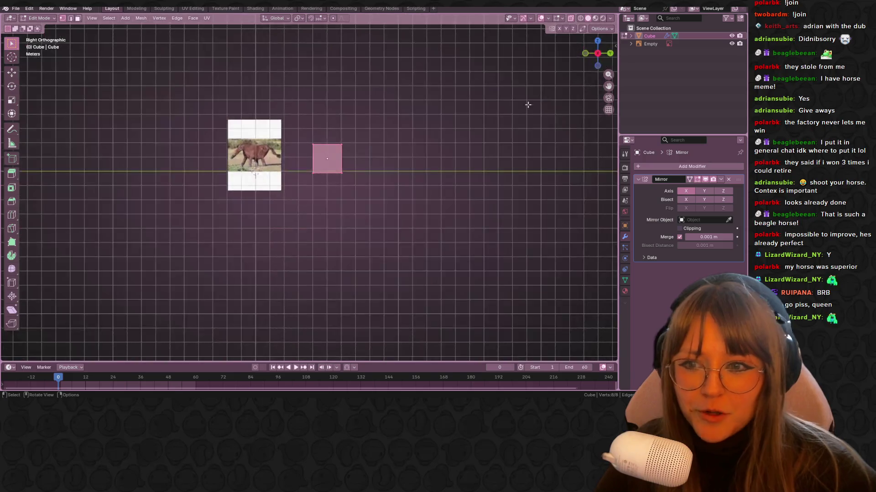
scroll(355, 137, "up", 5)
left_click_drag(277, 83, 434, 226)
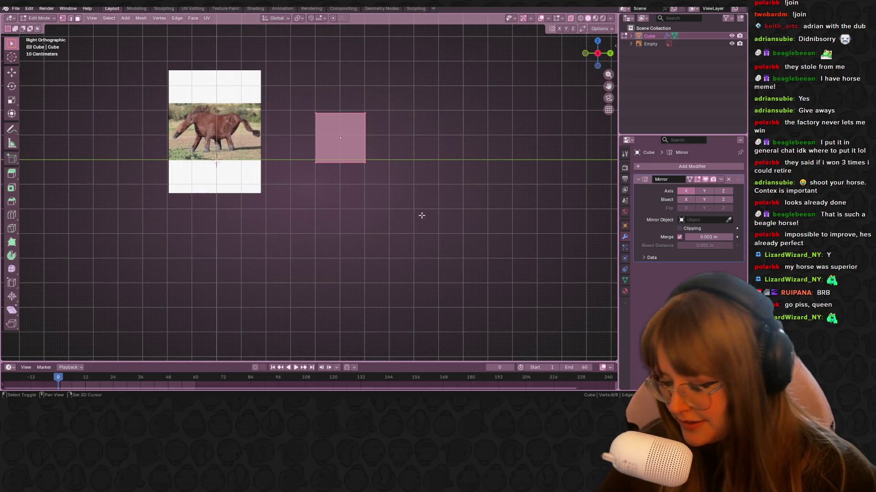
middle_click_drag(420, 214, 486, 232, "shift")
key("g")
key("s")
left_click(319, 208)
Place the cube over the horse's torso and add a Subdivision Surface modifier.
scroll(364, 171, "up", 5)
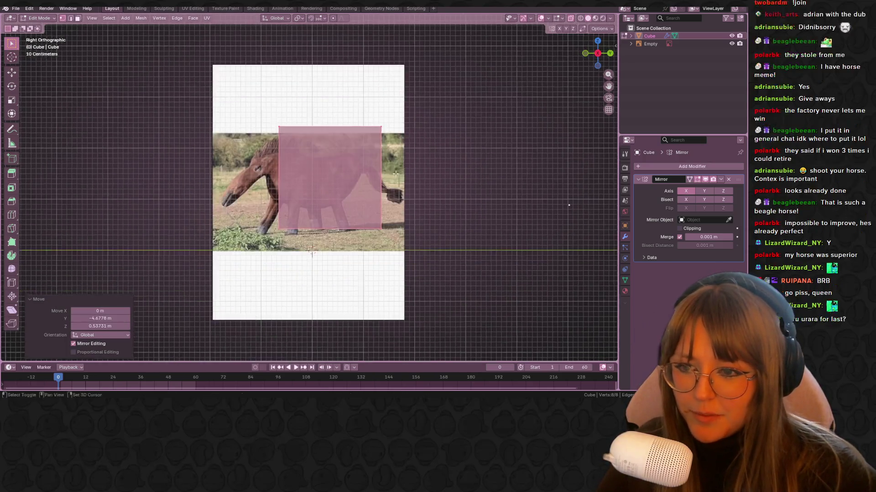
key("g")
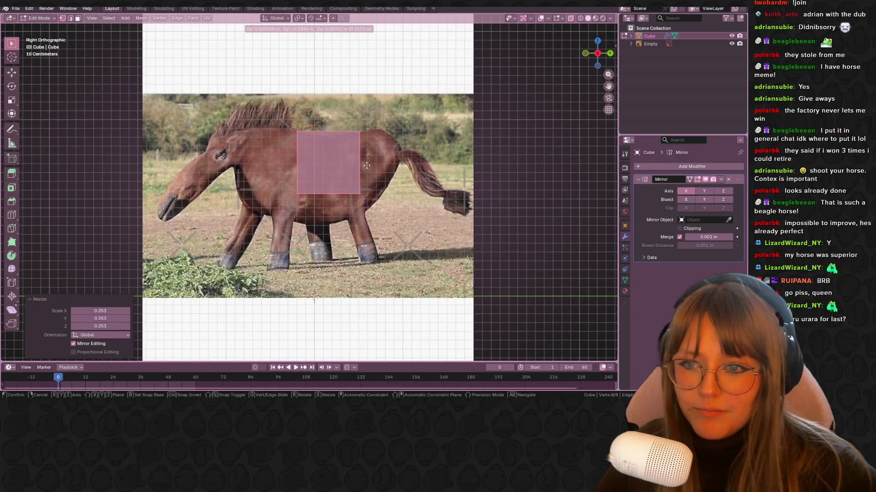
left_click(349, 164)
left_click(689, 167)
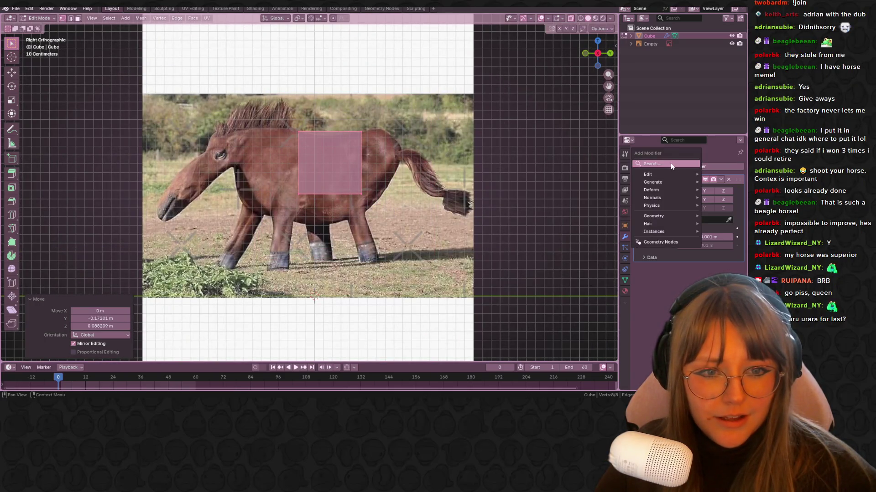
key("space")
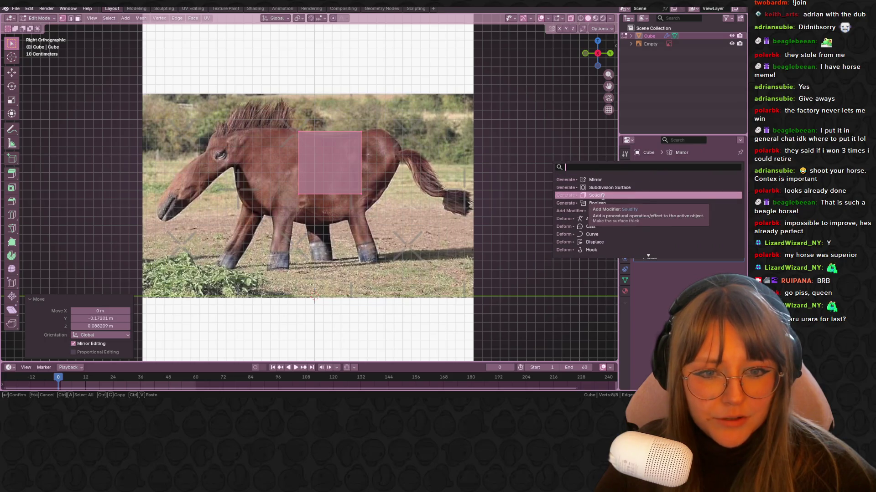
left_click(622, 189)
Adjust the vertex positions, then select the bottom four vertices.
middle_click_drag(379, 215, 383, 205, "shift")
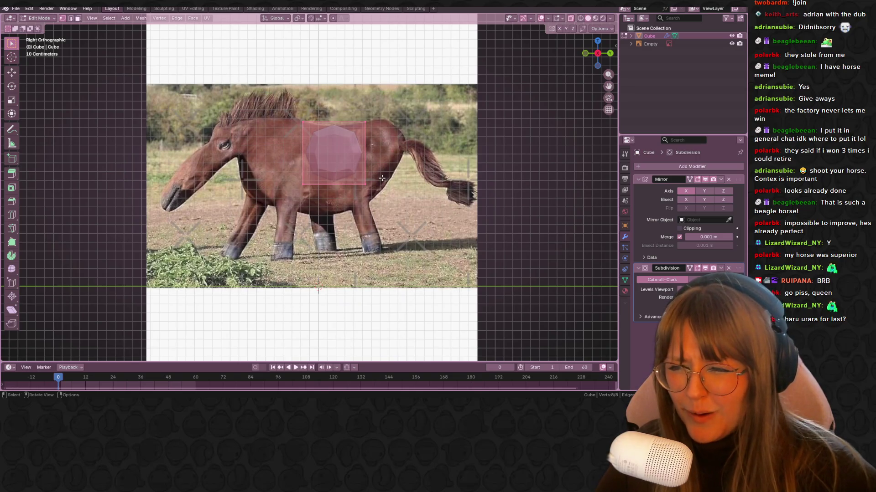
key("g")
left_click(373, 170)
left_click_drag(285, 175, 365, 195)
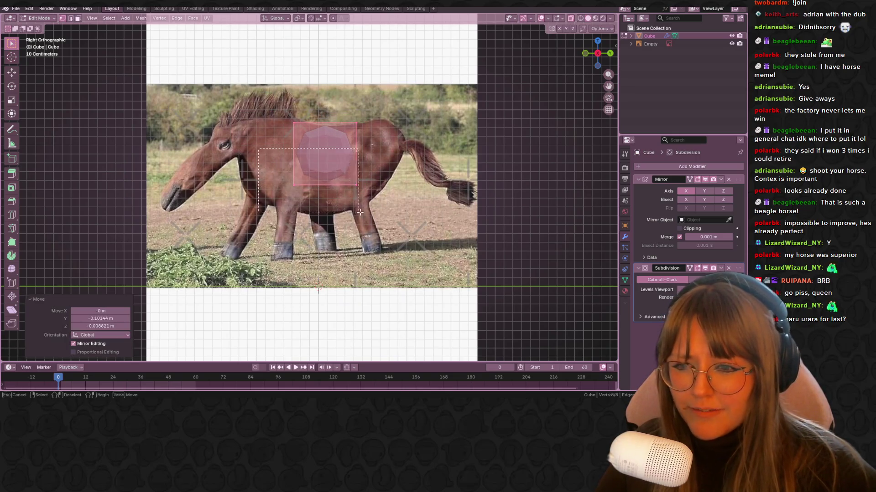
Lower the bottom vertices toward the belly and raise the subdivision level to 2.
key("g")
left_click(388, 231)
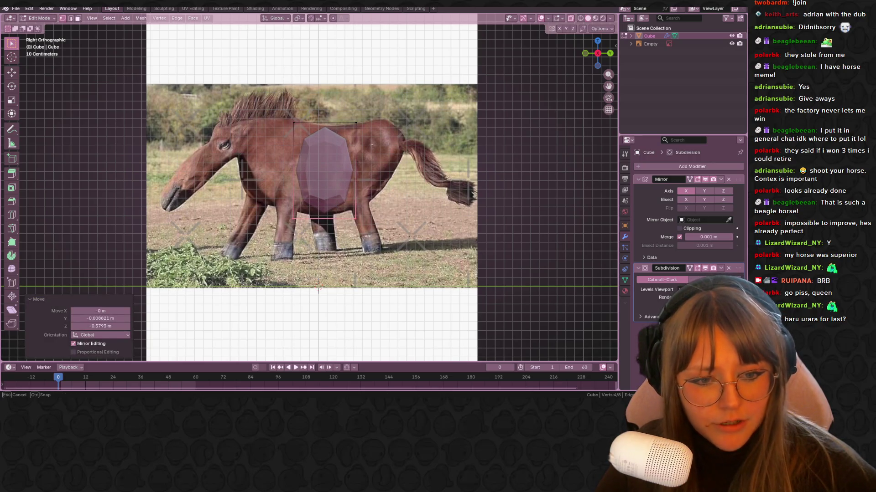
key("Escape")
key("ctrl+2")
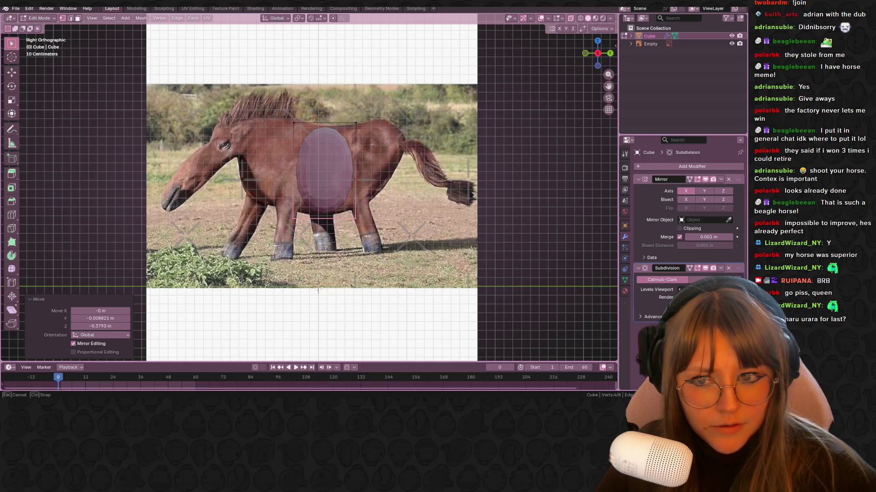
Shift the body mesh right and up to sit over the photographed torso.
scroll(317, 288, "up", 1)
mouse_move(426, 216)
middle_mouse_down("shift")
mouse_move(302, 163)
mouse_move(326, 218)
middle_mouse_up("shift")
scroll(303, 163, "up", 2)
key("g")
left_click(340, 211)
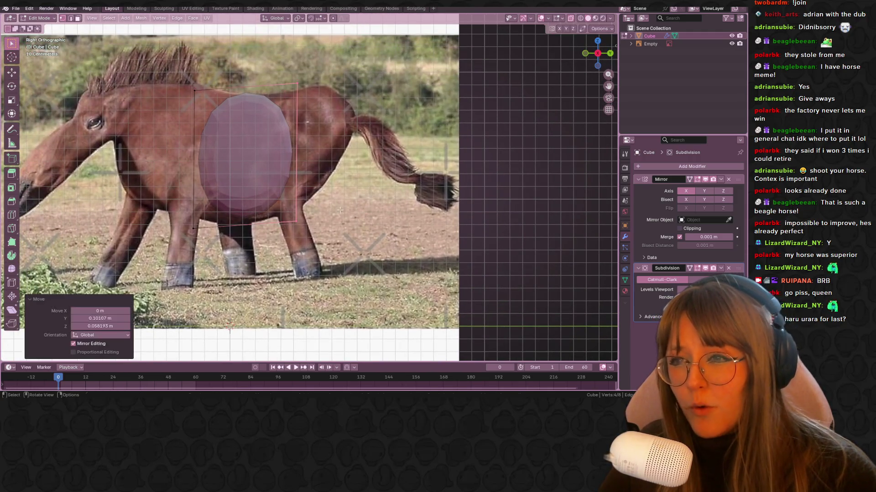
Extrude the top rear face of the body outward and rotate it.
left_click_drag(260, 36, 302, 107)
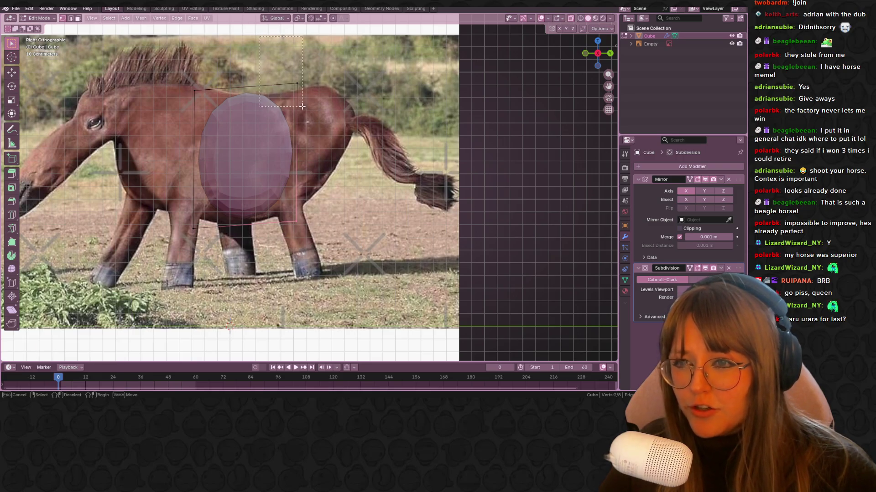
middle_click_drag(302, 107, 303, 136, "shift")
key("g")
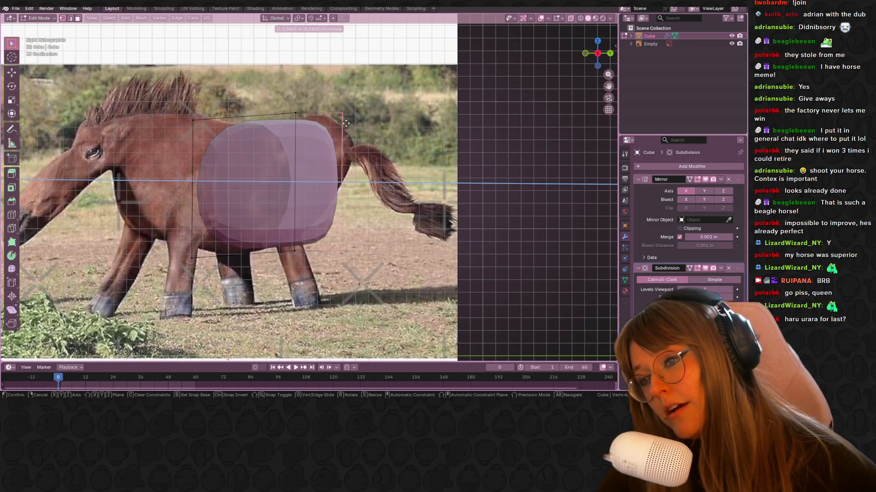
left_click(346, 123)
key("r")
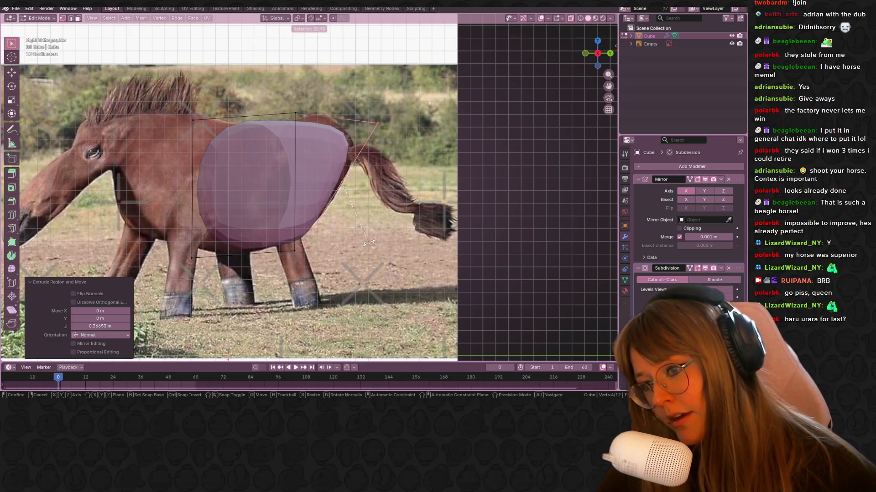
left_click(369, 242)
Move the upper rear vertices onto the rump outline in the photo.
left_click(365, 149)
key("g")
left_click(401, 168)
key("g")
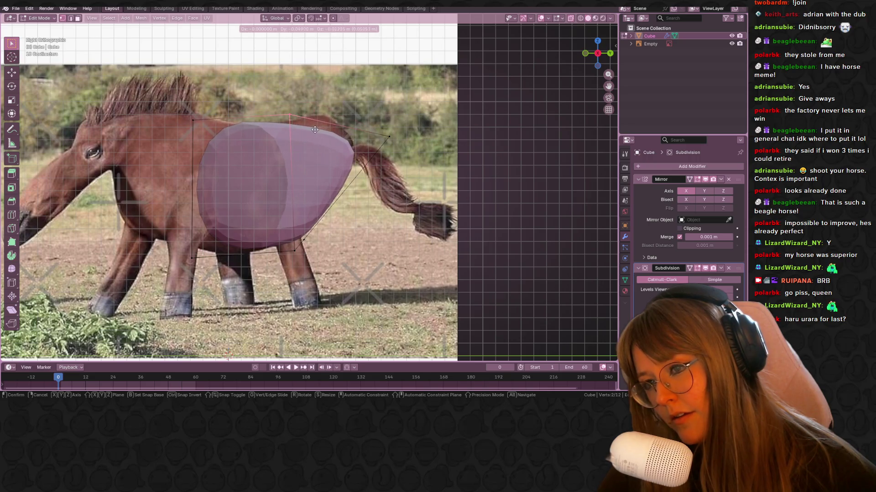
left_click(315, 130)
Tilt the rear end slightly and extrude it toward the tail.
key("r")
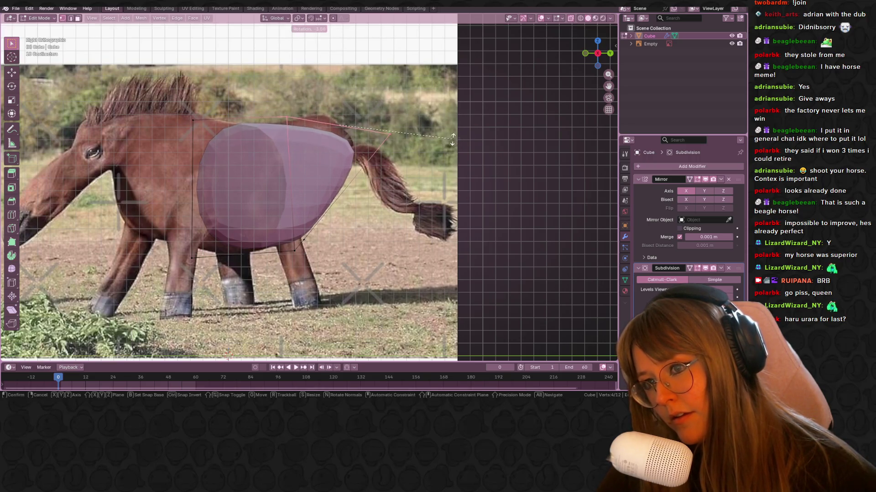
left_click(452, 137)
scroll(453, 137, "up", 1)
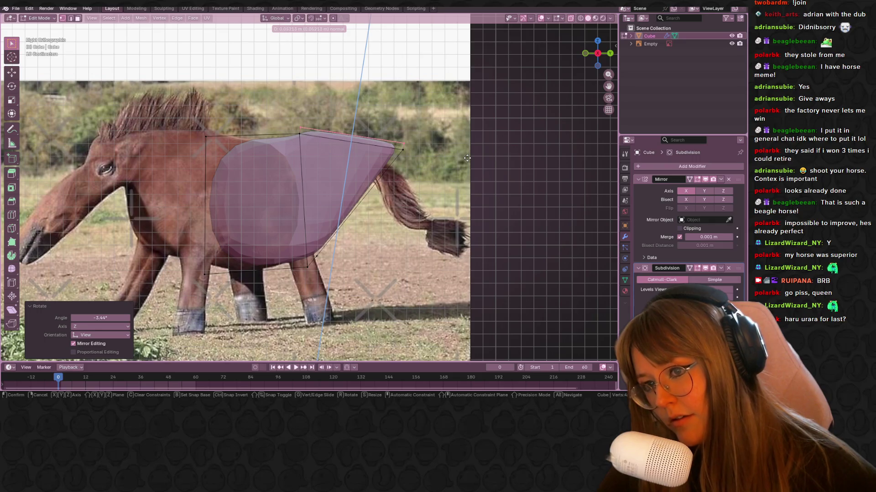
key("e")
left_click(400, 165)
Drop the lower tail-tip vertices lower and forward to round the rump.
left_click_drag(395, 146, 411, 160)
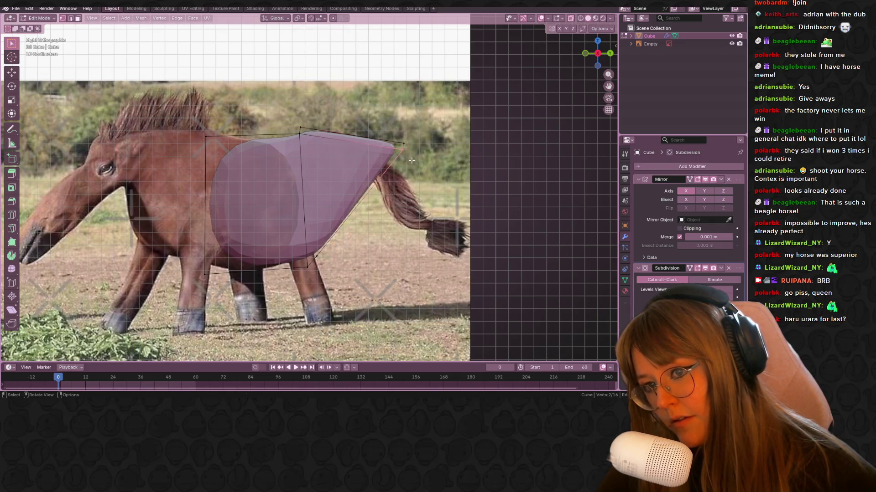
scroll(407, 161, "down", 1)
key("g")
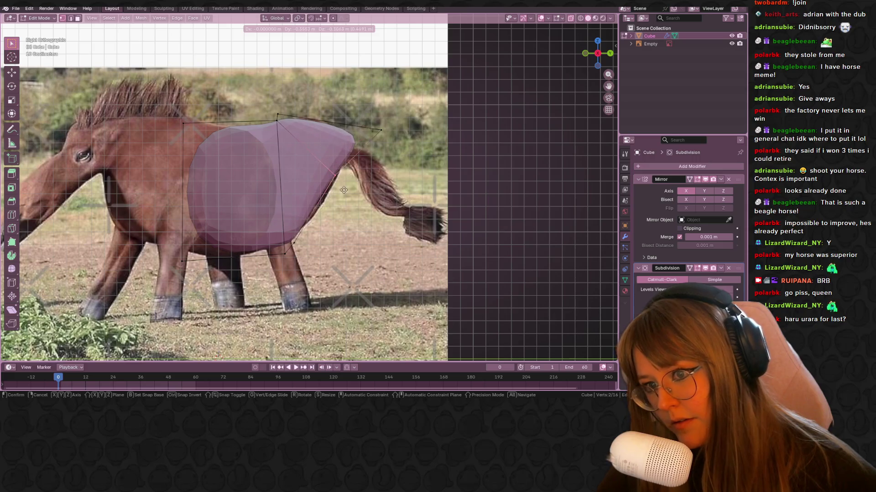
left_click(343, 196)
key("g")
left_click(365, 194)
key("g")
left_click(382, 190)
Raise the top rear vertex up and back.
left_click_drag(305, 121, 391, 140)
key("g")
left_click(329, 104)
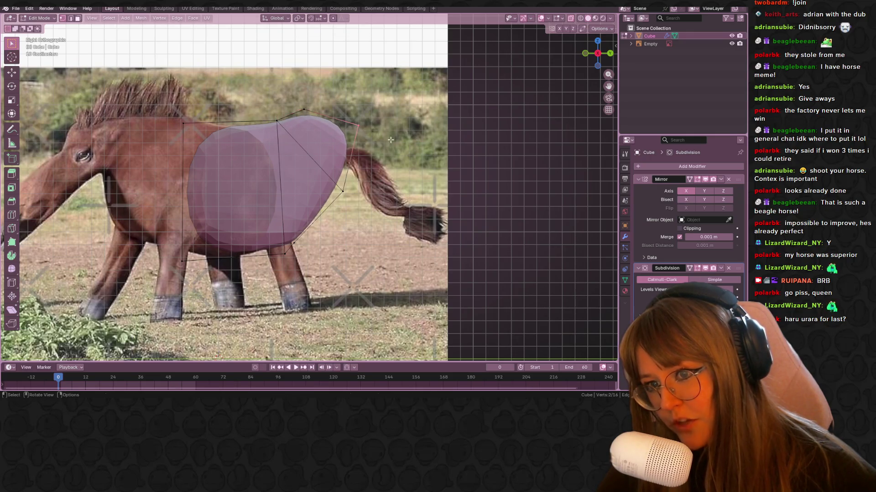
middle_click_drag(148, 223, 150, 207, "shift")
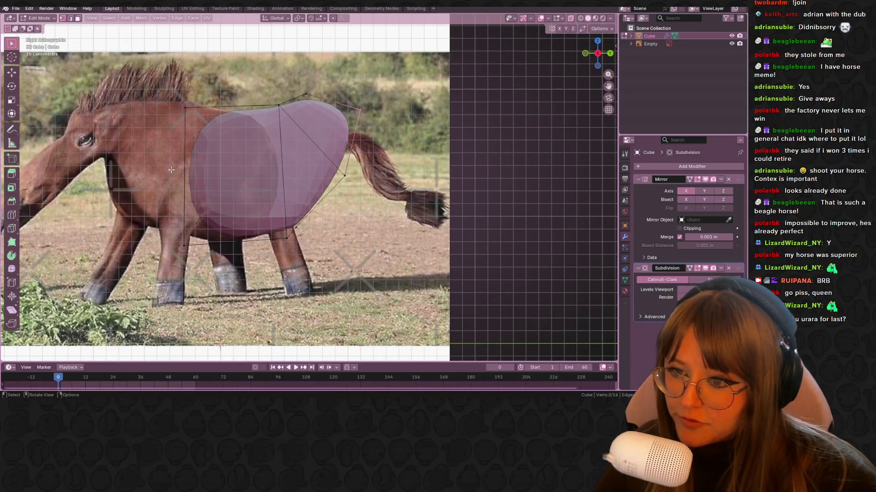
Extrude the front edge of the body and raise it toward the neck.
left_click_drag(143, 91, 207, 269)
mouse_move(193, 198)
middle_mouse_down("shift")
mouse_move(233, 191)
mouse_move(194, 207)
mouse_move(201, 208)
middle_mouse_up("shift")
key("e")
left_click(188, 192)
key("g")
left_click(217, 124)
Reposition the top back vertex up along the withers.
left_click(235, 107)
key("g")
left_click(294, 137)
key("g")
left_click(237, 103)
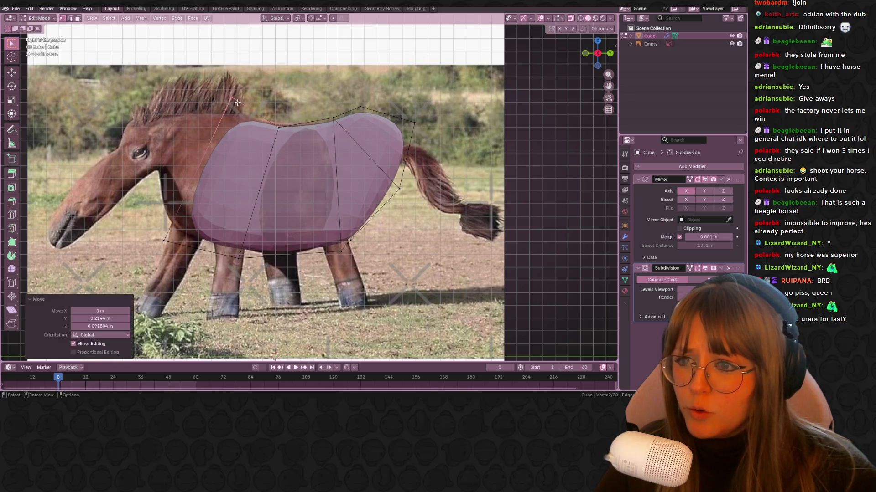
Extrude a smaller neck end from the front and place it further forward.
left_click(164, 241, "shift")
middle_click_drag(255, 272, 319, 292, "shift")
key("e")
key("s")
left_click(303, 198)
key("g")
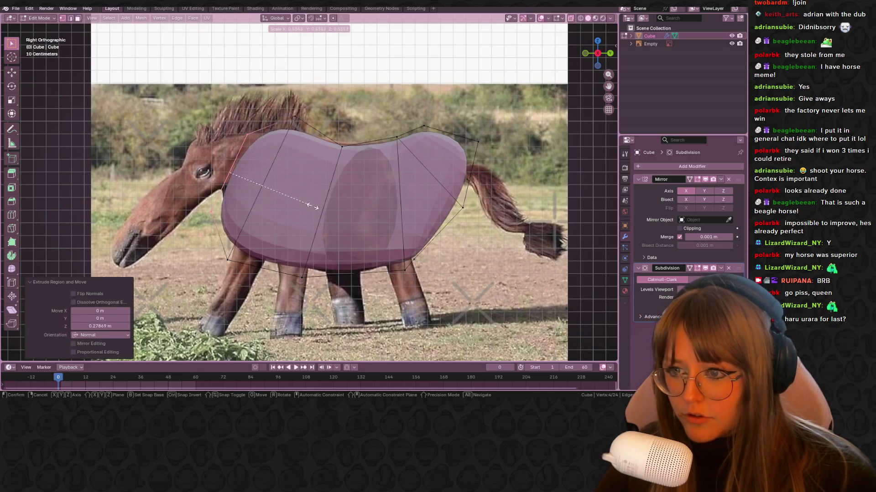
left_click(295, 192)
Rotate the front-left neck vertices to tilt the neck edge upward.
left_click(294, 117)
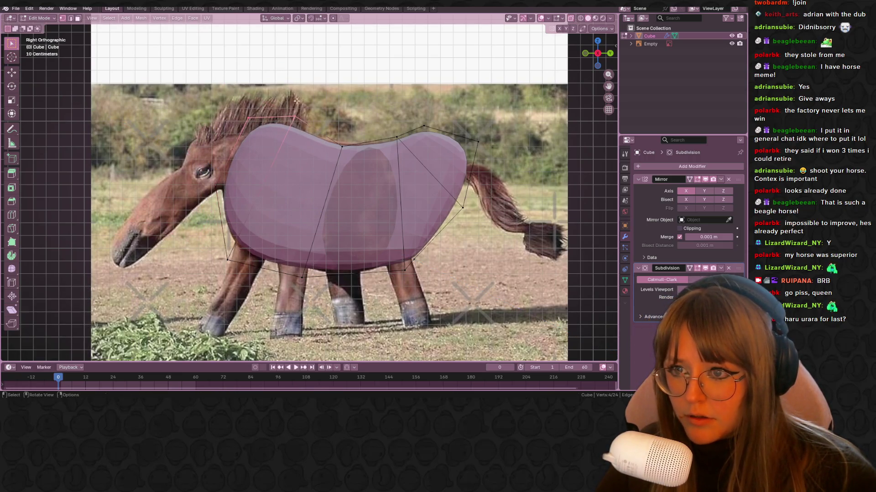
key("g")
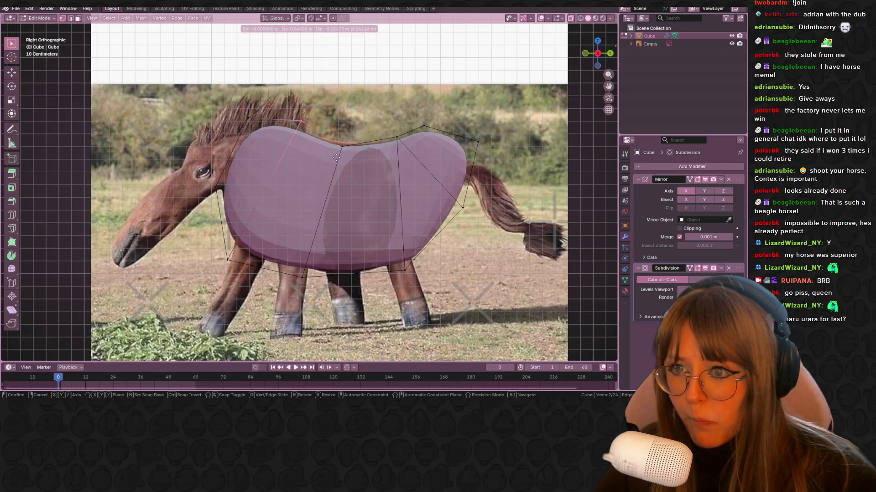
key("Escape")
key("g")
key("Escape")
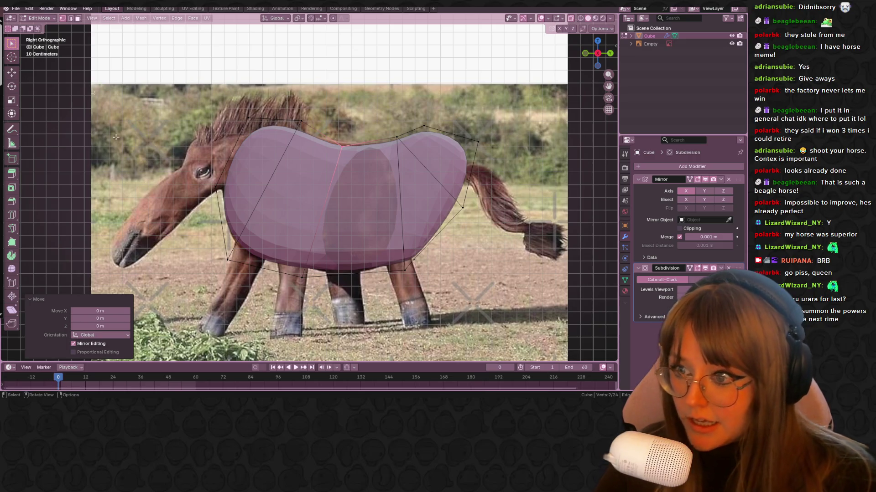
middle_click_drag(191, 182, 216, 171, "shift")
left_click(240, 178)
left_click(272, 109, "shift")
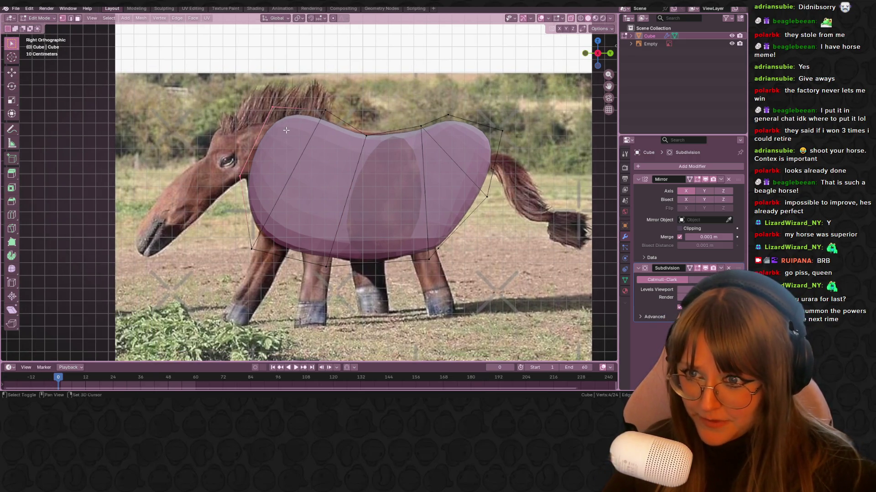
key("r")
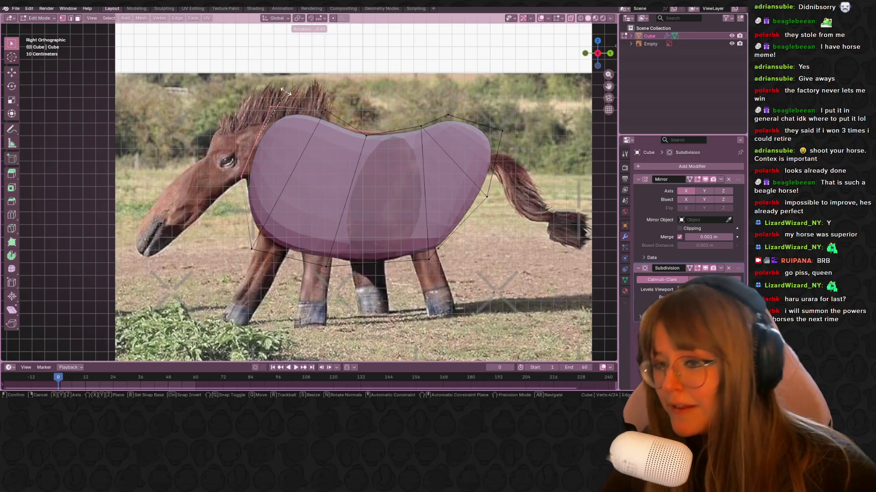
left_click(277, 68)
Extrude the neck edge further forward into a new neck section.
middle_click_drag(277, 68, 331, 65, "shift")
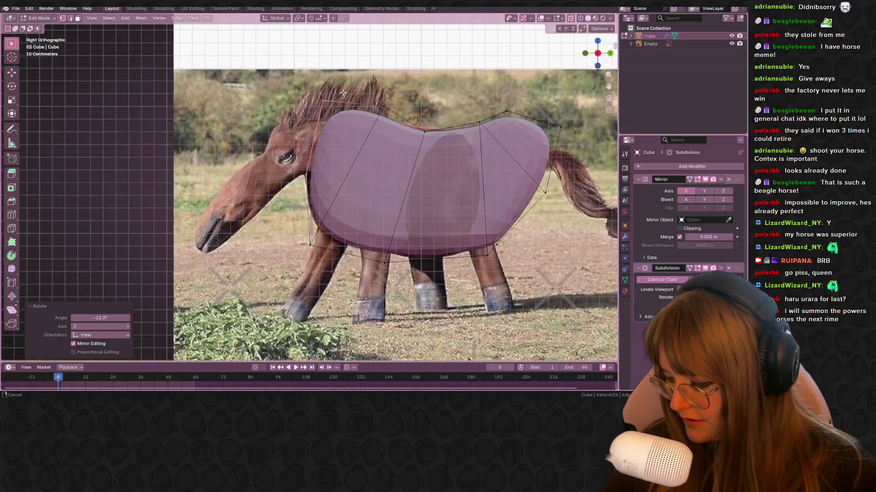
key("e")
left_click(249, 84)
key("g")
Adjust the neck vertex pairs, setting the front vertices lower and forward.
left_click(253, 110)
left_click(253, 117)
key("g")
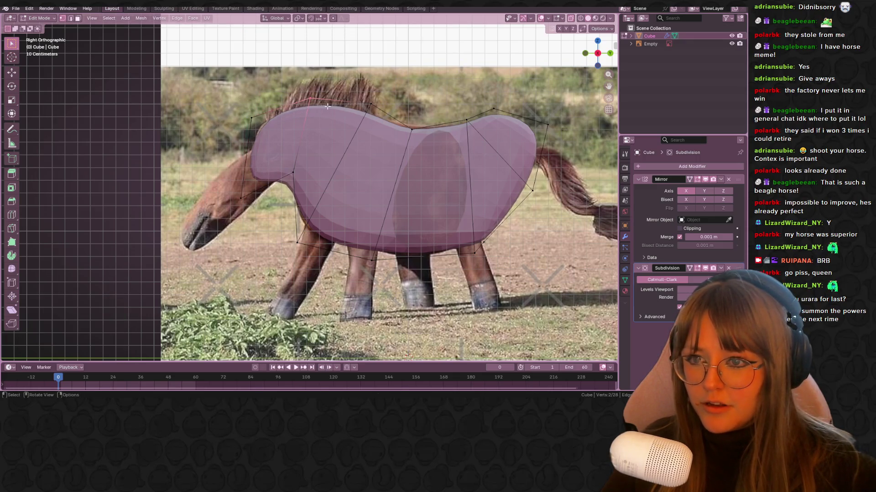
left_click(315, 109)
key("g")
left_click(274, 137)
mouse_move(273, 137)
middle_mouse_down()
mouse_move(363, 163)
mouse_move(377, 143)
mouse_move(368, 215)
mouse_move(374, 173)
middle_mouse_up()
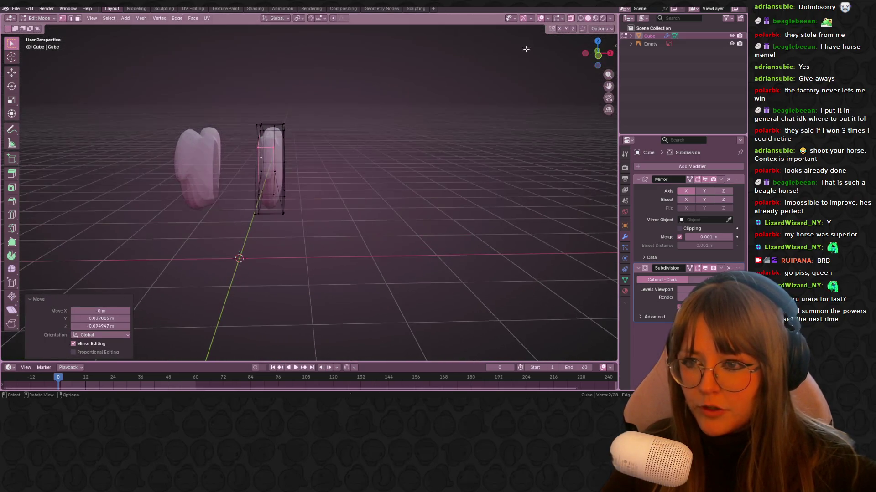
In front view, enable Mirror clipping and move the whole half onto the centre line.
left_click(598, 51)
key("s")
key("Escape")
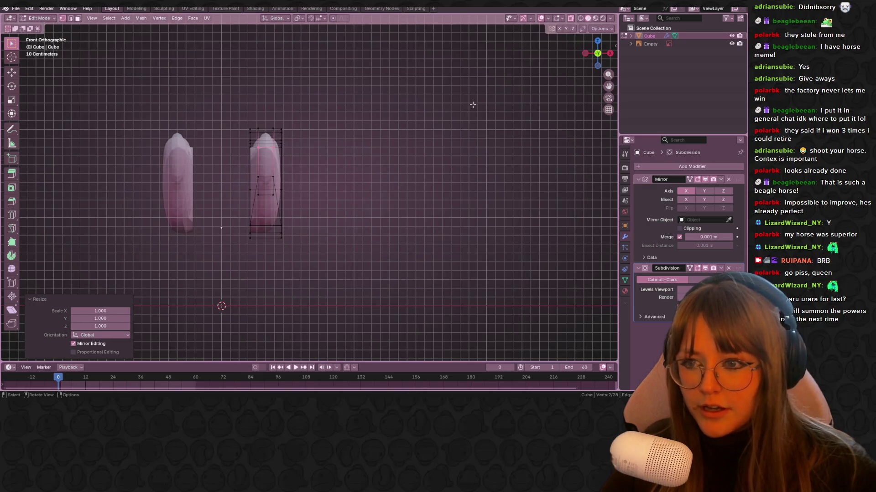
key("a")
left_click(680, 228)
scroll(391, 127, "up", 3)
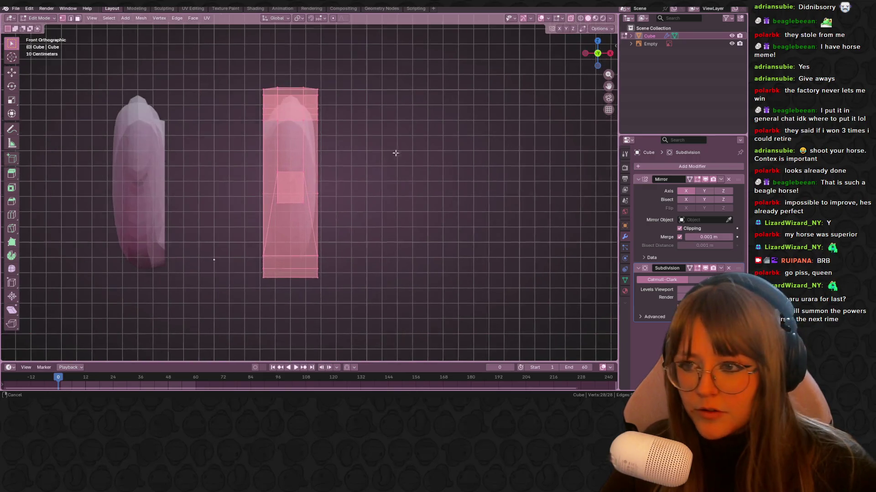
key("g")
left_click(346, 158)
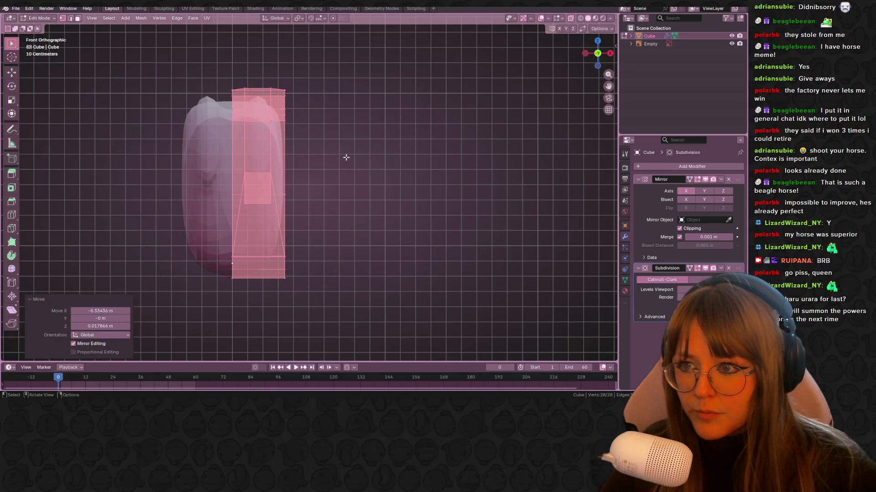
Select the vertices along the top and pull them inward to narrow the body's top.
mouse_move(361, 142)
middle_mouse_down()
mouse_move(364, 169)
mouse_move(301, 73)
mouse_move(322, 57)
mouse_move(254, 36)
middle_mouse_up()
left_click_drag(254, 35, 280, 77)
left_click(288, 41, "shift")
middle_click_drag(266, 113, 584, 56)
key("g")
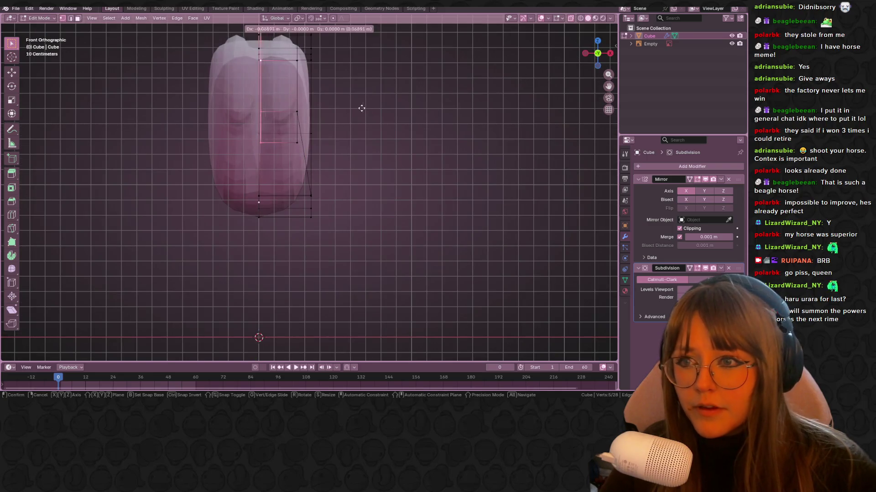
left_click(358, 109)
mouse_move(358, 109)
middle_mouse_down()
mouse_move(396, 135)
mouse_move(380, 128)
middle_mouse_up()
Edge-slide a single top vertex and reposition it, then check the shape in side view.
left_click(262, 118)
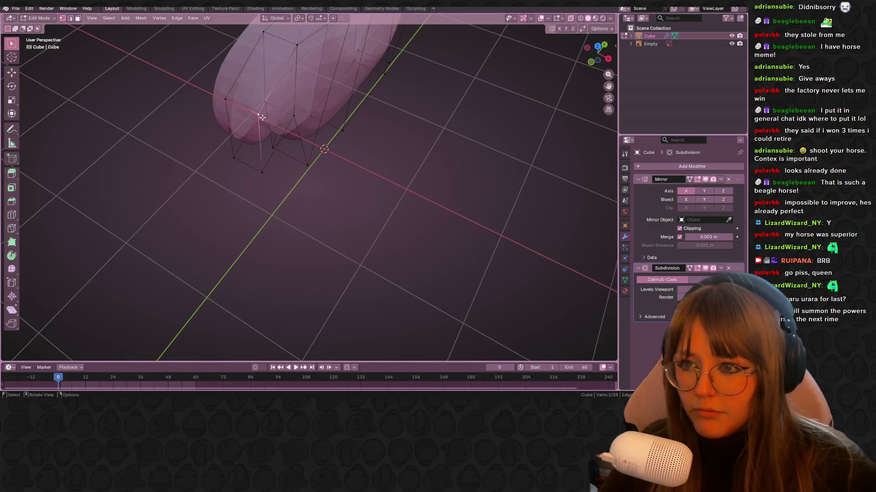
mouse_move(294, 110)
middle_mouse_down()
mouse_move(390, 43)
mouse_move(277, 63)
middle_mouse_up()
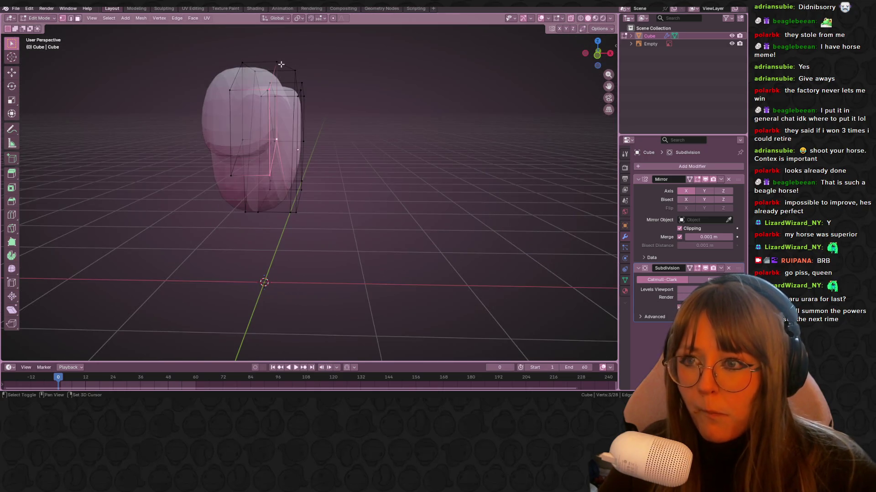
left_click(595, 58)
key("g")
key("g")
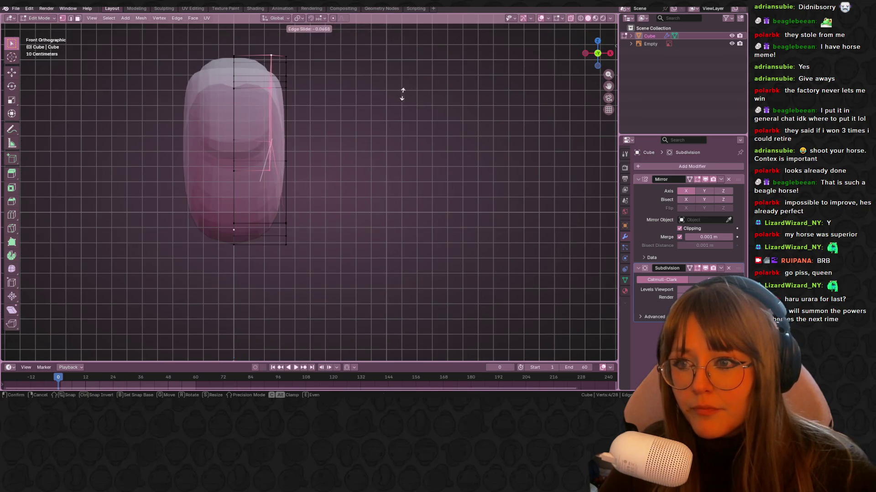
left_click(364, 92)
key("g")
left_click(351, 94)
mouse_move(352, 93)
middle_mouse_down()
mouse_move(400, 90)
mouse_move(308, 136)
mouse_move(407, 80)
mouse_move(443, 77)
mouse_move(451, 101)
middle_mouse_up()
left_click(603, 51)
middle_click_drag(231, 143, 254, 133, "shift")
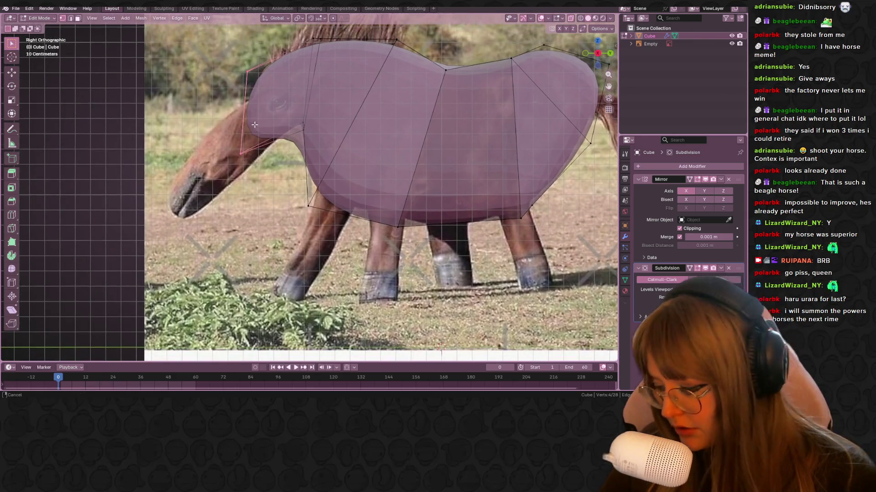
Extrude the front face into a head and reposition the neck vertices over the photo.
key("e")
left_click(207, 124)
left_click_drag(211, 61, 230, 80)
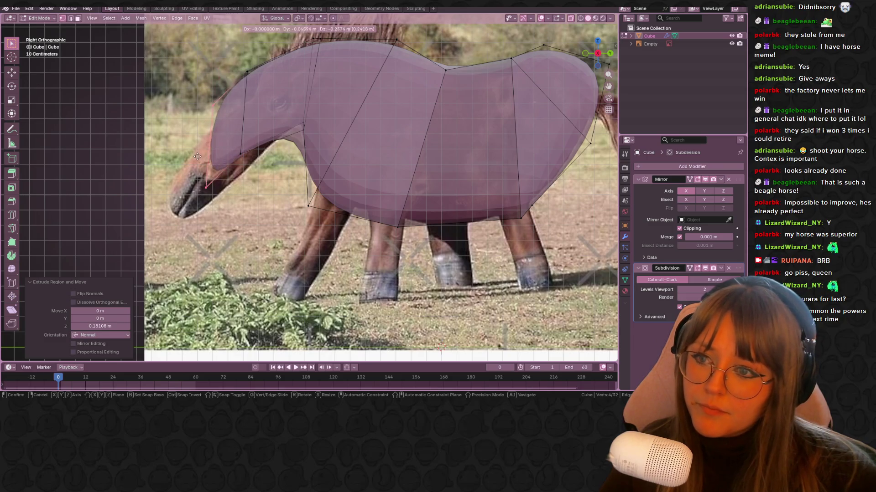
key("g")
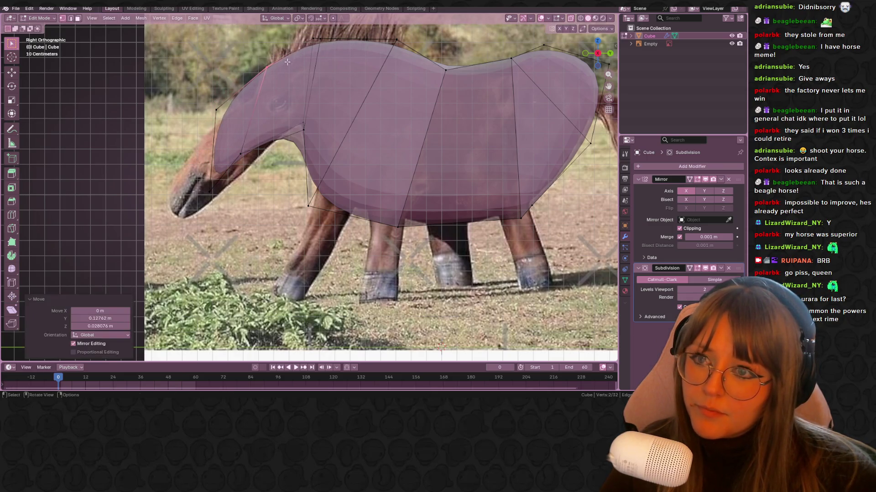
scroll(291, 91, "up", 2, "shift")
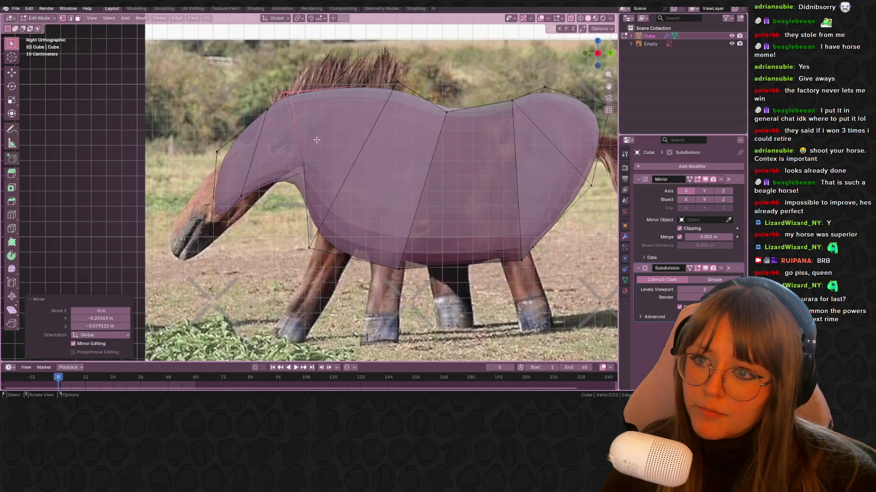
scroll(299, 132, "down", 1, "shift")
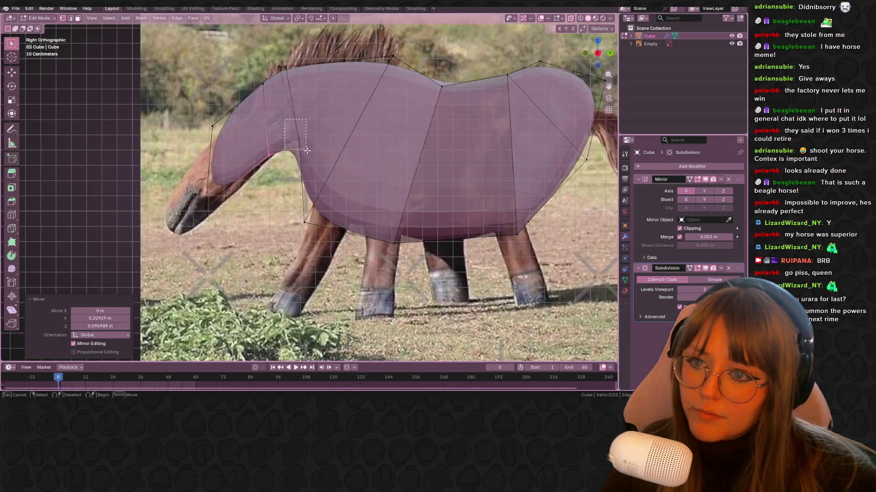
left_click(323, 243)
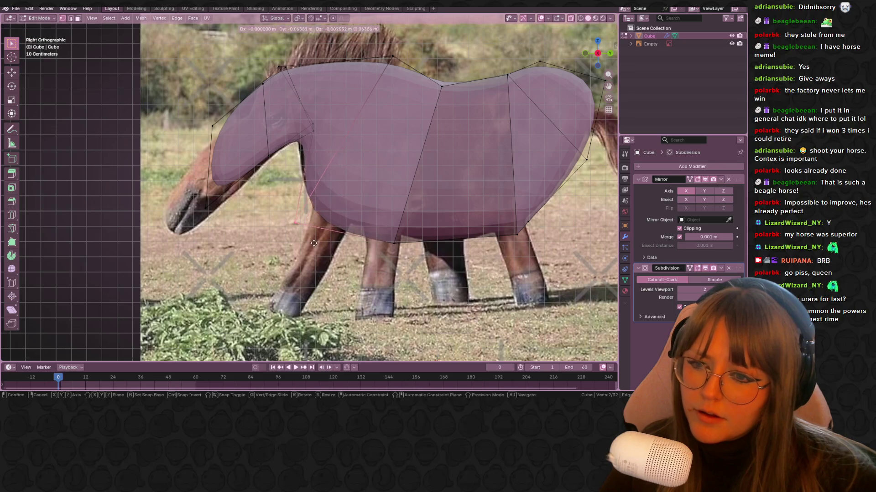
middle_click_drag(254, 241, 267, 209, "shift")
key("g")
left_click(305, 144)
key("g")
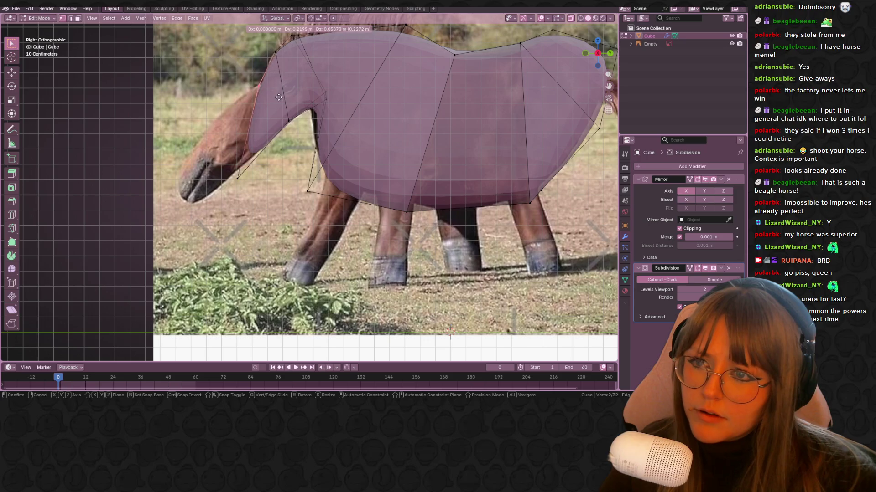
left_click(221, 124)
left_click(254, 130)
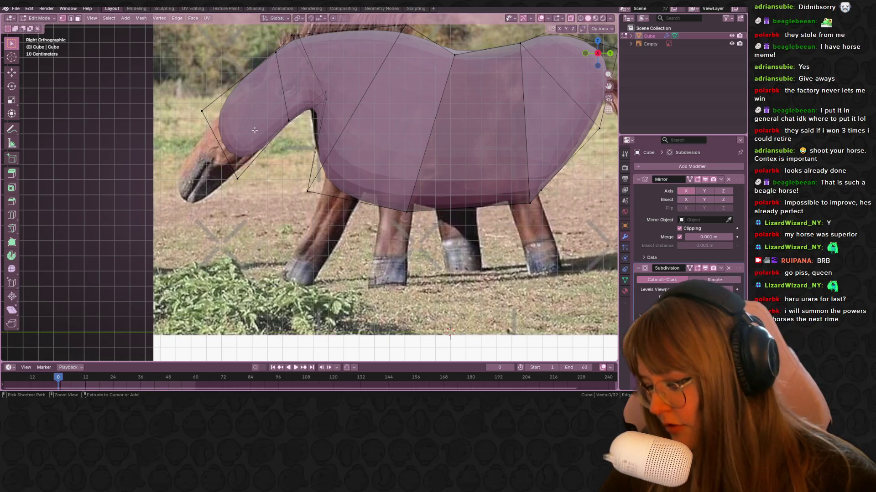
Cut three edge loops across the neck and shift a neck edge toward the head.
key("ctrl+r")
scroll(255, 130, "up", 2)
left_click(253, 131)
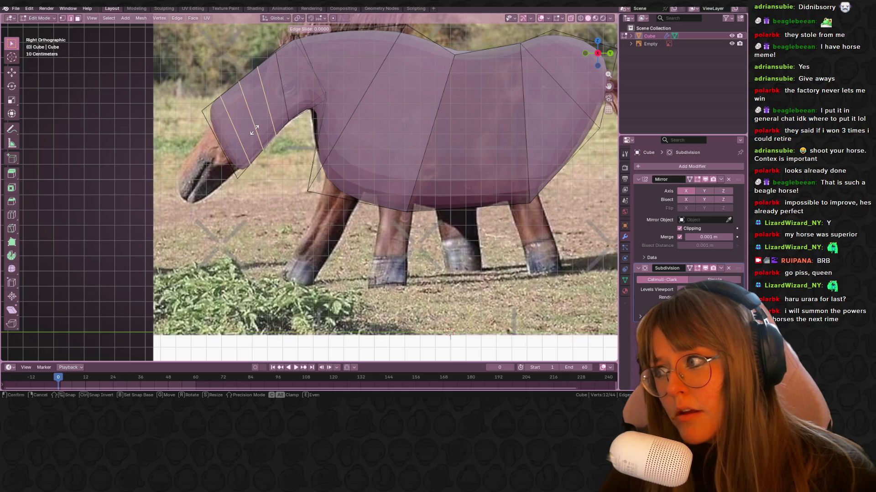
left_click(254, 130)
scroll(279, 117, "up", 2, "shift")
left_click(264, 97)
key("g")
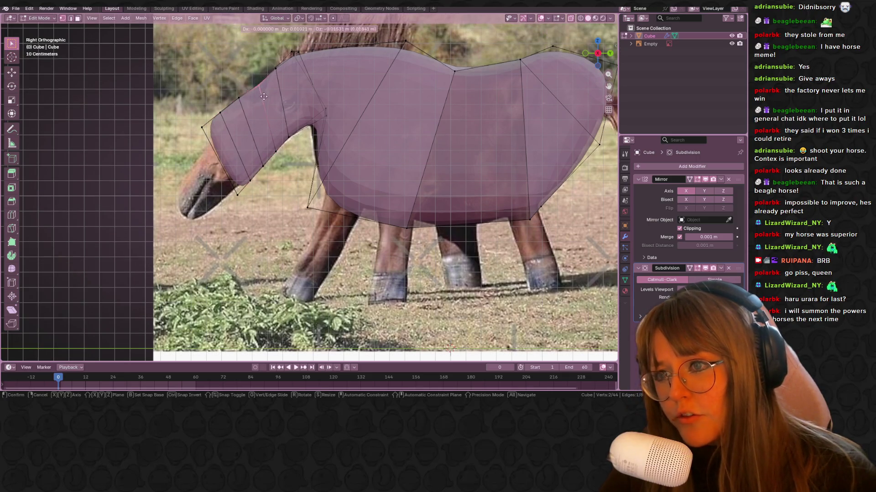
left_click(273, 102)
key("g")
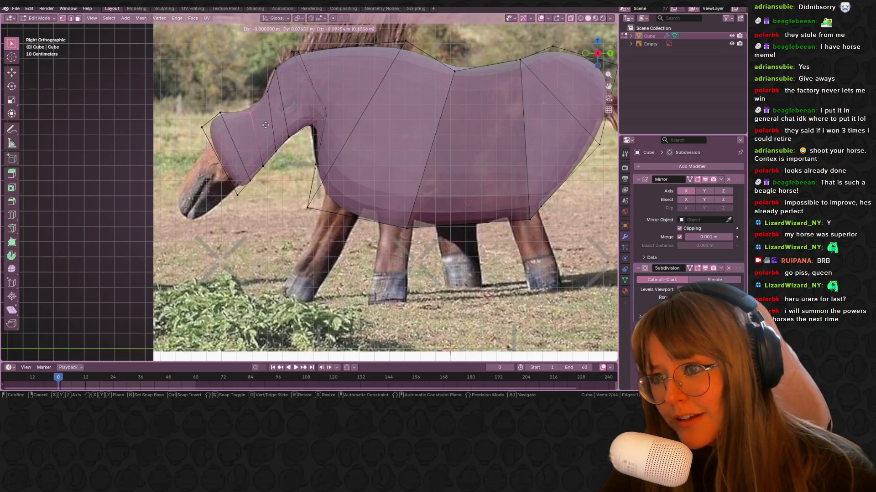
left_click(227, 109)
Reposition the head-end vertices to follow the photographed head.
key("g")
left_click(241, 139)
key("g")
left_click(245, 149)
key("g")
left_click(233, 128)
key("g")
left_click(218, 173)
left_click(219, 173)
key("g")
left_click(246, 176)
key("g")
left_click(251, 177)
Scale the head vertices down to 0.587 and lower the head slightly.
middle_click_drag(192, 142, 201, 118, "shift")
left_click_drag(234, 174, 241, 177)
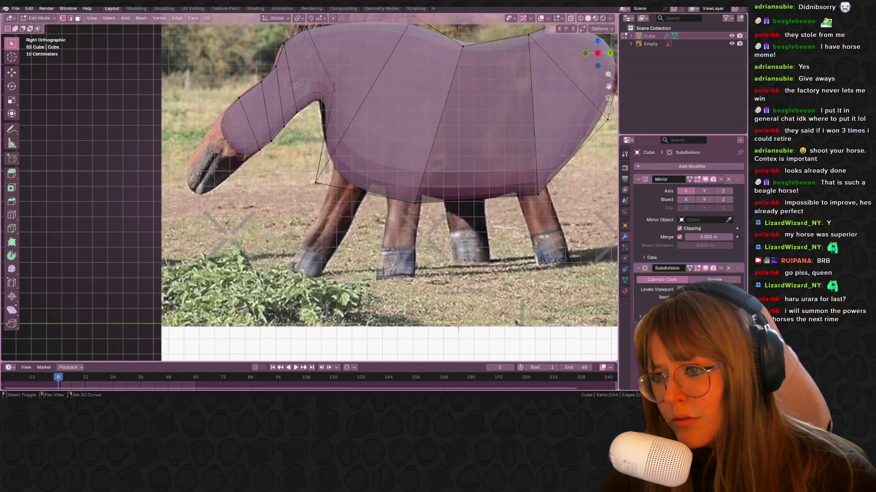
key("s")
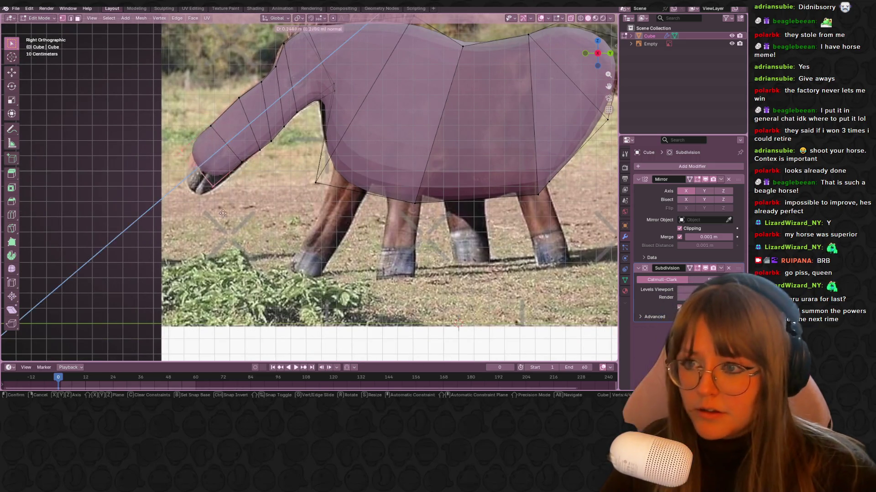
left_click(219, 191)
key("g")
left_click(223, 209)
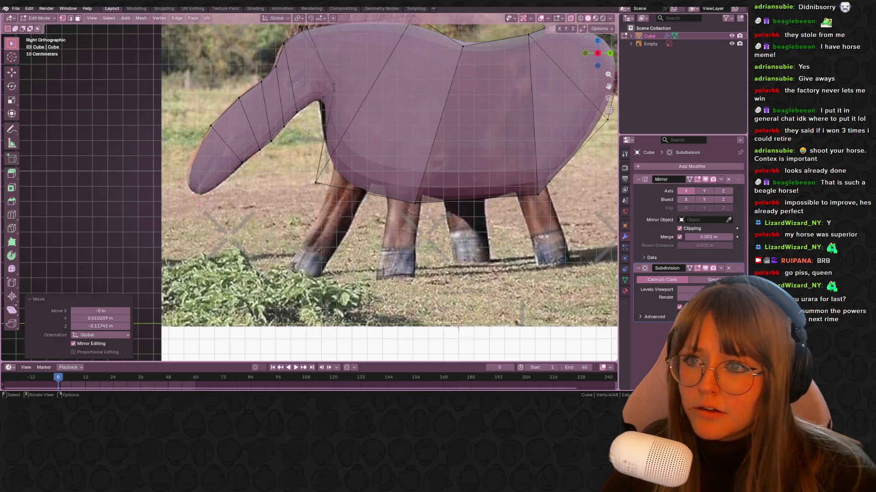
mouse_move(308, 124)
middle_mouse_down()
mouse_move(272, 135)
mouse_move(364, 172)
mouse_move(249, 145)
mouse_move(254, 111)
mouse_move(249, 118)
mouse_move(257, 120)
mouse_move(290, 100)
middle_mouse_up()
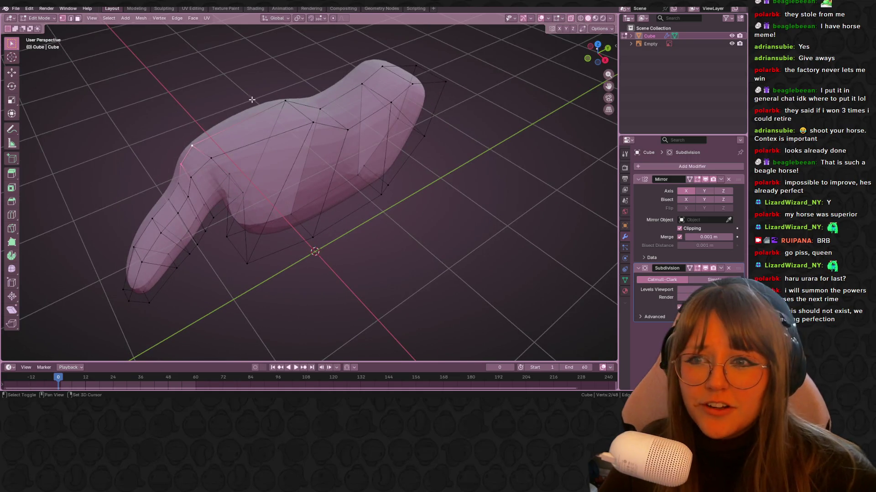
In side view, rotate the selected back vertices and add another back vertex to the selection.
left_click(605, 60)
mouse_move(346, 106)
middle_mouse_down()
mouse_move(348, 142)
mouse_move(271, 153)
middle_mouse_up()
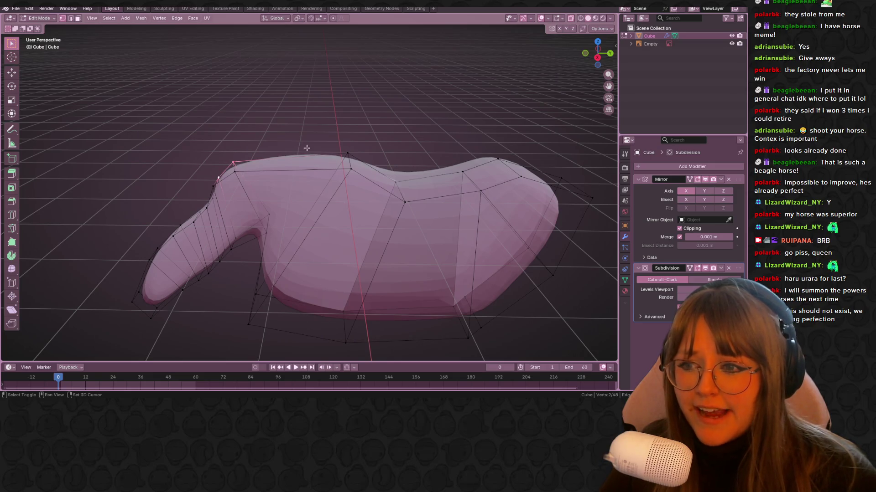
left_click(597, 58)
key("r")
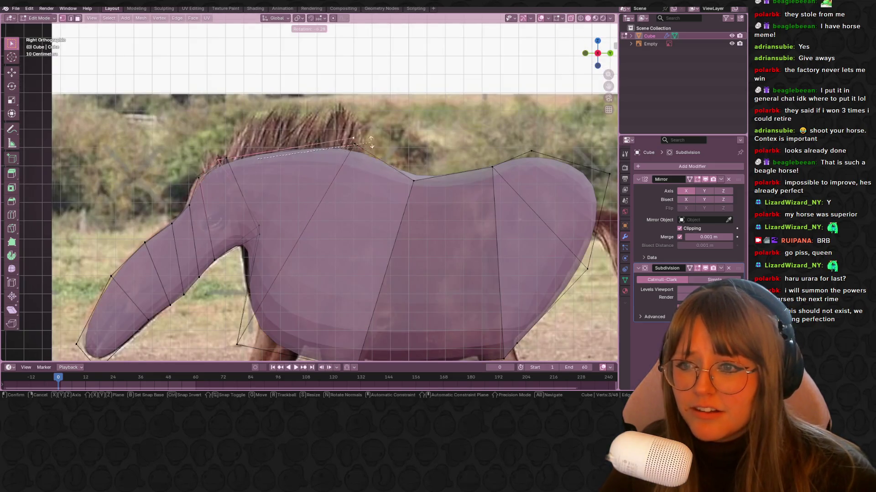
left_click(385, 150)
left_click(205, 174, "shift")
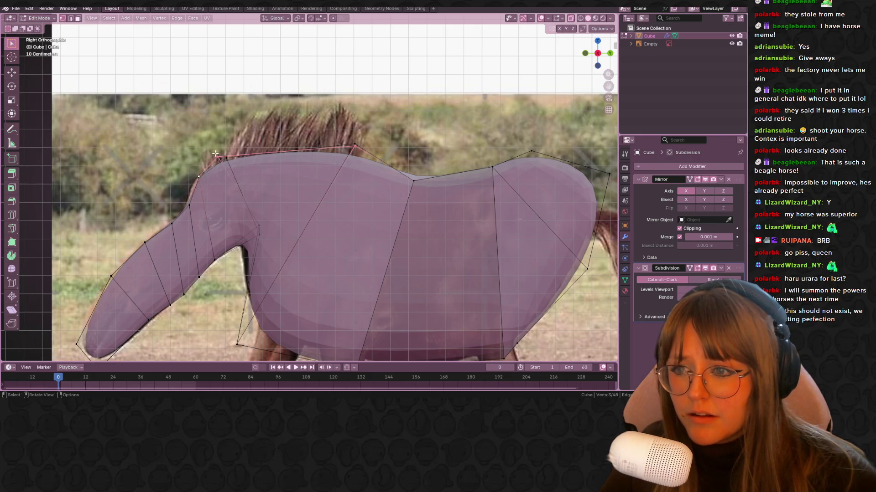
Extrude the top edge about 0.26 m upward at the withers and begin a two-loop cut.
key("e")
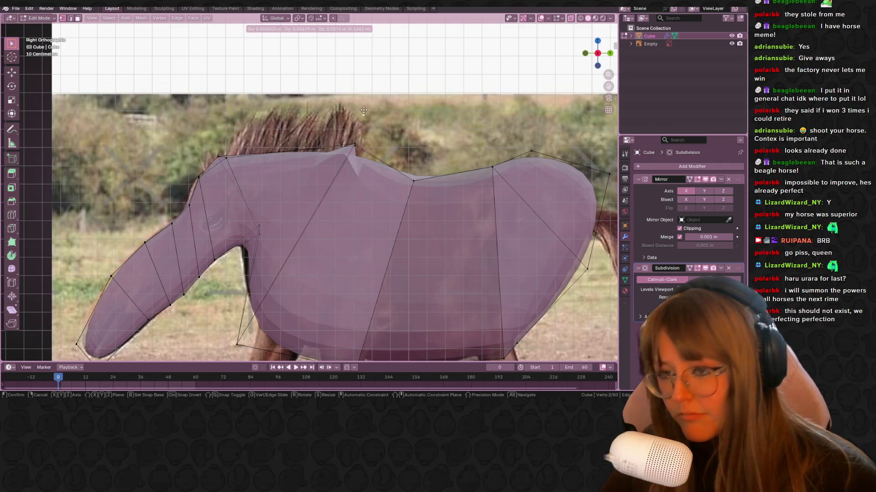
right_click(368, 99)
key("ctrl+z")
middle_click_drag(369, 99, 402, 146)
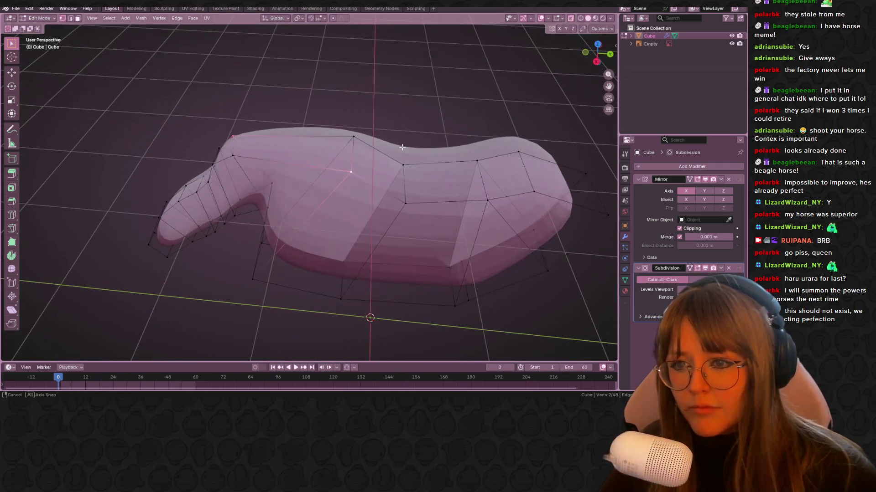
key("KP_3")
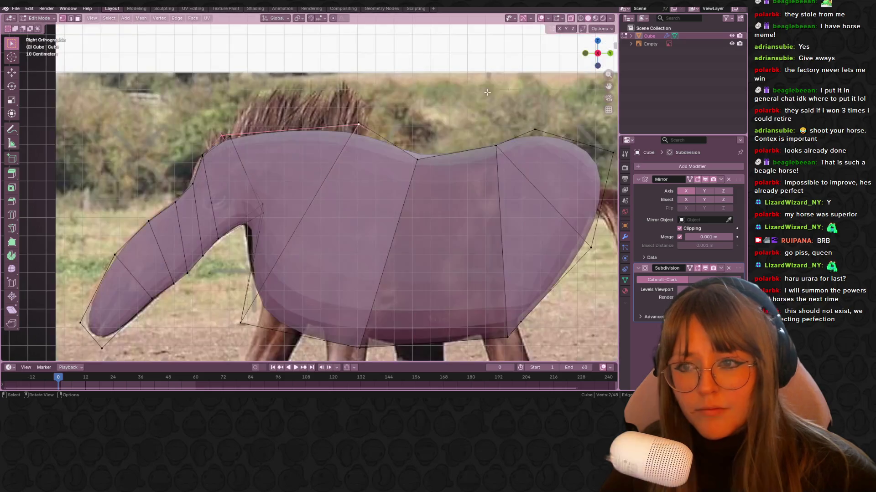
key("e")
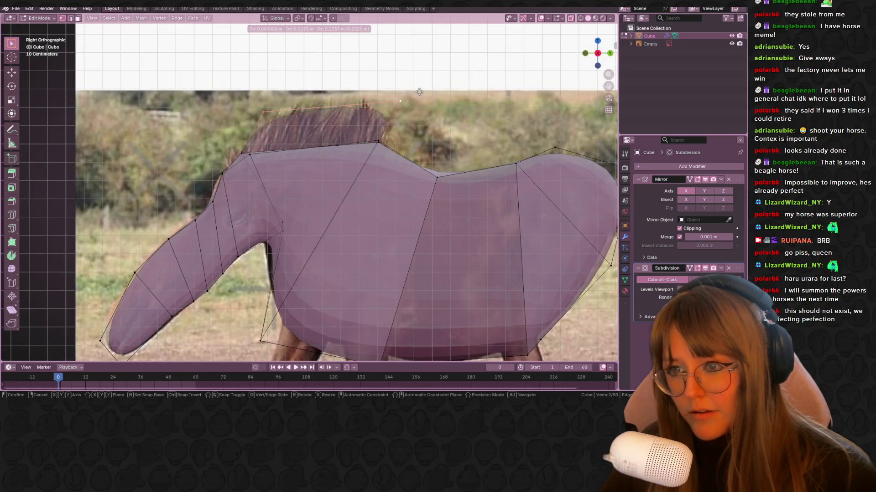
left_click(429, 85)
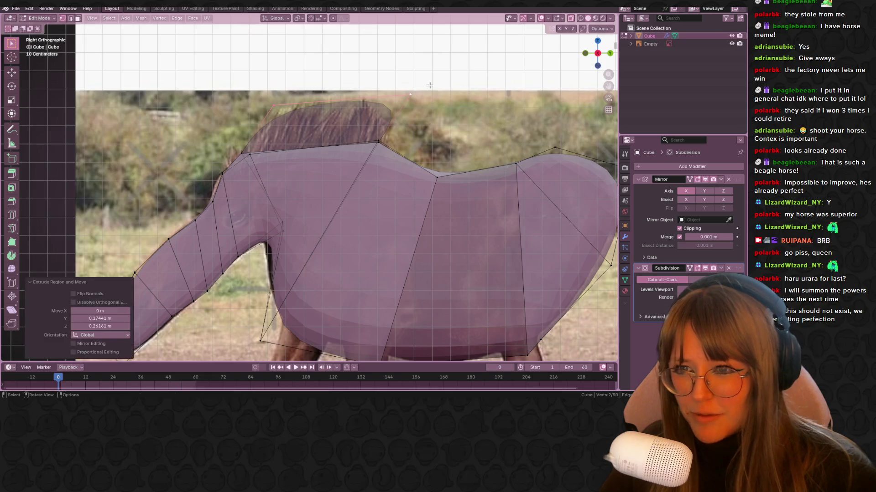
mouse_move(402, 120)
middle_mouse_down("shift")
mouse_move(382, 61)
mouse_move(155, 50)
mouse_move(381, 160)
mouse_move(371, 199)
middle_mouse_up("shift")
key("ctrl+r")
scroll(274, 211, "up", 1)
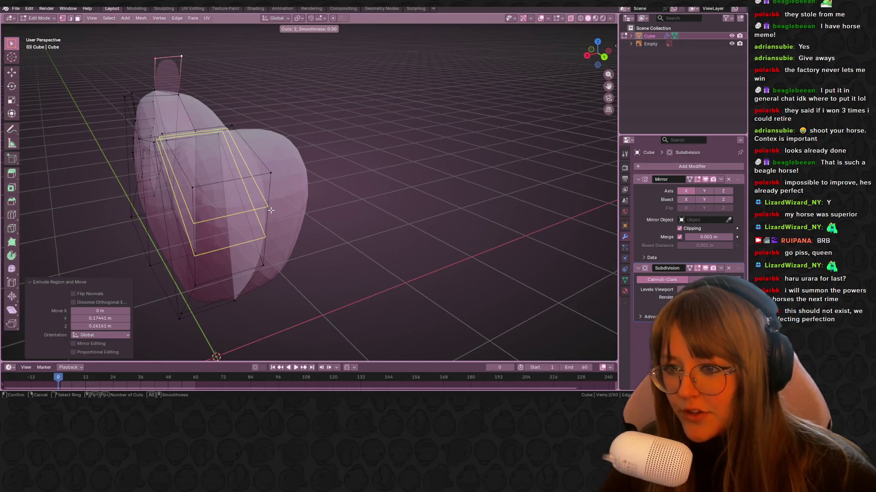
Place two edge loops, then two more single loops across the body.
left_click(274, 210)
right_click(323, 221)
key("ctrl+r")
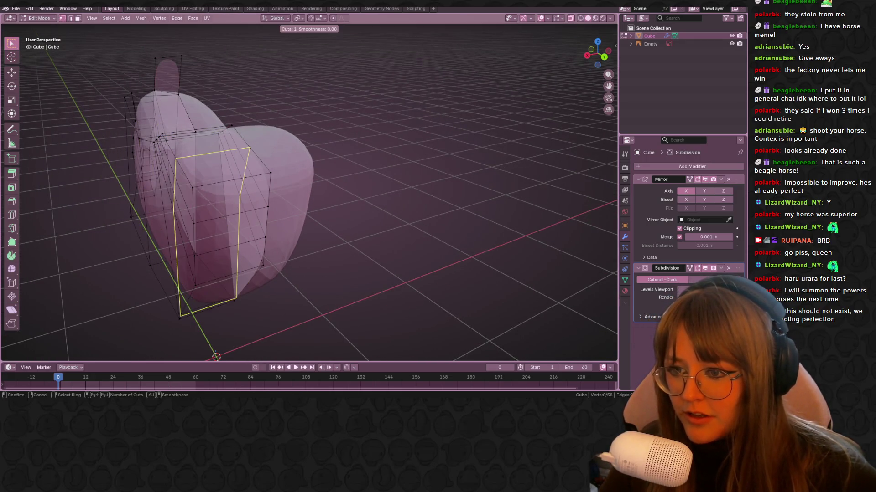
left_click(237, 205)
right_click(237, 205)
middle_click_drag(237, 205, 298, 203)
key("alt+a")
key("ctrl+e")
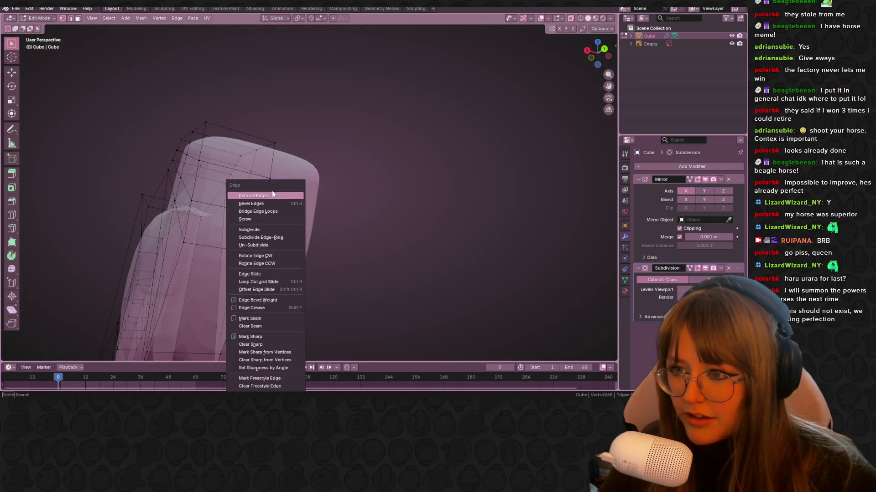
key("ctrl+r")
left_click(230, 129)
right_click(230, 129)
Move one body edge loop to reshape it and return to the side view over the photo.
mouse_move(231, 129)
middle_mouse_down()
mouse_move(266, 231)
mouse_move(353, 288)
mouse_move(348, 221)
mouse_move(320, 151)
mouse_move(293, 137)
mouse_move(298, 106)
middle_mouse_up()
left_click(291, 101, "alt")
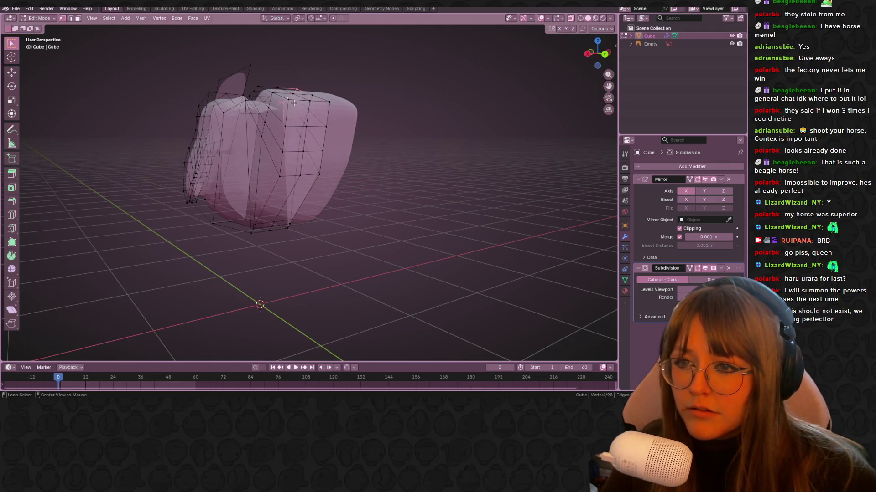
mouse_move(273, 97)
middle_mouse_down()
mouse_move(351, 123)
mouse_move(328, 140)
mouse_move(315, 133)
middle_mouse_up()
key("g")
left_click(339, 121)
left_click(306, 125)
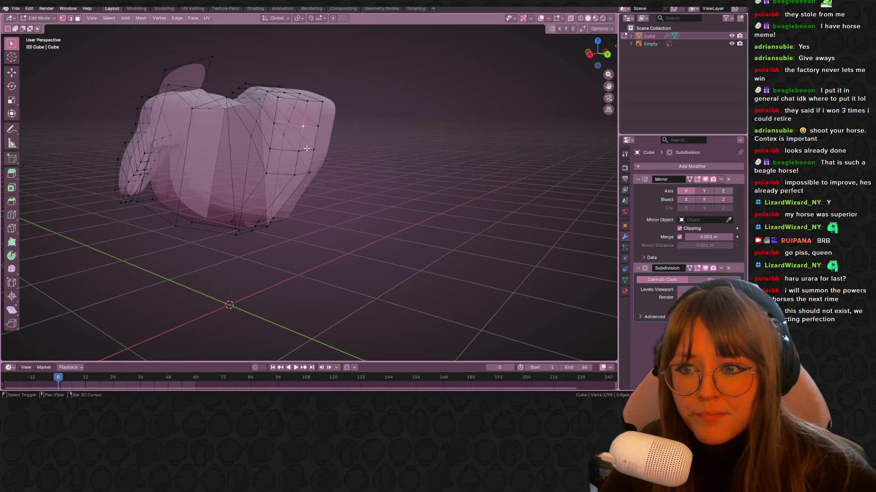
left_click(591, 55)
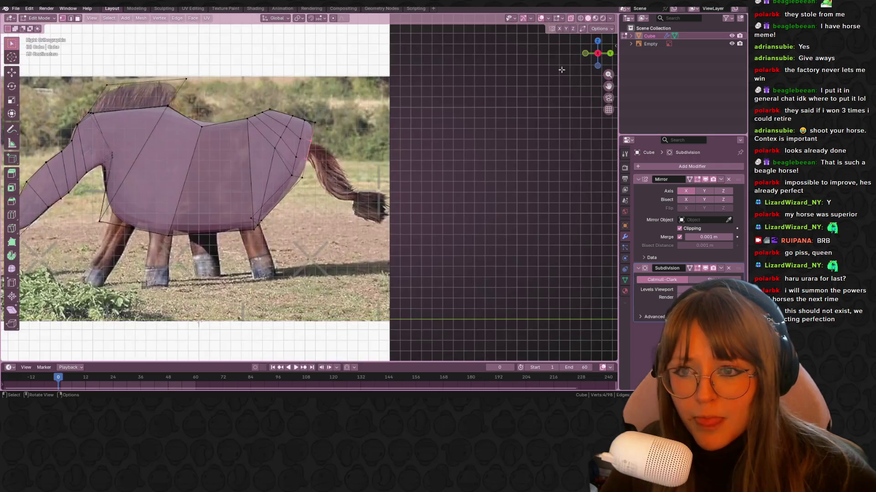
Rotate the rear vertices 3.43° and extrude them twice to start the tail.
left_click(298, 141, "shift")
key("r")
left_click(397, 129)
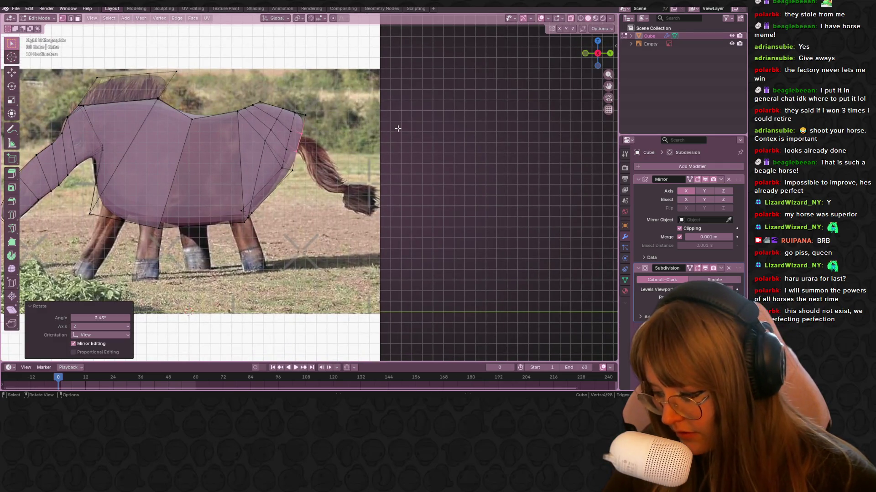
key("e")
left_click(410, 131)
key("e")
left_click(461, 178)
key("g")
left_click(452, 203)
Lower the tail-end vertices, then extrude a new segment, scaling and rotating its end.
scroll(381, 152, "up", 3)
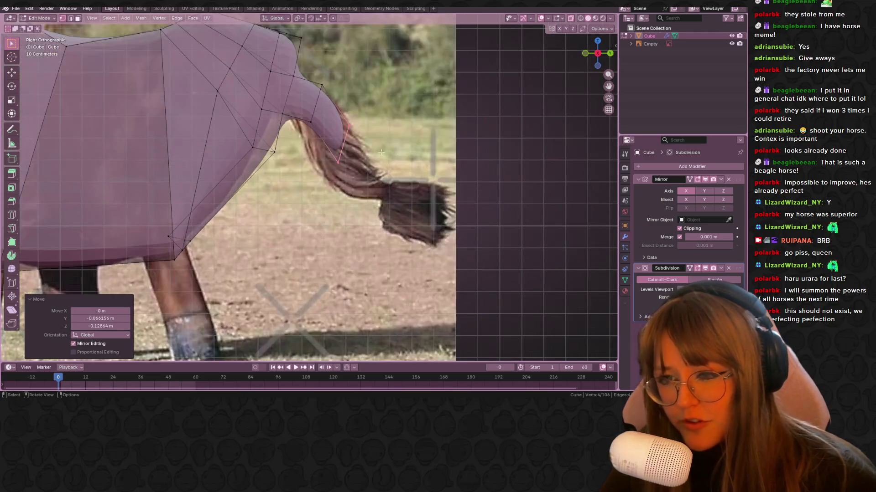
left_click_drag(316, 137, 358, 150)
key("g")
left_click(319, 189)
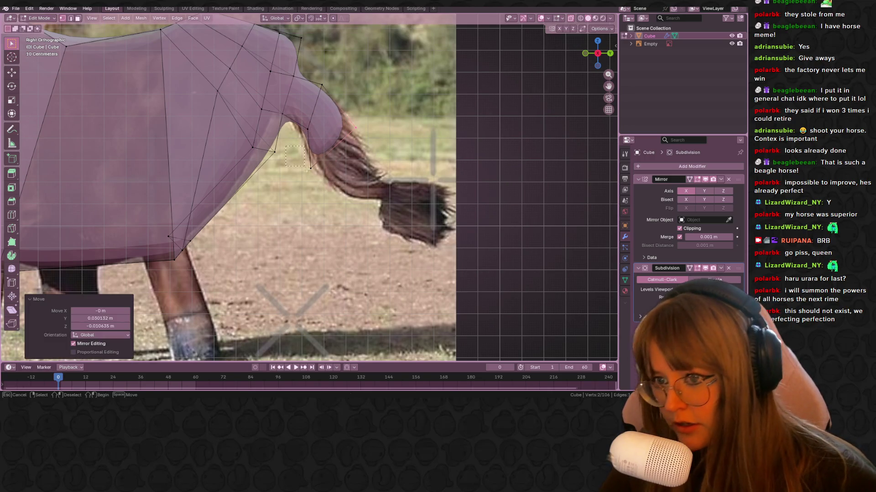
middle_click_drag(326, 188, 267, 198, "shift")
key("e")
left_click(315, 182)
key("s")
left_click(317, 179)
key("r")
left_click(337, 155)
Lower the tail tip along its normal to reach the tuft of tail hair.
key("g")
key("r")
left_click(338, 155)
middle_click_drag(338, 155, 260, 150, "shift")
key("g")
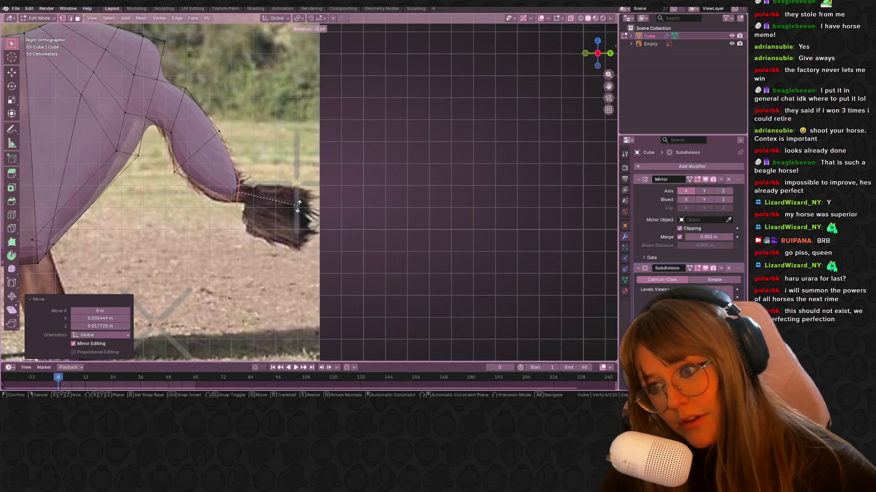
key("y")
key("y")
left_click(322, 213)
key("e")
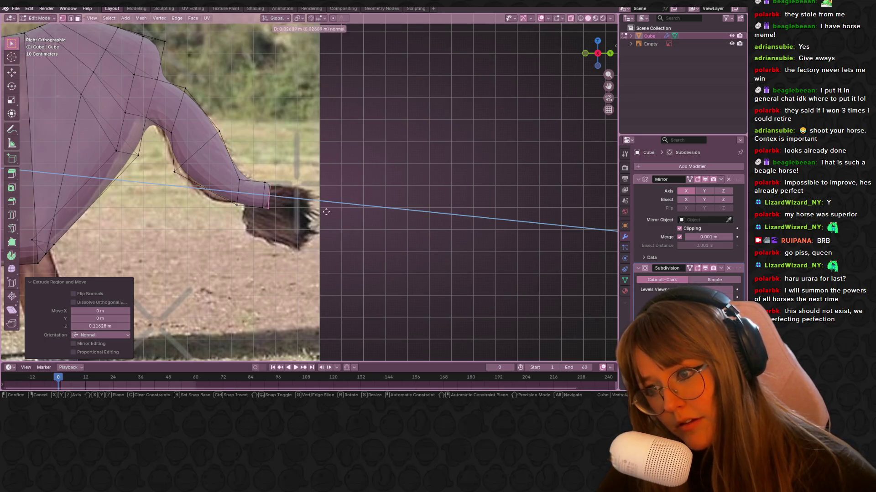
key("Escape")
key("ctrl+z")
key("e")
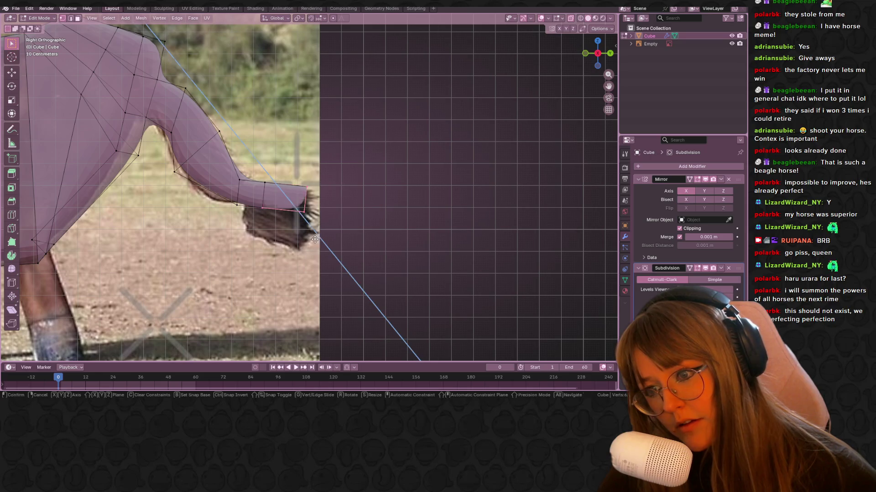
left_click(299, 287)
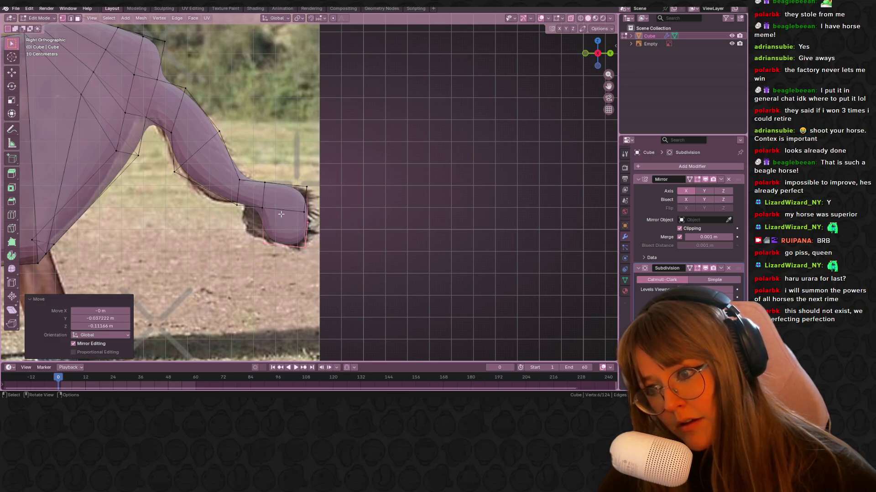
Return to Object Mode and frame the whole horse mesh.
key("Tab")
scroll(281, 213, "down", 5)
scroll(349, 206, "up", 1)
key("KP_Decimal")
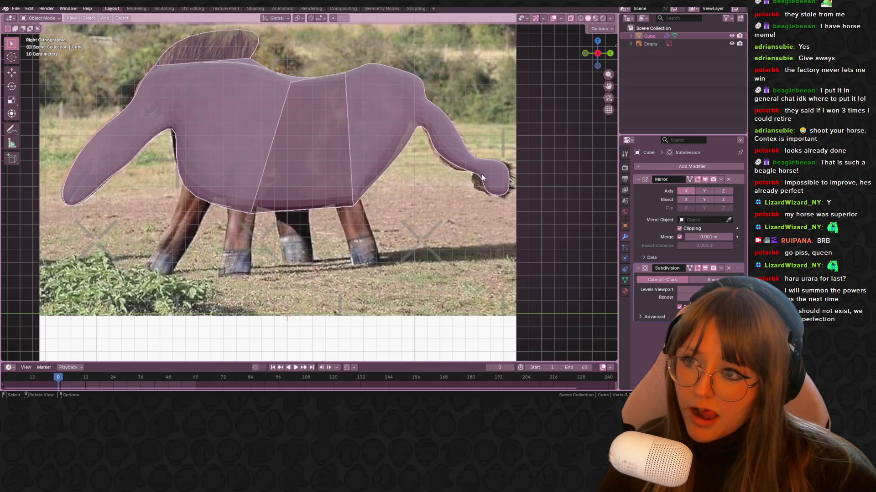
Orbit around the blocked-out horse, snap to the X-axis side view and enter Edit Mode.
scroll(194, 245, "down", 2)
mouse_move(193, 245)
middle_mouse_down()
mouse_move(283, 279)
mouse_move(392, 251)
mouse_move(440, 208)
mouse_move(344, 260)
mouse_move(240, 201)
mouse_move(115, 245)
mouse_move(601, 232)
mouse_move(182, 188)
mouse_move(588, 206)
mouse_move(306, 212)
mouse_move(410, 192)
mouse_move(117, 152)
middle_mouse_up()
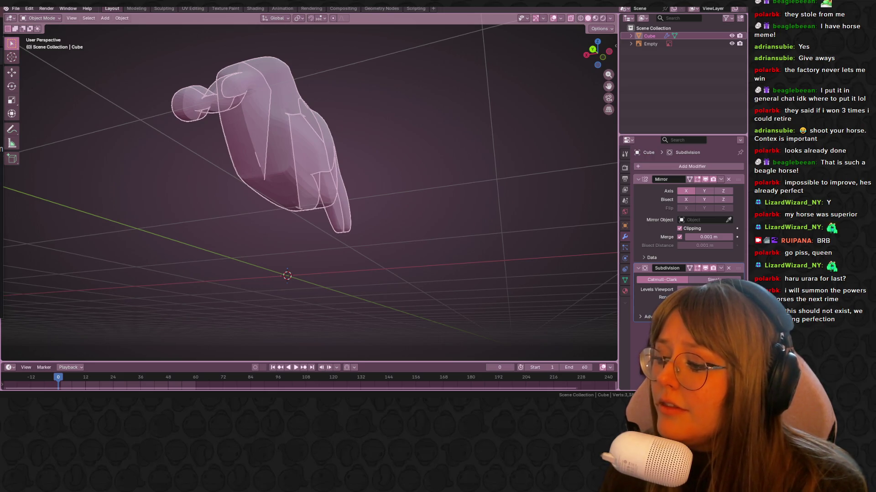
mouse_move(319, 178)
middle_mouse_down()
mouse_move(330, 192)
mouse_move(356, 194)
mouse_move(284, 100)
mouse_move(338, 156)
mouse_move(436, 121)
mouse_move(401, 88)
mouse_move(508, 123)
mouse_move(519, 156)
middle_mouse_up()
left_click(603, 59)
key("Tab")
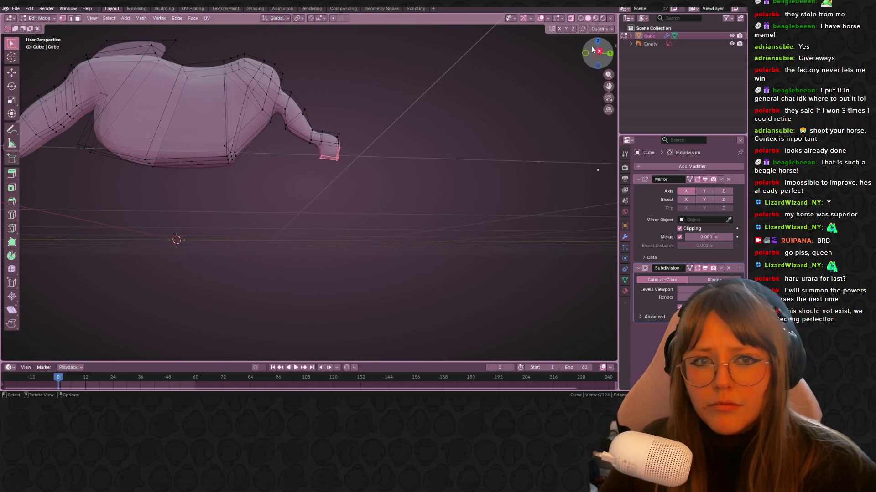
Line the side view up with the photo and select the edge loop around the belly.
left_click(597, 51)
mouse_move(174, 161)
middle_mouse_down("shift")
mouse_move(212, 160)
mouse_move(283, 194)
mouse_move(392, 205)
middle_mouse_up("shift")
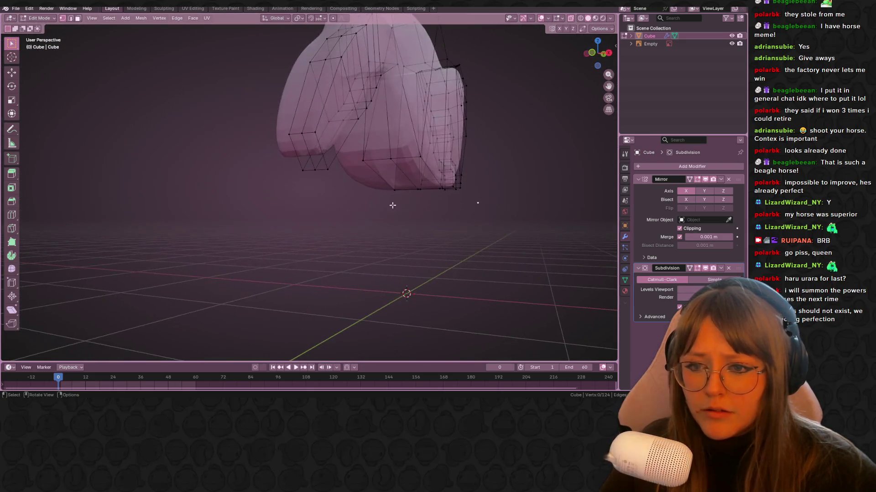
left_click(444, 183, "alt")
middle_click_drag(508, 183, 391, 210)
left_click(364, 222, "alt")
left_click(371, 226, "alt")
Return to the straight side view and turn X-ray off so the mesh shows solid.
left_click(604, 57)
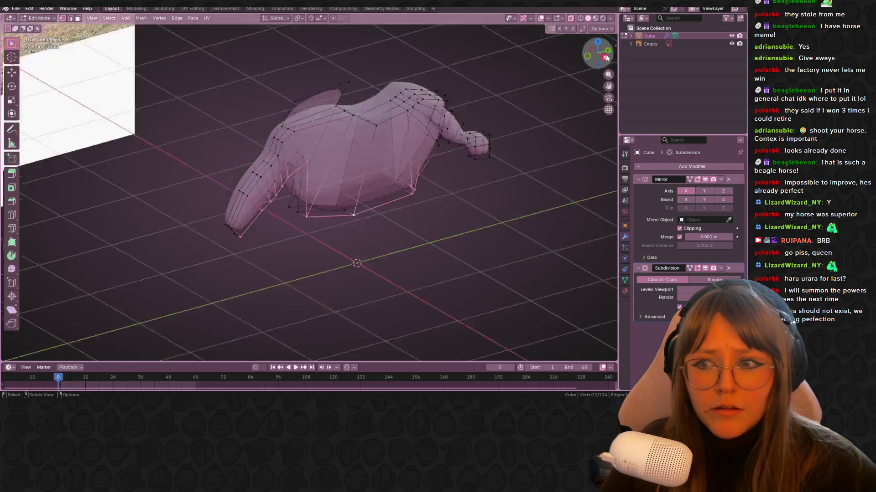
middle_click_drag(455, 156, 484, 134, "shift")
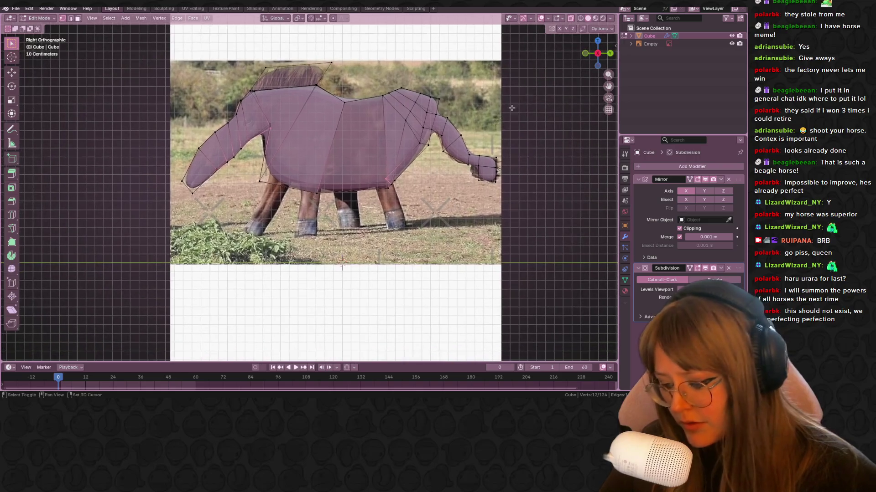
mouse_move(593, 50)
left_mouse_down()
mouse_move(568, 58)
mouse_move(593, 55)
left_mouse_up()
left_click(598, 53)
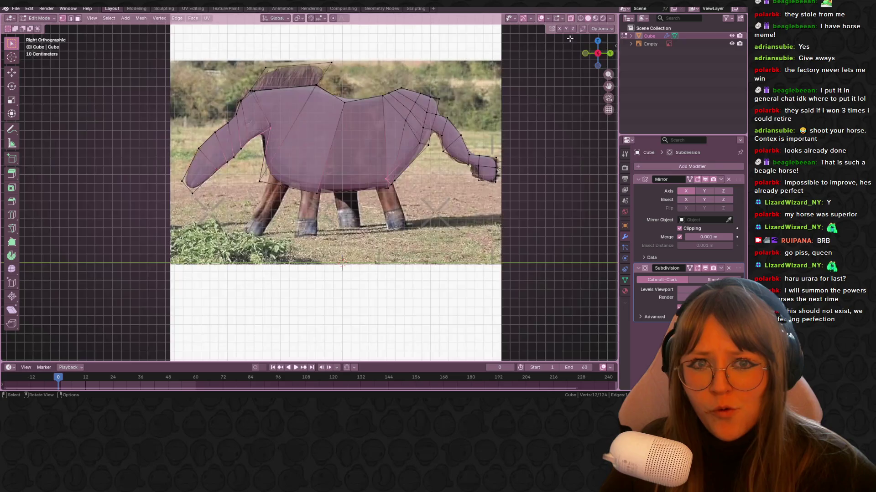
left_click(571, 18)
mouse_move(432, 154)
middle_mouse_down("shift")
mouse_move(496, 162)
mouse_move(366, 158)
mouse_move(456, 137)
mouse_move(392, 142)
mouse_move(398, 133)
mouse_move(379, 215)
middle_mouse_up("shift")
Scale the belly loop to 0.670 and leave Edit Mode to preview the shape.
key("s")
left_click(466, 160)
left_click(598, 53)
key("Tab")
key("Tab")
key("ctrl+r")
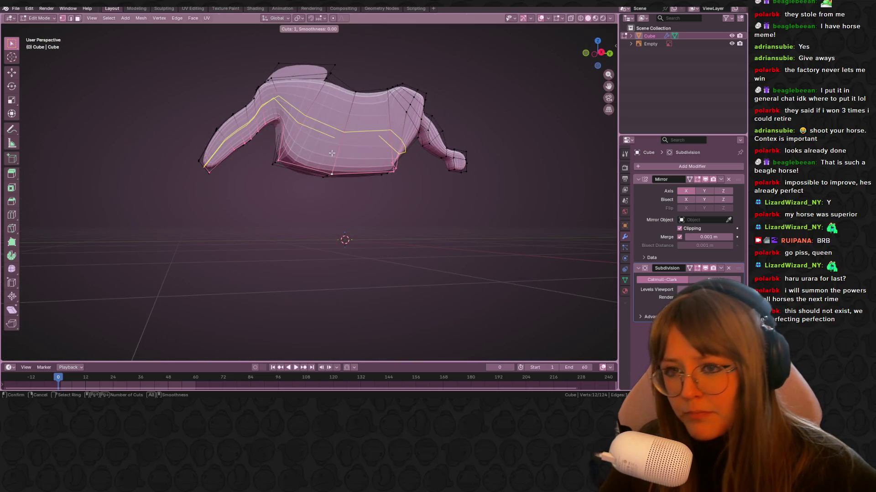
Add two centred loop cuts across the torso and preview the smoothed body.
left_click(315, 175)
right_click(314, 175)
key("ctrl+r")
left_click(360, 137)
right_click(361, 137)
mouse_move(360, 137)
middle_mouse_down()
mouse_move(488, 232)
mouse_move(475, 290)
mouse_move(448, 180)
mouse_move(480, 217)
mouse_move(463, 175)
mouse_move(408, 179)
mouse_move(176, 240)
mouse_move(275, 196)
middle_mouse_up()
key("Tab")
key("Tab")
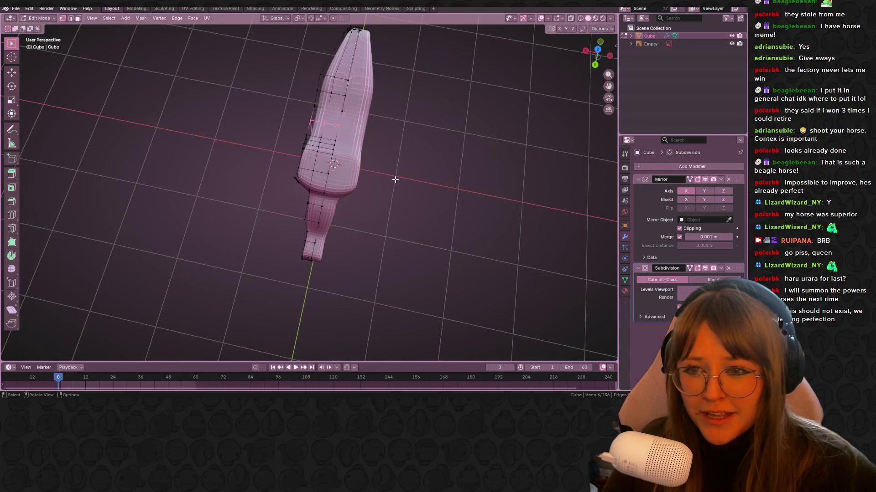
Reshape the body outline by sliding an edge and a vertex, then moving the vertex.
middle_click_drag(385, 149, 461, 151)
key("g")
key("g")
left_click(397, 119)
mouse_move(397, 120)
middle_mouse_down()
mouse_move(404, 95)
mouse_move(392, 109)
mouse_move(482, 70)
mouse_move(410, 46)
mouse_move(471, 64)
mouse_move(495, 139)
mouse_move(463, 37)
mouse_move(383, 174)
middle_mouse_up()
left_click(392, 110)
key("g")
key("g")
left_click(416, 108)
key("g")
left_click(401, 137)
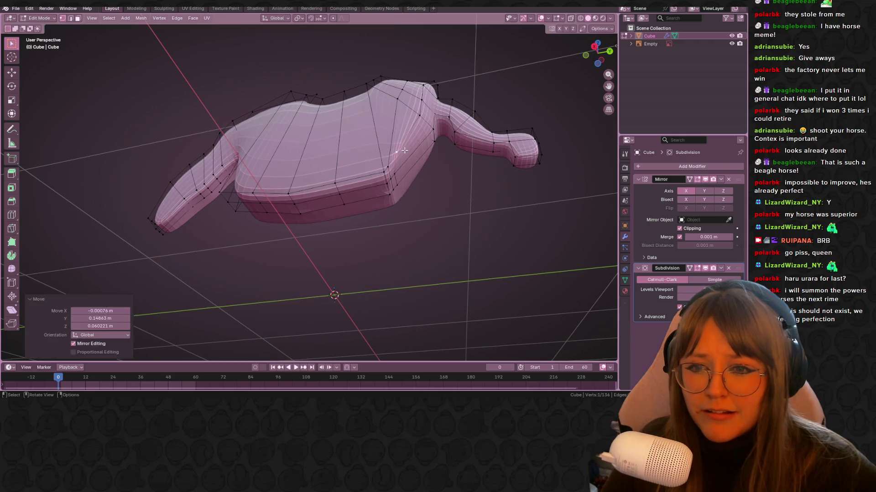
Check the belly against the photo's legs in side view, then return to Object Mode.
scroll(402, 137, "up", 2)
middle_click_drag(402, 136, 436, 206)
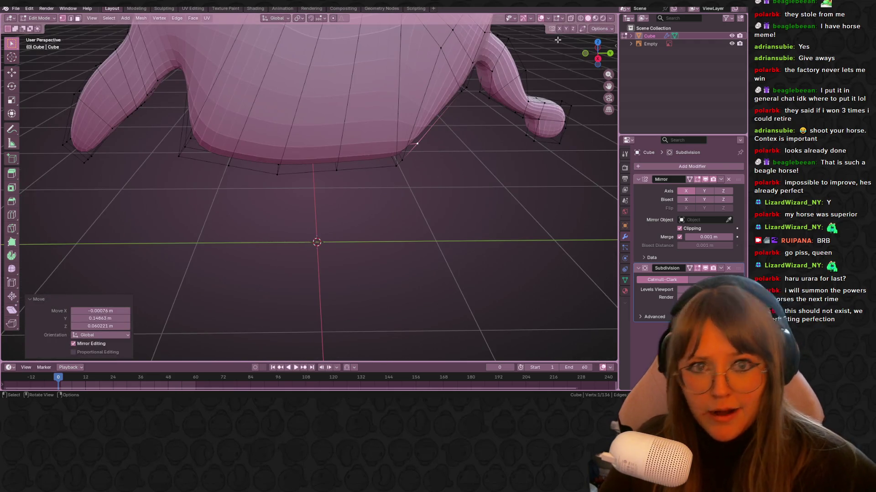
left_click(597, 59)
middle_click_drag(425, 168, 380, 127, "shift")
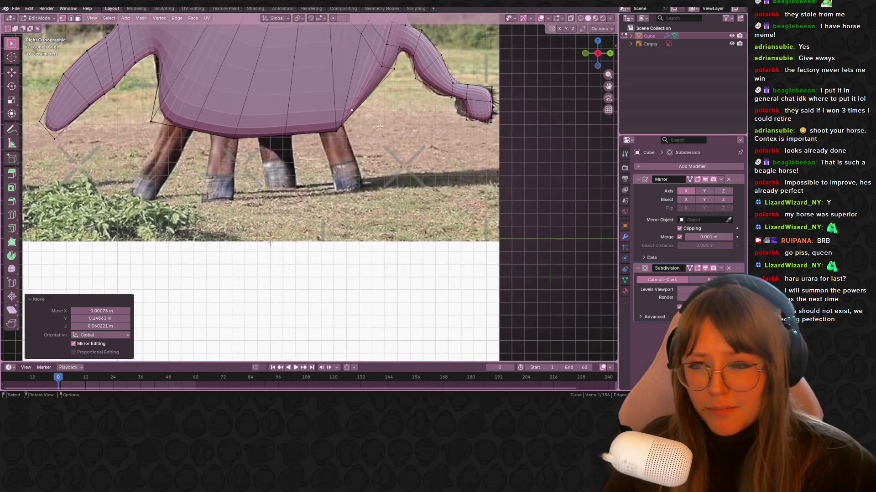
key("Tab")
mouse_move(268, 154)
middle_mouse_down()
mouse_move(297, 149)
mouse_move(294, 135)
middle_mouse_up()
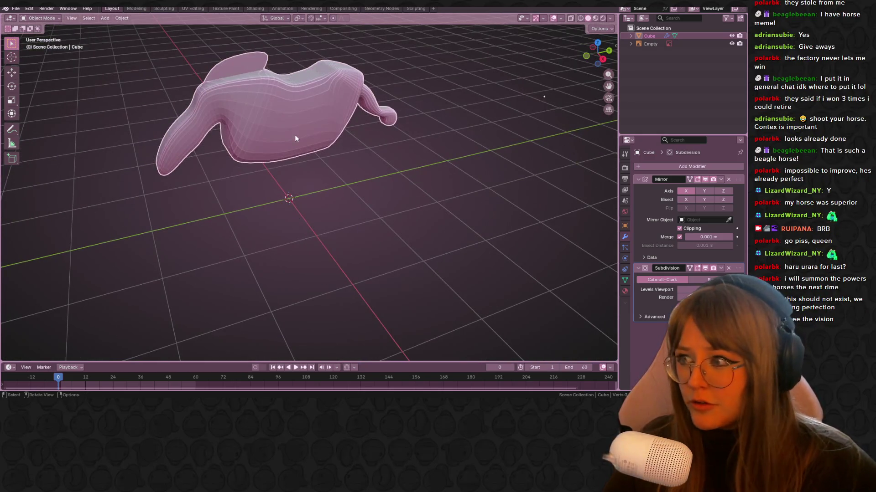
Apply the Mirror modifier so both halves of the horse become real geometry.
right_click(295, 135)
middle_click_drag(409, 133, 729, 198)
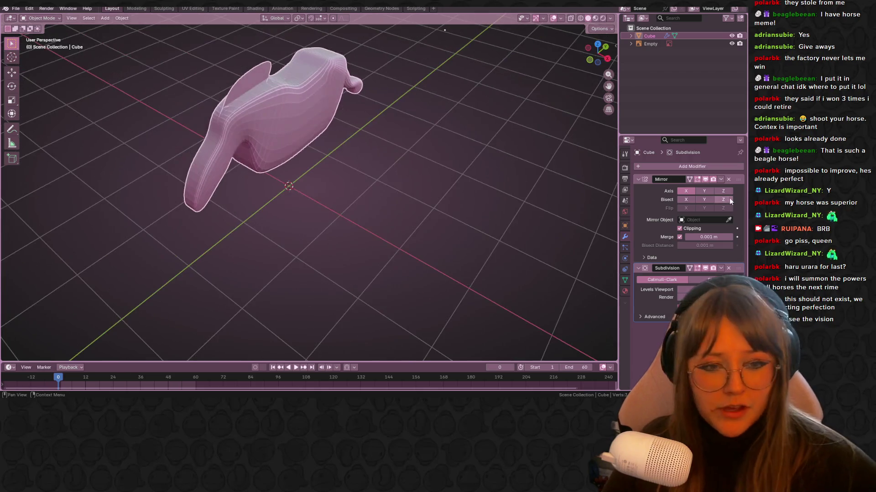
left_click(720, 179)
left_click(693, 187)
mouse_move(410, 192)
middle_mouse_down()
mouse_move(286, 201)
mouse_move(270, 102)
mouse_move(250, 98)
middle_mouse_up()
Enter Edit Mode on the now-whole mesh and snap to the side view over the photo.
key("Tab")
left_click_drag(611, 41, 598, 49)
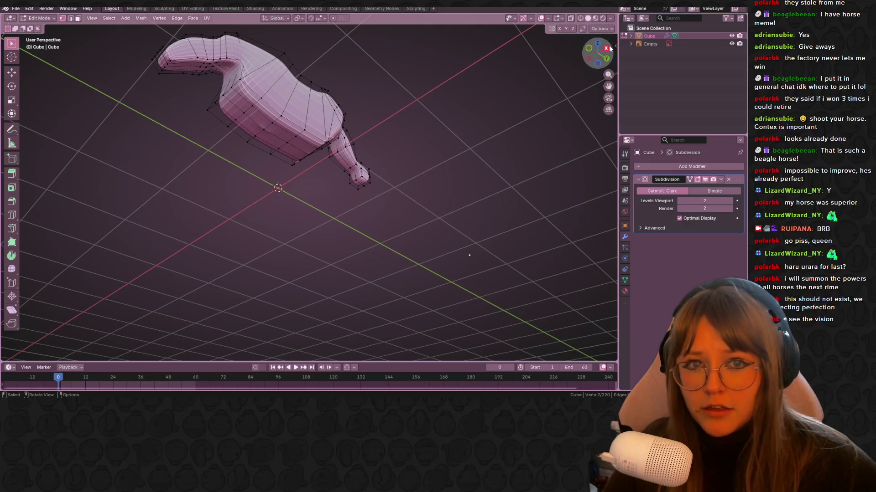
left_click(602, 48)
scroll(310, 192, "up", 4)
scroll(238, 249, "down", 3)
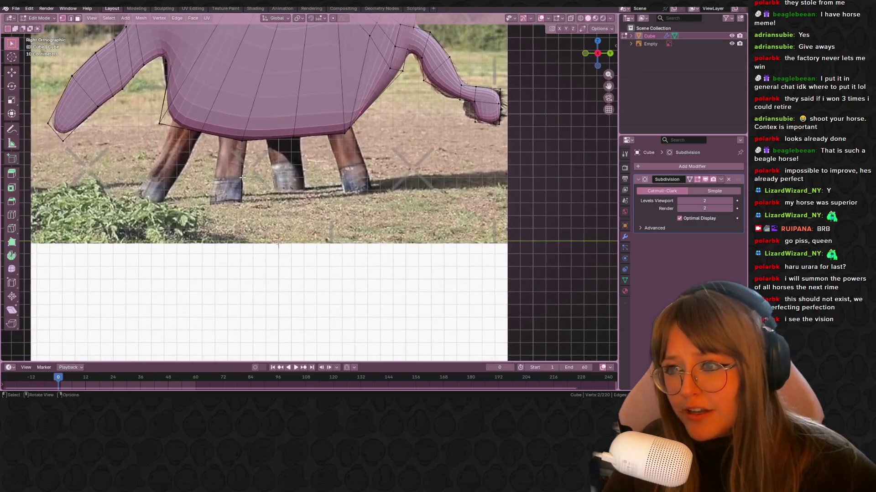
Extrude two front belly vertices into the start of a leg, tilted to match the photo.
middle_click_drag(237, 248, 244, 154)
left_click(213, 129)
left_click(244, 135, "shift")
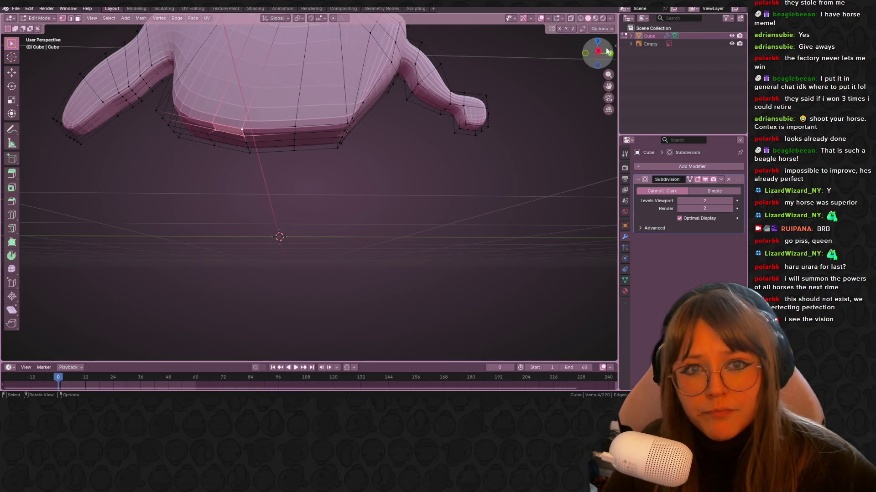
left_click(598, 51)
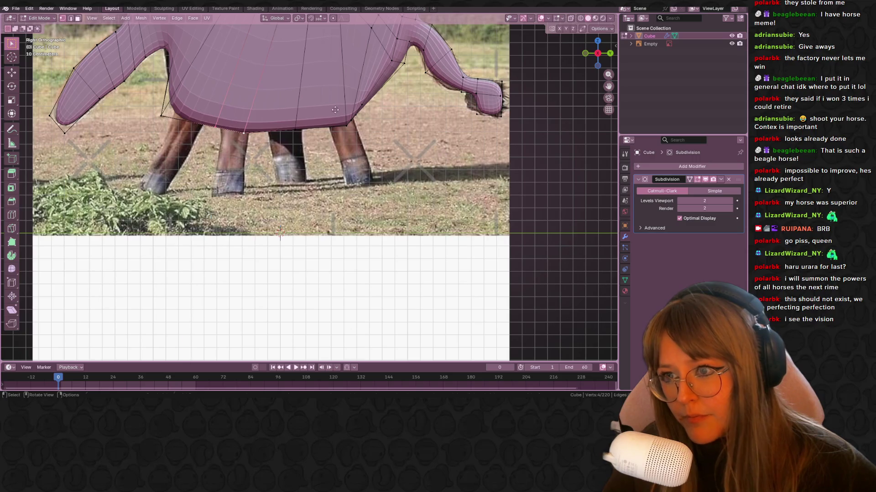
key("e")
left_click(346, 141)
key("r")
left_click(234, 131)
Extend the leg straight down along Z to the hoof in the photo and place its end.
middle_click_drag(234, 132, 249, 145, "shift")
key("g")
key("z")
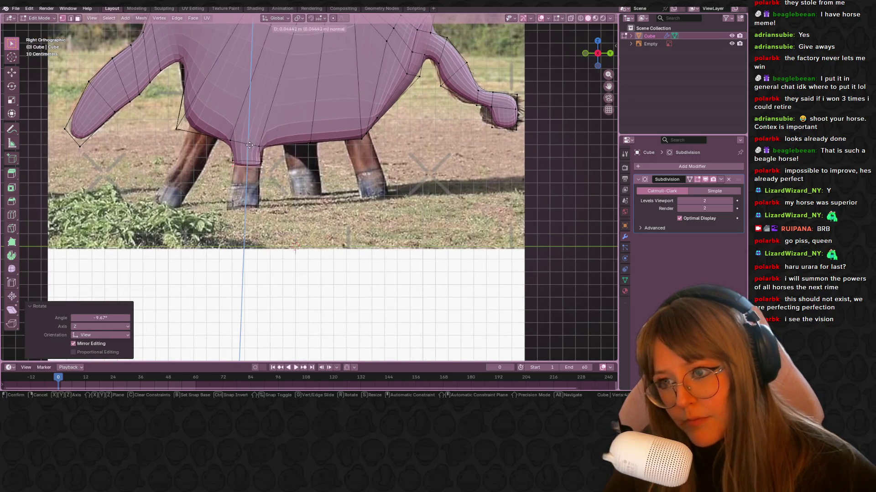
left_click(249, 164)
key("g")
left_click(249, 187)
key("s")
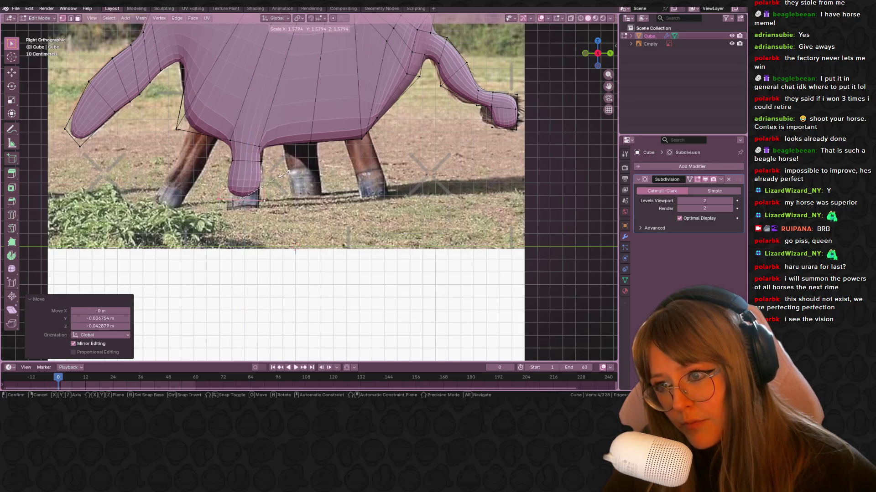
key("Escape")
Divide the leg with five evenly spaced loop cuts.
key("ctrl+r")
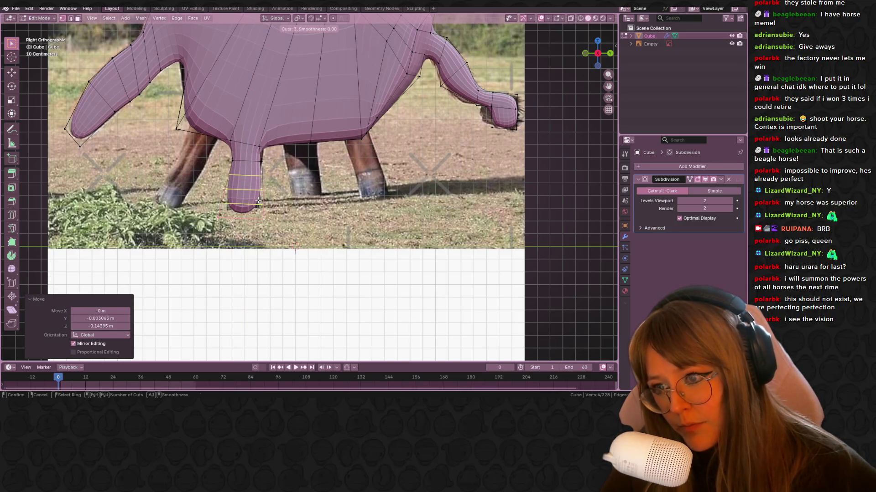
left_click(259, 200)
right_click(259, 201)
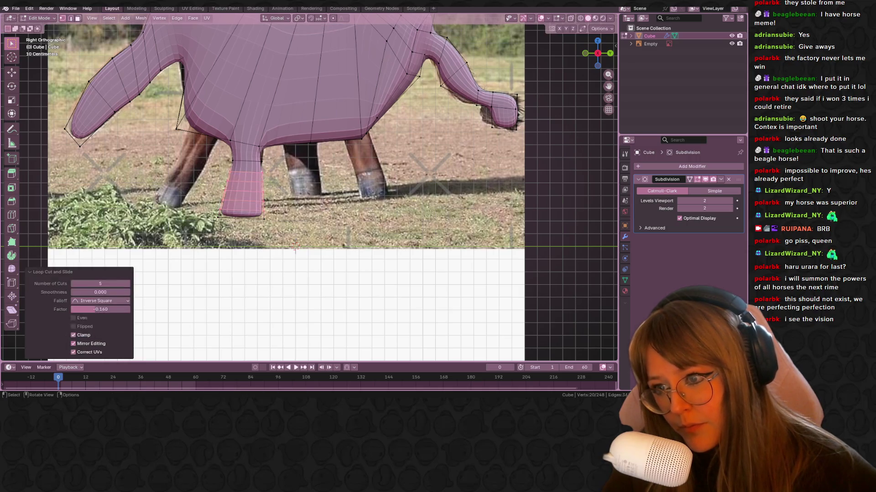
middle_click_drag(259, 201, 313, 198, "shift")
mouse_move(257, 145)
middle_mouse_down()
mouse_move(319, 117)
mouse_move(250, 101)
middle_mouse_up()
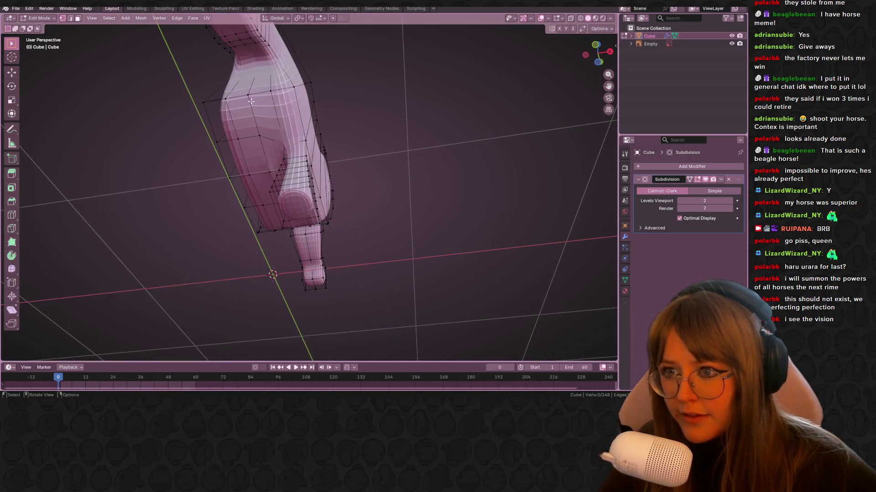
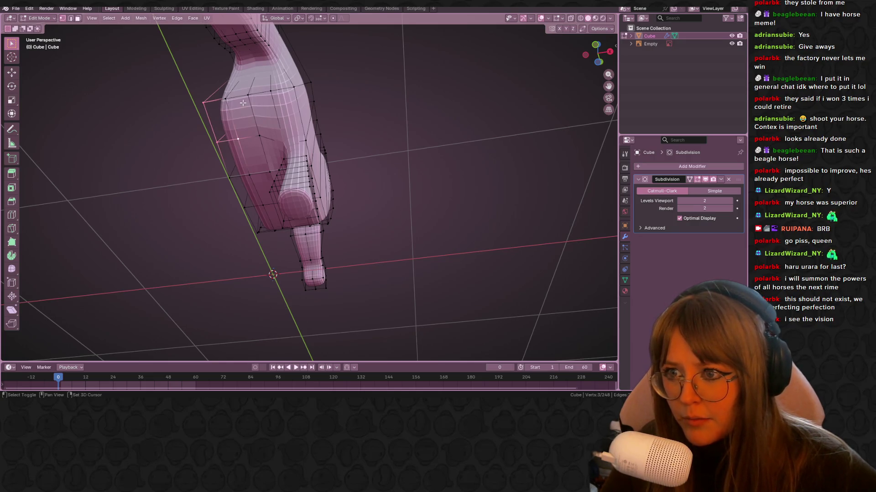
Extrude a second front leg down from the selected body face and shift it left.
left_click(243, 103, "shift")
left_click(608, 50)
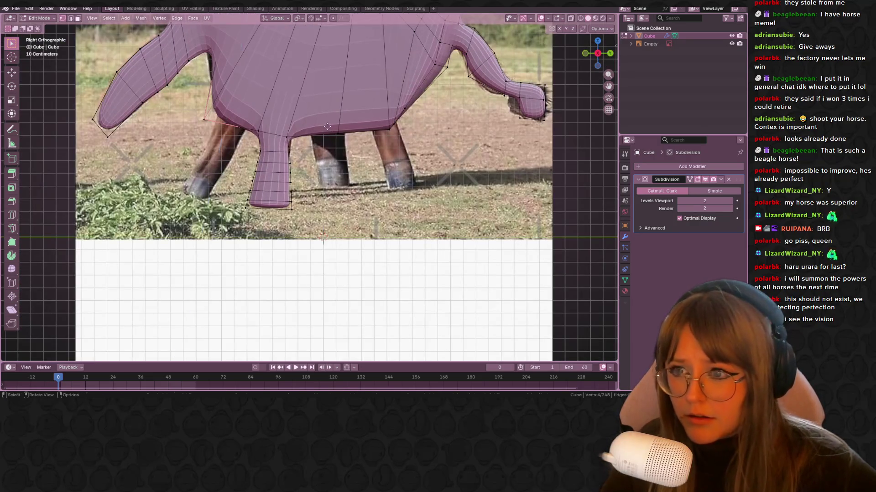
key("g")
key("z")
key("z")
left_click(319, 141)
key("g")
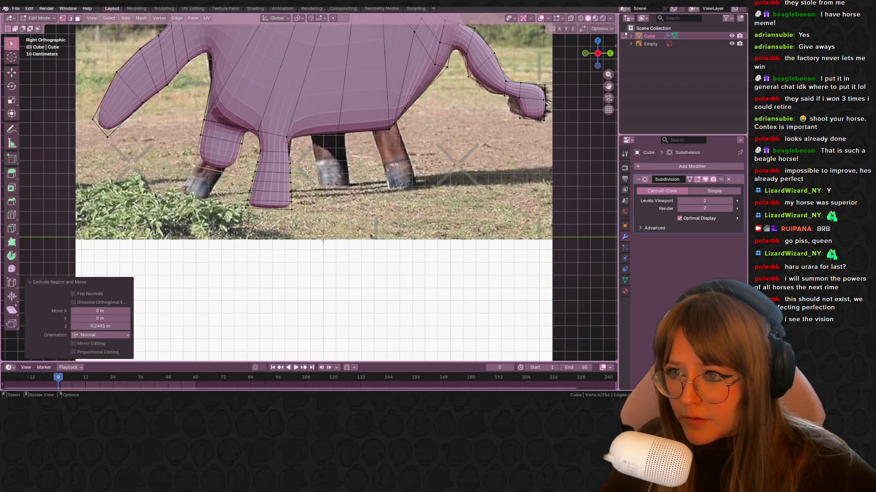
left_click(257, 196)
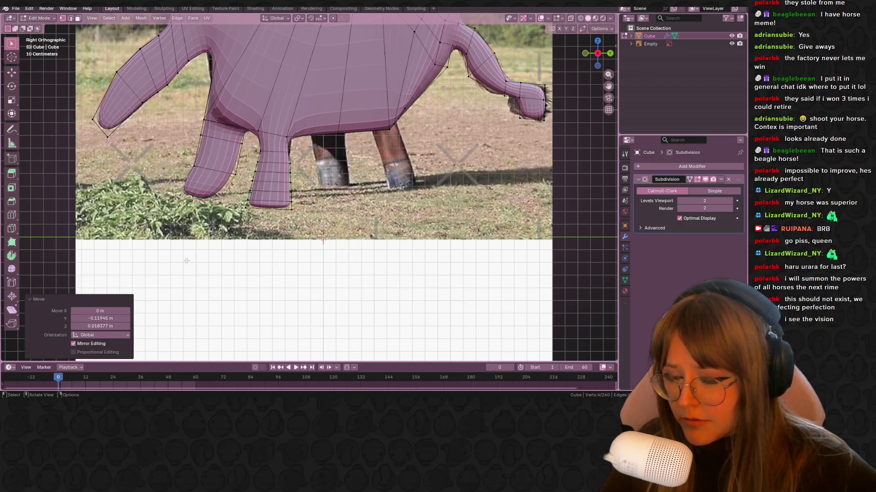
Add five centred loop cuts across the front foot and nudge a foot vertex into shape.
key("ctrl+r")
left_click(215, 191)
right_click(215, 190)
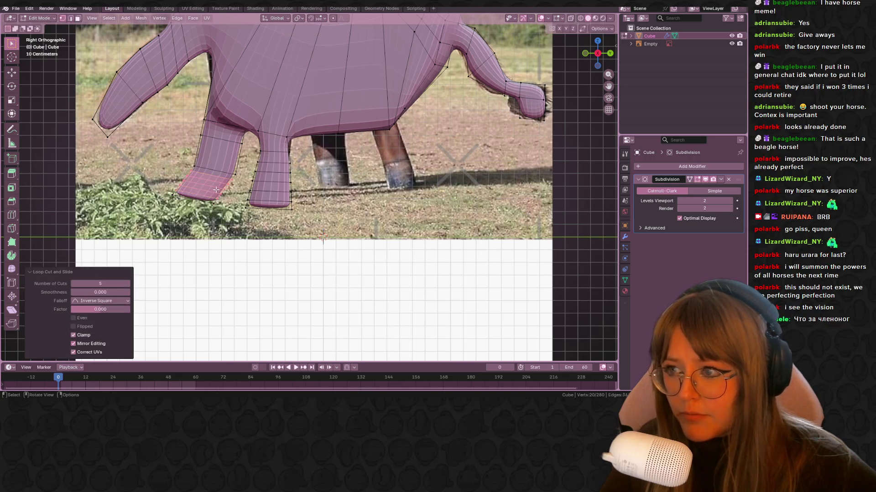
middle_click_drag(55, 182, 86, 211, "shift")
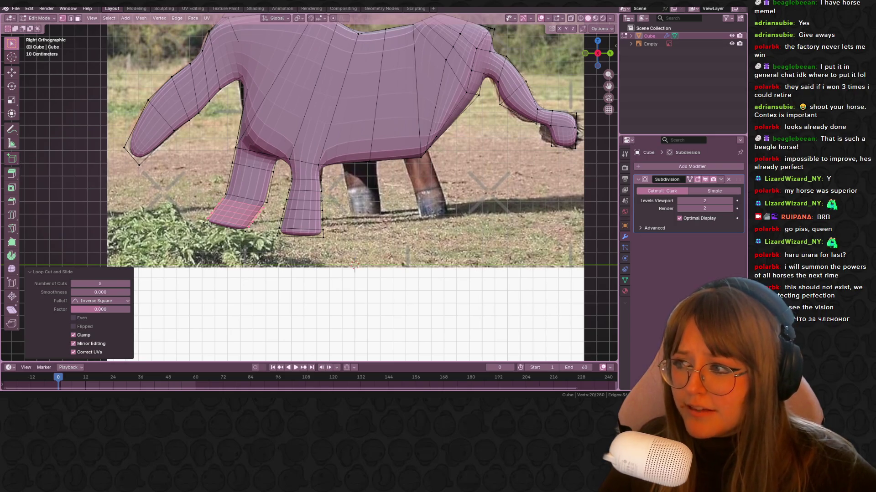
scroll(453, 121, "up", 1)
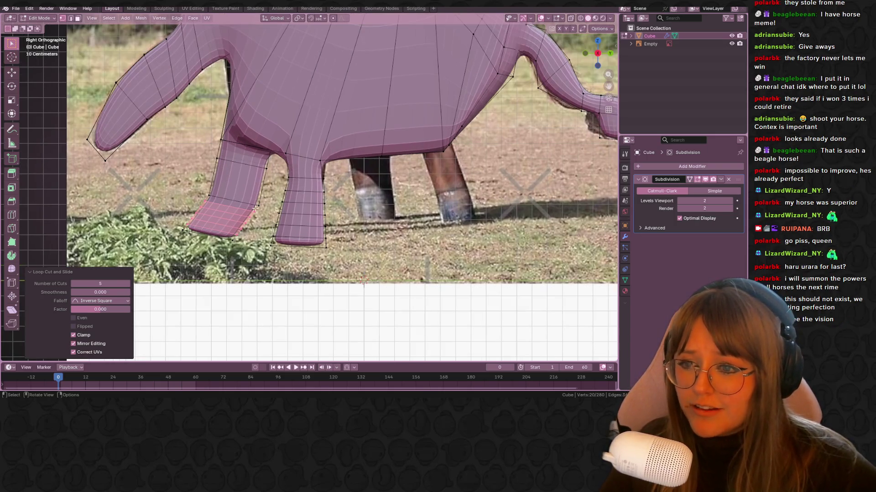
left_click_drag(261, 209, 258, 205)
left_click(269, 199)
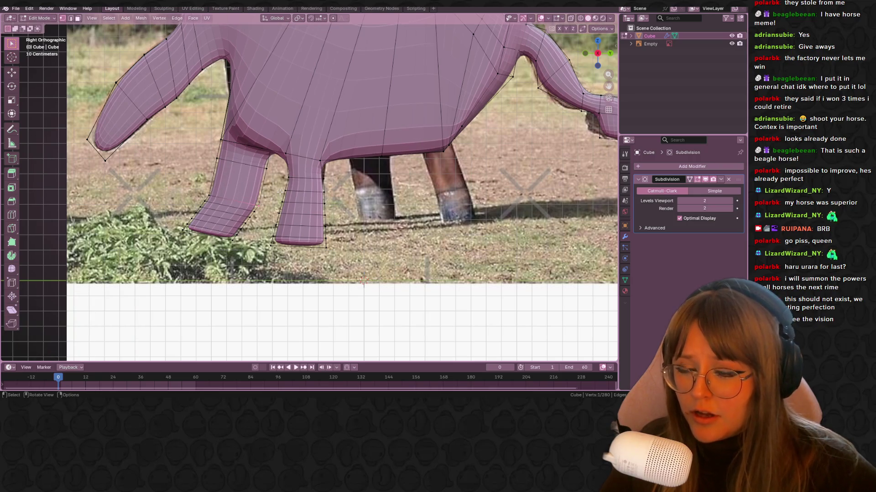
mouse_move(493, 215)
middle_mouse_down()
mouse_move(371, 201)
mouse_move(381, 160)
middle_mouse_up()
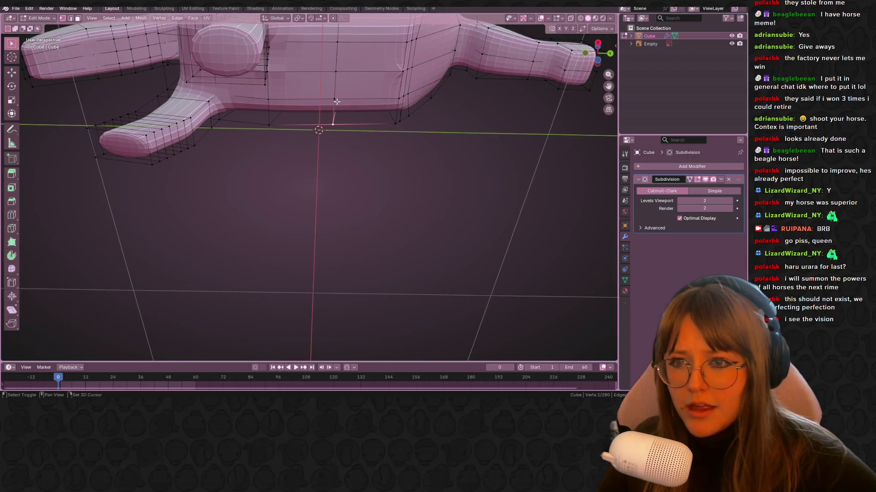
Select belly vertices, tilt the edge, and extrude a new leg with a narrowed end.
left_click(269, 101, "shift")
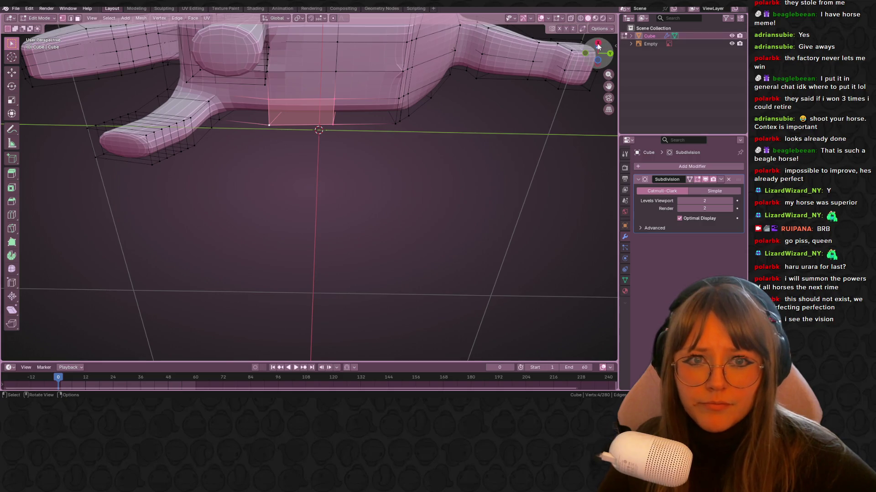
left_click(598, 46)
left_click(609, 53)
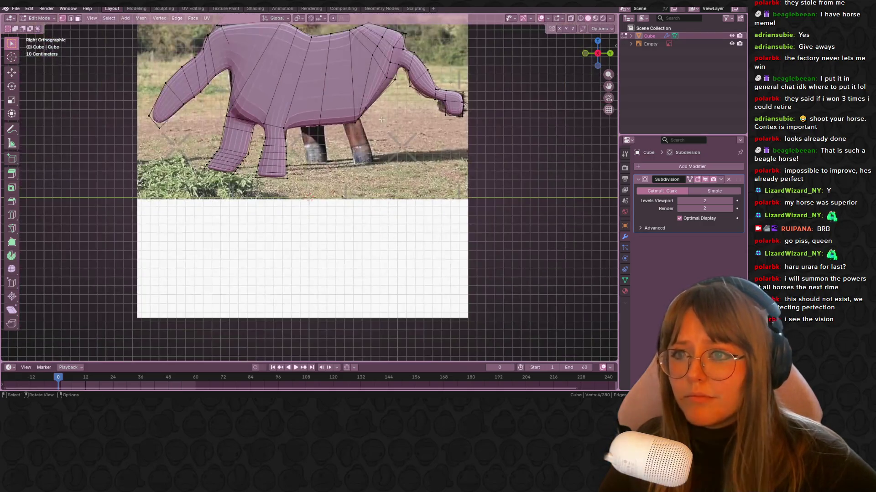
key("r")
left_click(349, 135)
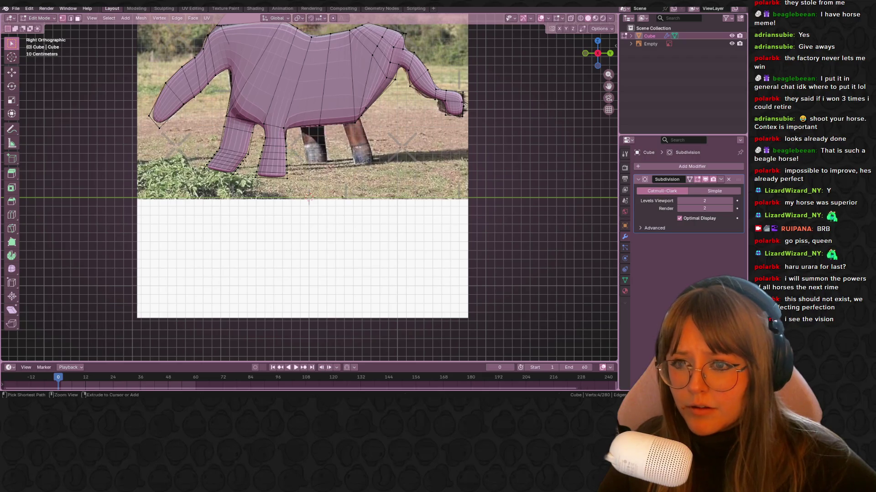
key("e")
key("s")
left_click(289, 130)
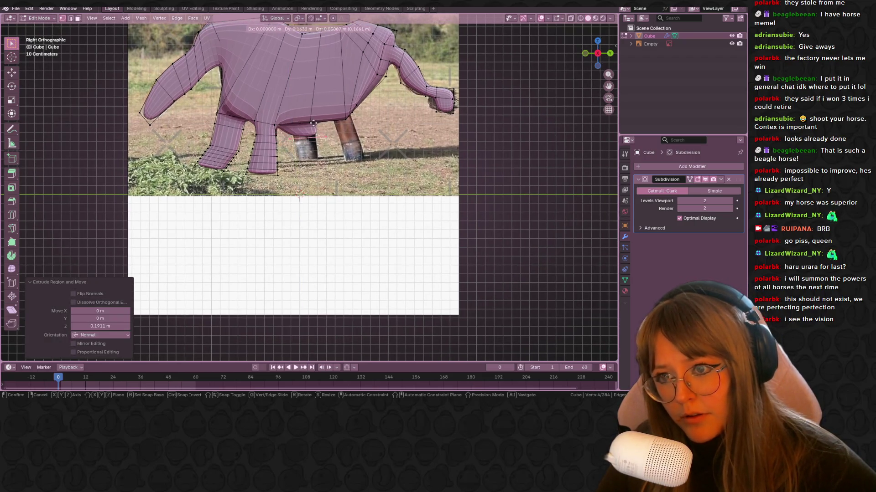
Reposition the new leg's end and extrude the leg further down.
key("g")
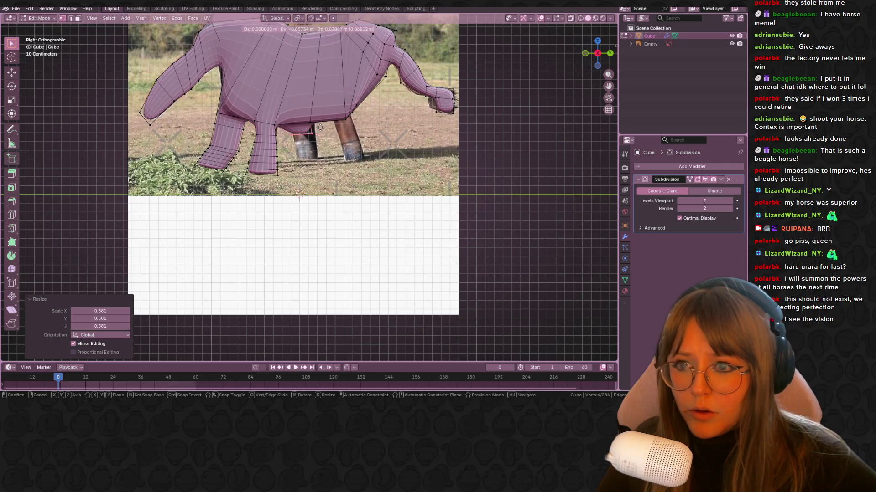
left_click(325, 131)
key("g")
left_click(351, 129)
scroll(352, 129, "up", 2)
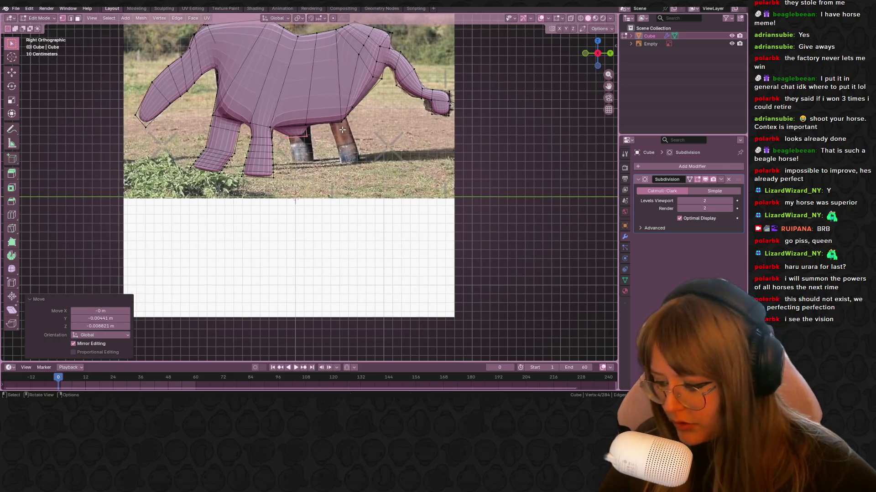
key("e")
left_click(320, 168)
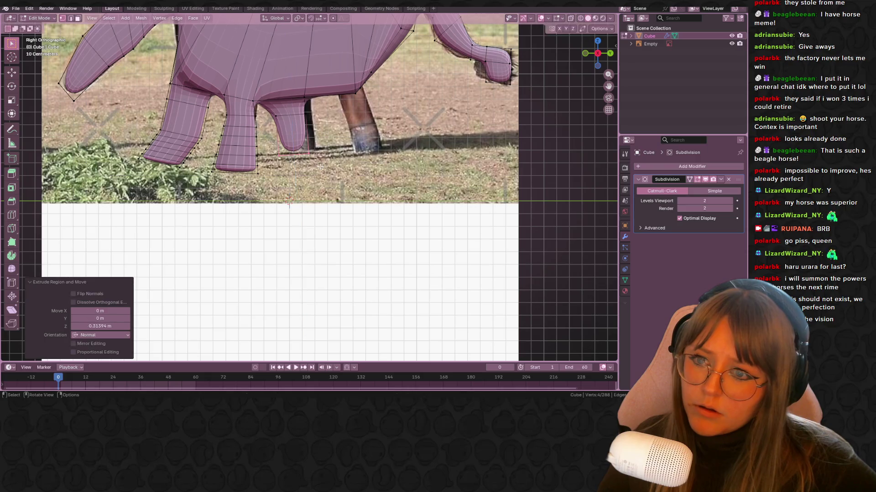
Add loop cuts along the new leg.
key("ctrl+r")
left_click(297, 138)
left_click(297, 138)
middle_click_drag(298, 138, 322, 91)
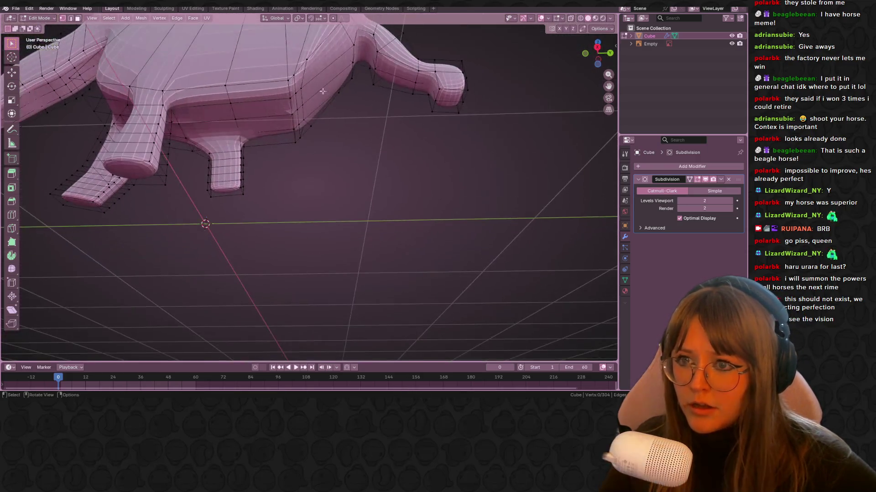
Extrude the rear leg down from the belly, rotate its end, and extend it further.
left_click(226, 86, "shift")
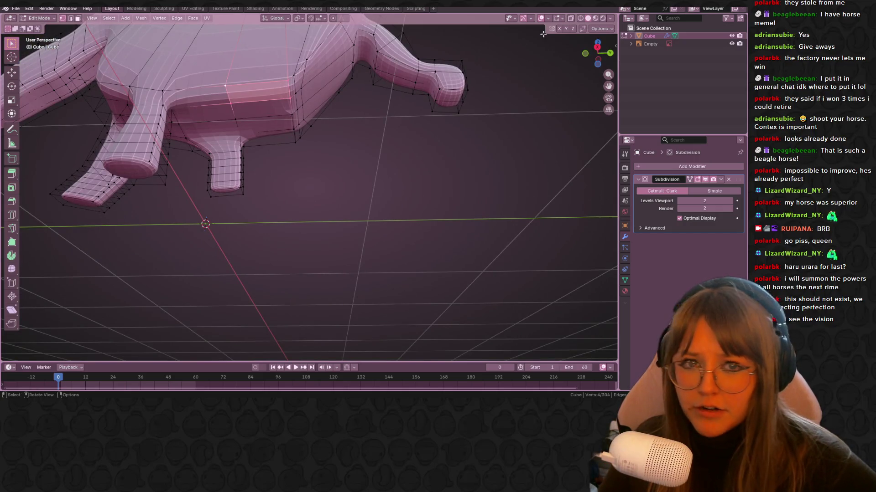
left_click(597, 47)
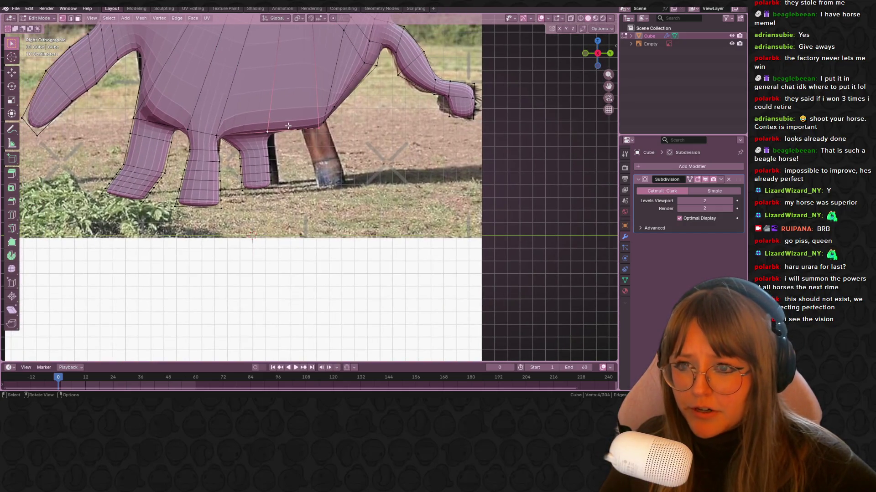
key("e")
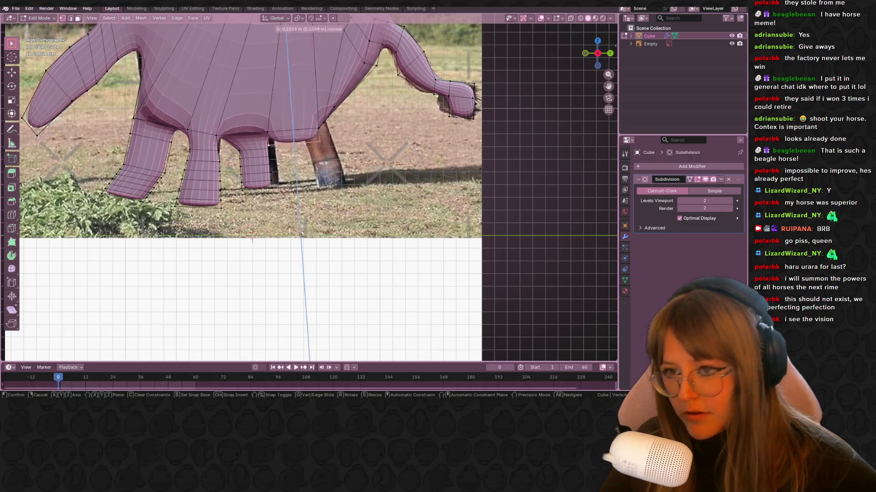
left_click(428, 178)
key("r")
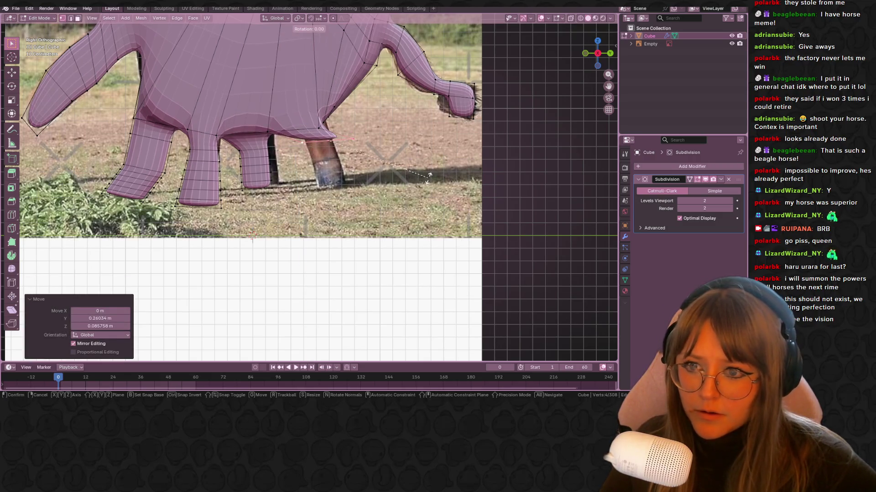
left_click(421, 183)
key("e")
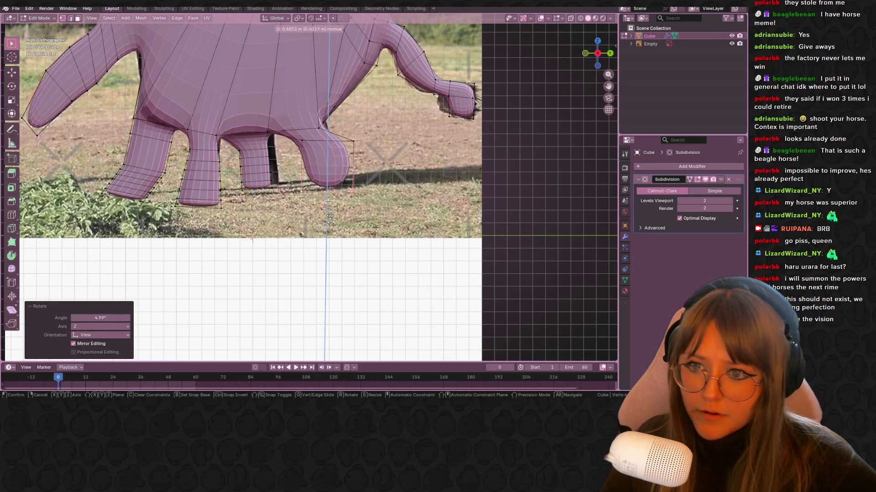
left_click(336, 213)
Add six centred loop cuts along the rear leg and view the horse in Object Mode.
key("ctrl+r")
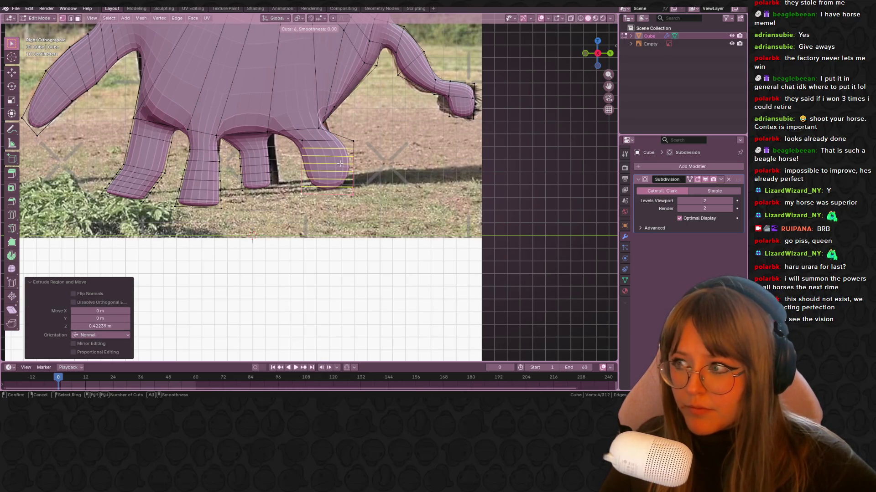
left_click(340, 163)
right_click(339, 163)
key("Tab")
mouse_move(449, 169)
middle_mouse_down()
mouse_move(420, 174)
mouse_move(445, 169)
mouse_move(303, 133)
mouse_move(339, 196)
mouse_move(296, 134)
mouse_move(401, 164)
mouse_move(186, 152)
mouse_move(70, 108)
mouse_move(167, 79)
middle_mouse_up()
left_click(606, 53)
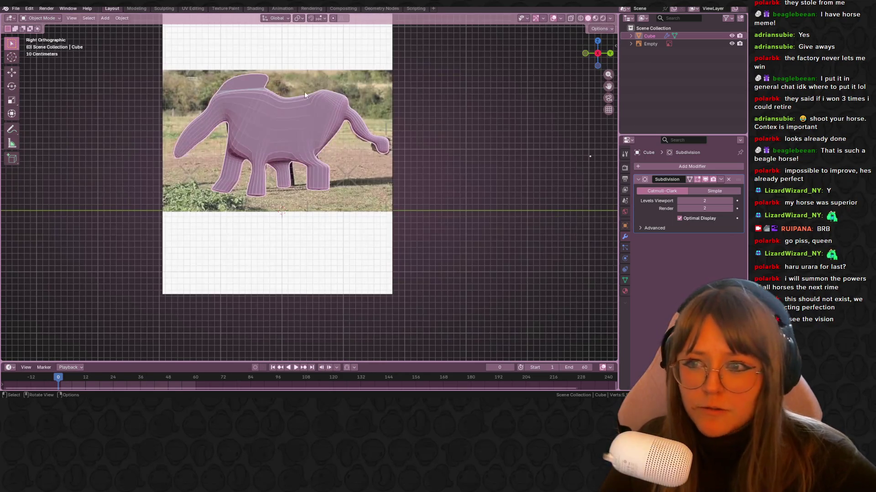
Create a horse material and link beaglehorse.jpg as an image texture into Base Color.
left_click(223, 9)
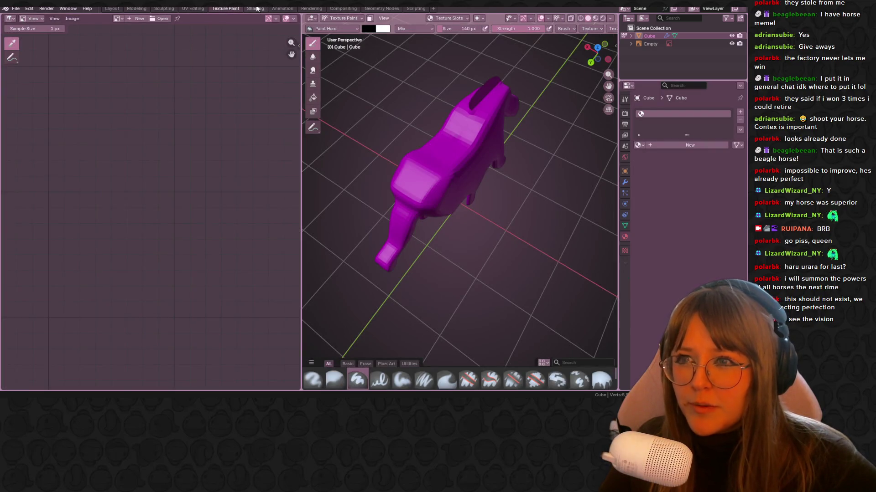
left_click(255, 9)
left_click(383, 233)
scroll(363, 342, "up", 3)
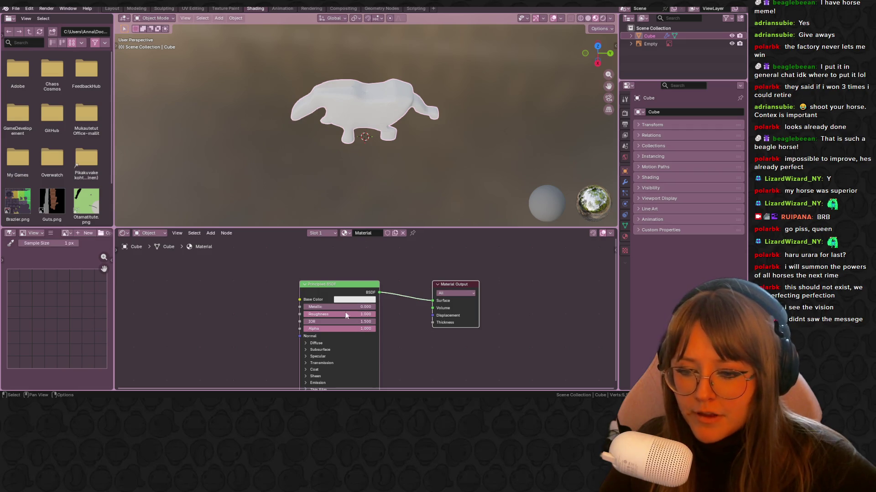
left_click_drag(299, 301, 209, 260)
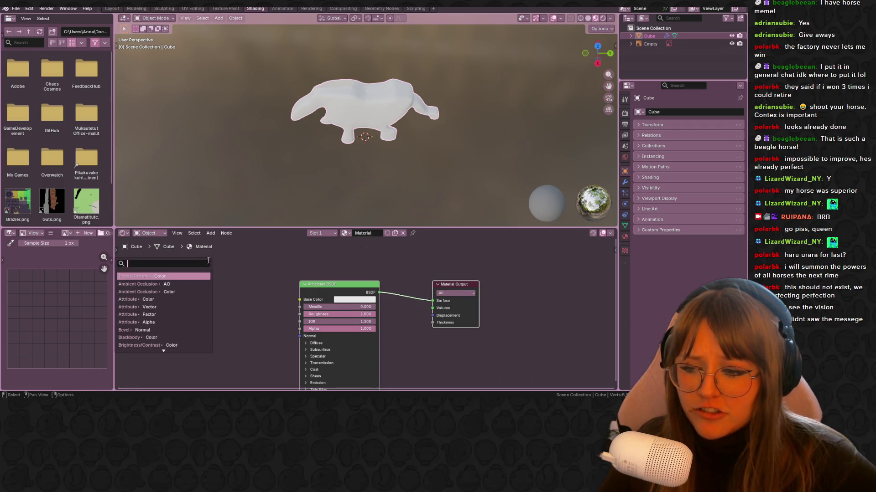
left_click(178, 276)
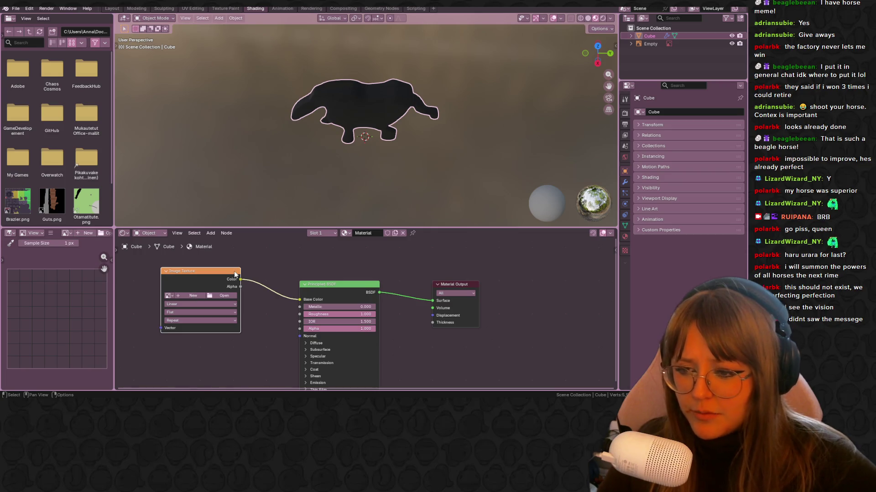
key("x")
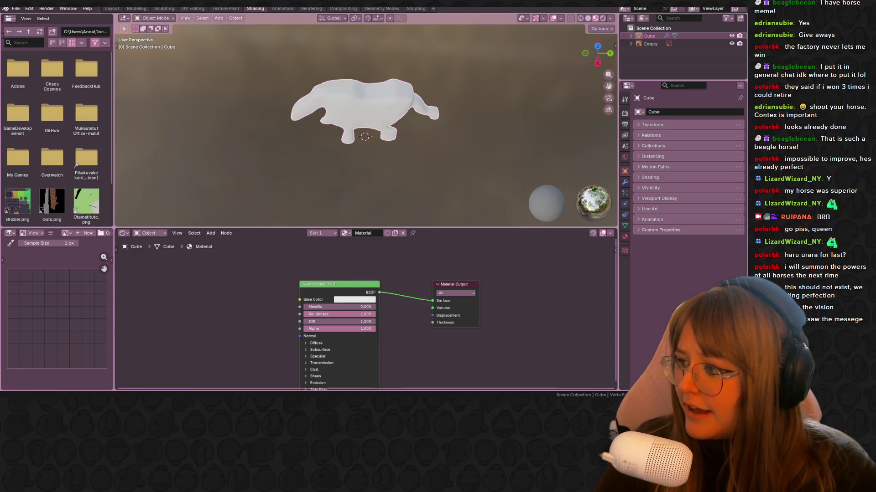
mouse_move(224, 301)
left_mouse_down()
mouse_move(302, 308)
mouse_move(301, 300)
left_mouse_up()
left_click(282, 292)
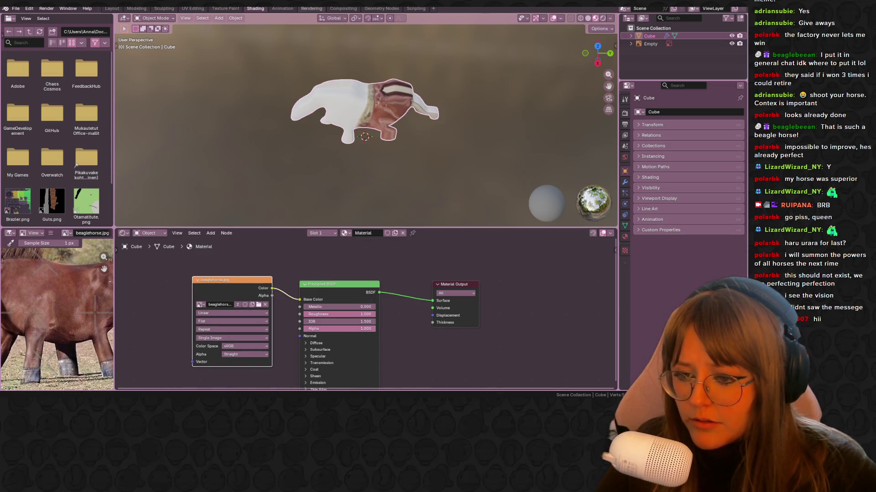
In the UV Editing workspace, view the horse from the side and select all vertices.
left_click(219, 8)
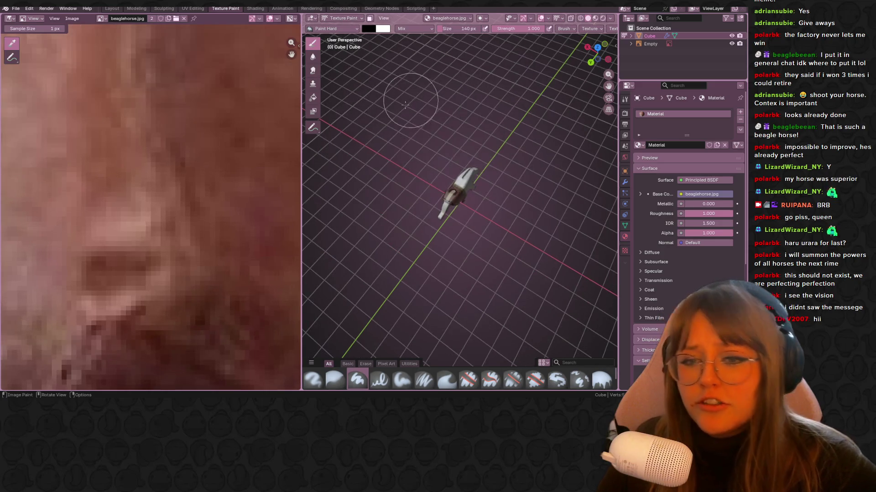
left_click(191, 9)
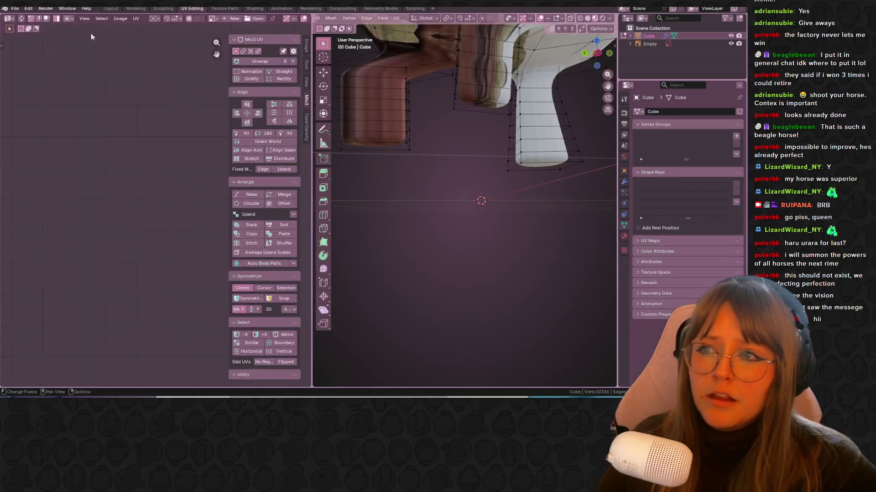
left_click(601, 53)
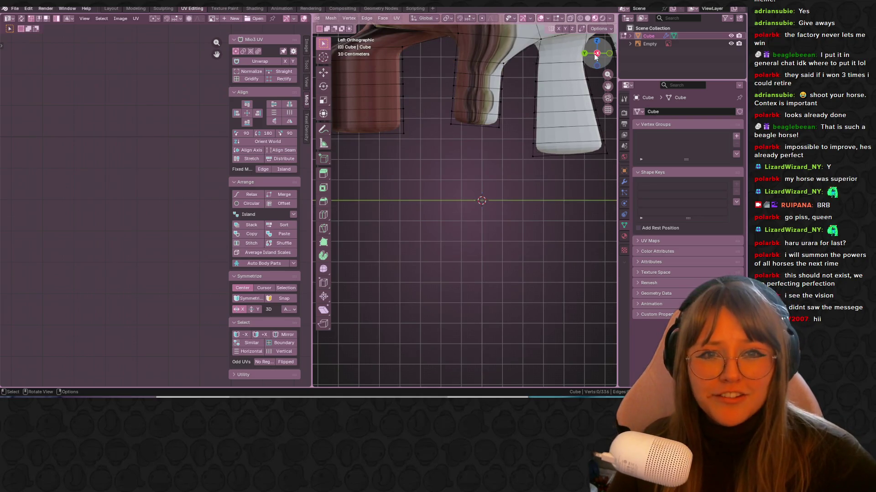
middle_click_drag(363, 85, 365, 191, "shift")
scroll(461, 182, "down", 3)
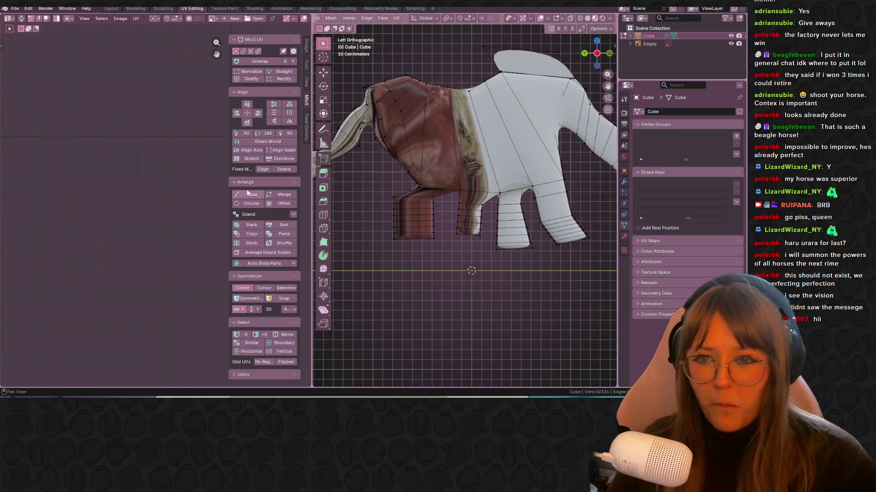
scroll(479, 143, "down", 1)
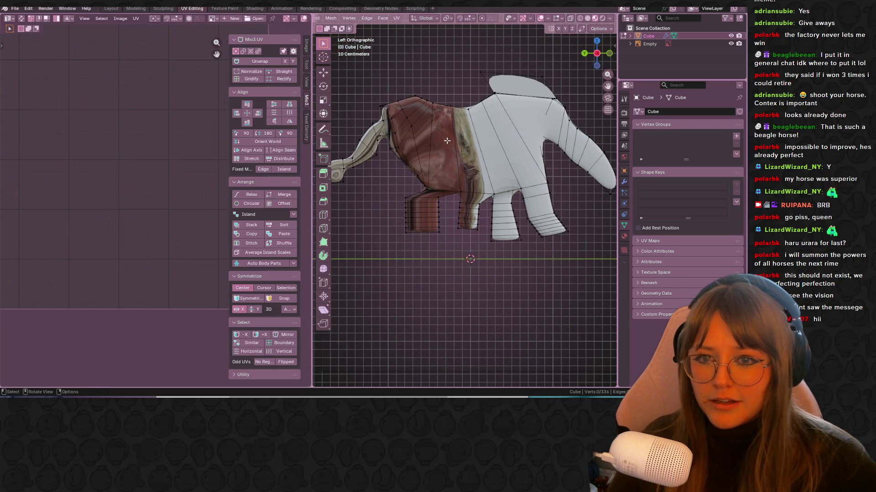
key("a")
scroll(464, 198, "down", 3)
scroll(95, 186, "down", 5)
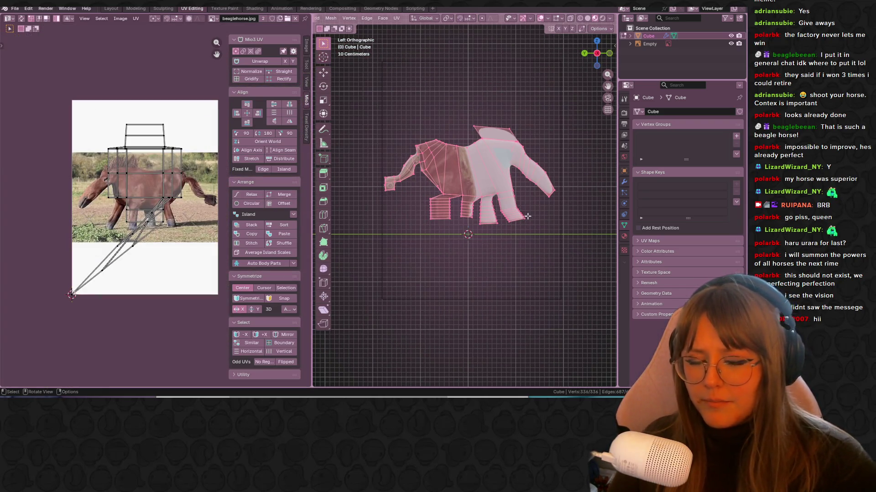
Project the horse's UVs from the side view, then select them all and mirror along X.
right_click(478, 185)
key("Escape")
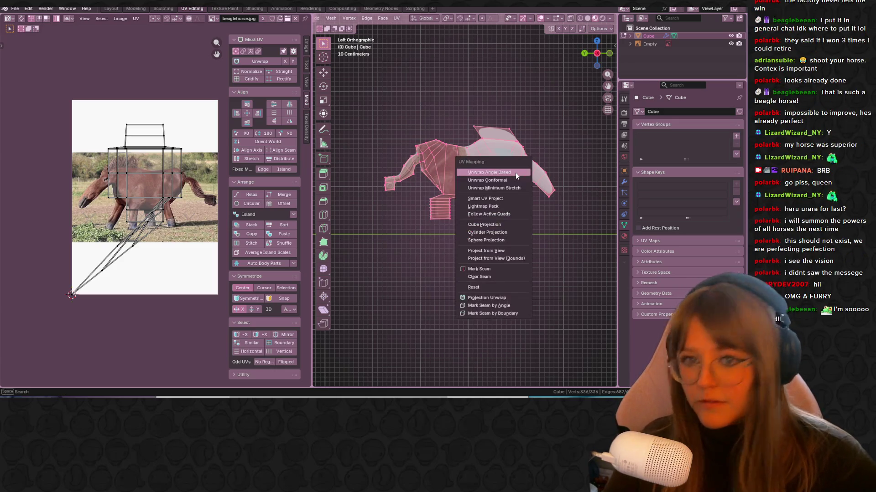
key("u")
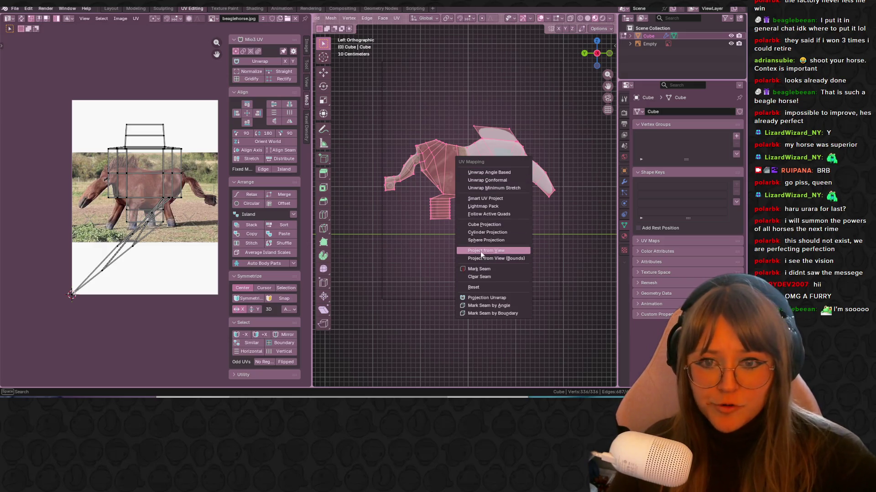
left_click(492, 251)
scroll(154, 194, "up", 3)
middle_click_drag(154, 194, 154, 174)
key("a")
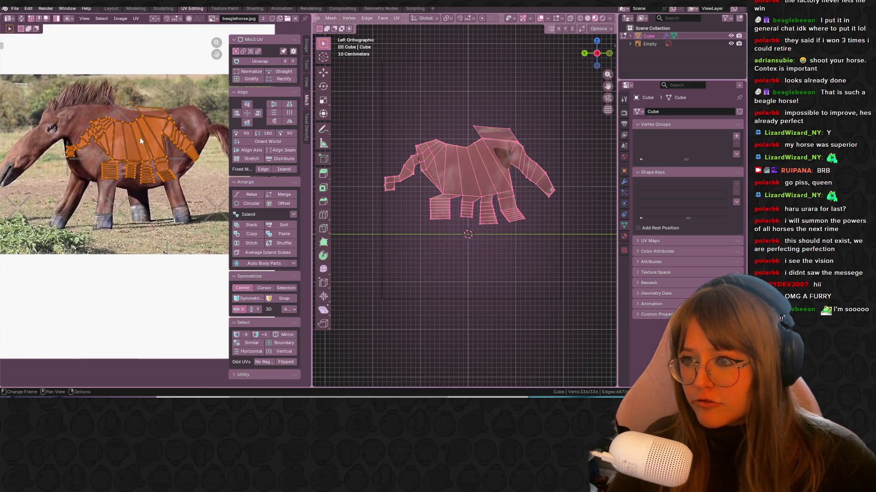
right_click(116, 137)
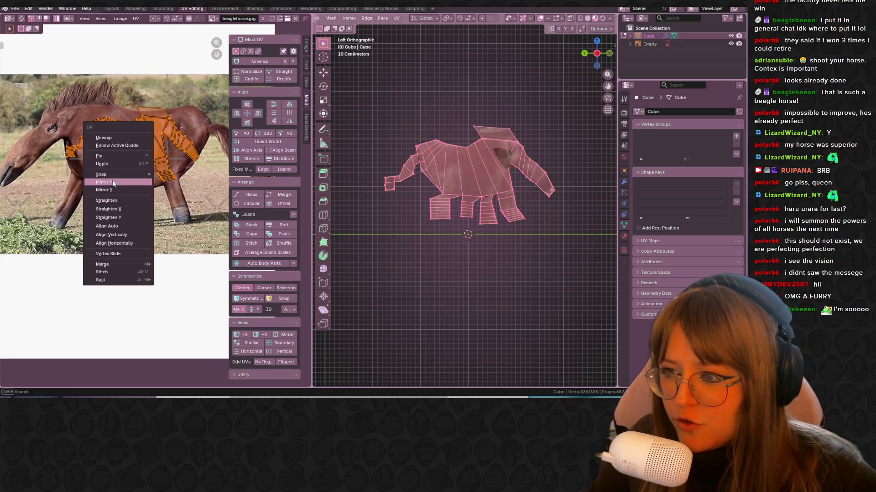
left_click(114, 183)
mouse_move(149, 131)
middle_mouse_down()
mouse_move(135, 182)
mouse_move(117, 165)
mouse_move(144, 146)
mouse_move(140, 127)
middle_mouse_up()
Scale up and move the UVs, including a vertical-only shift, onto the photo's horse.
key("s")
left_click(146, 148)
key("g")
left_click(105, 180)
key("g")
left_click(148, 169)
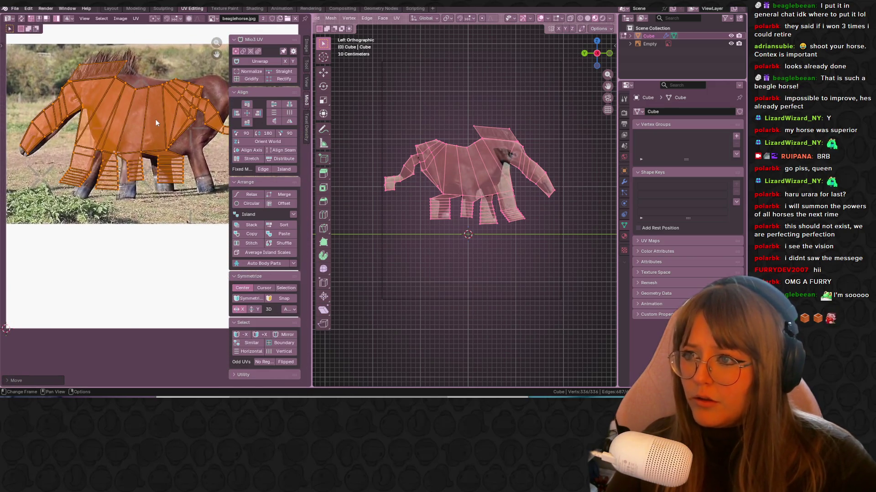
key("s")
left_click(191, 119)
key("g")
key("y")
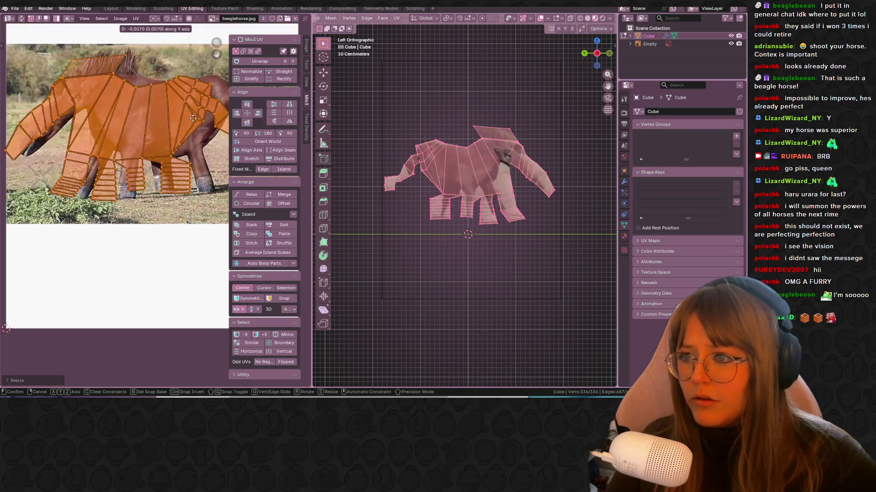
left_click(192, 132)
scroll(164, 153, "down", 2)
key("g")
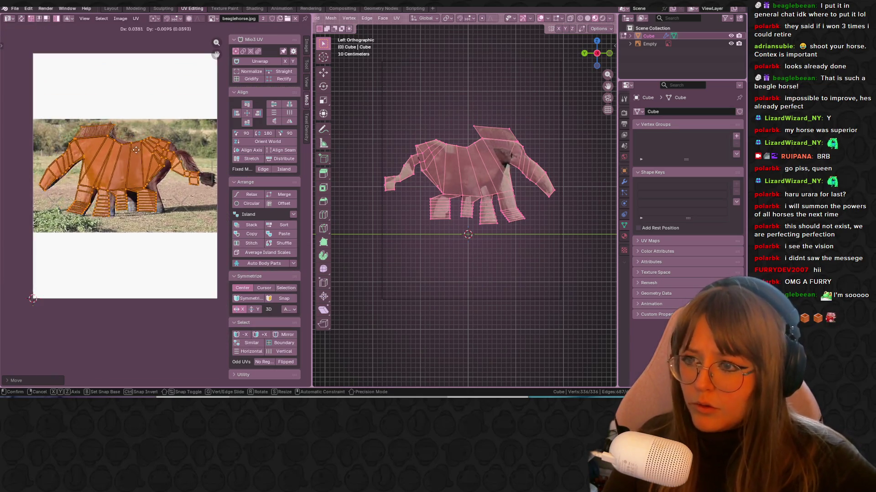
left_click(128, 145)
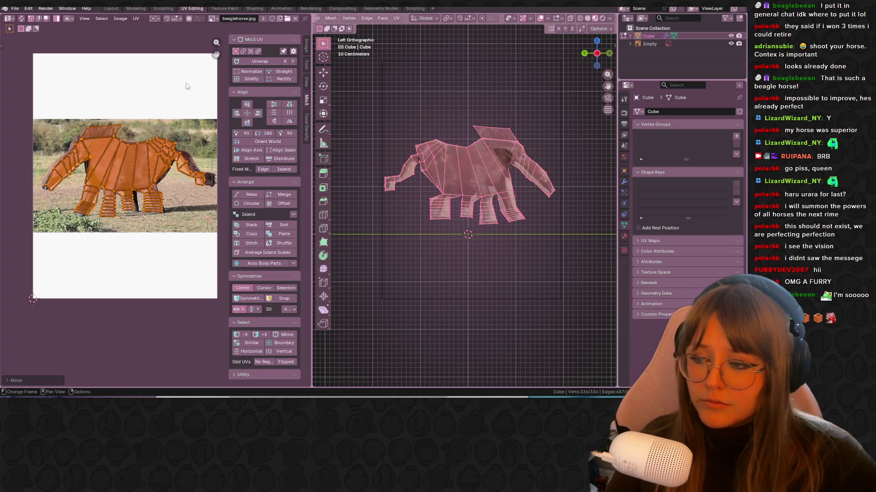
scroll(137, 192, "up", 4)
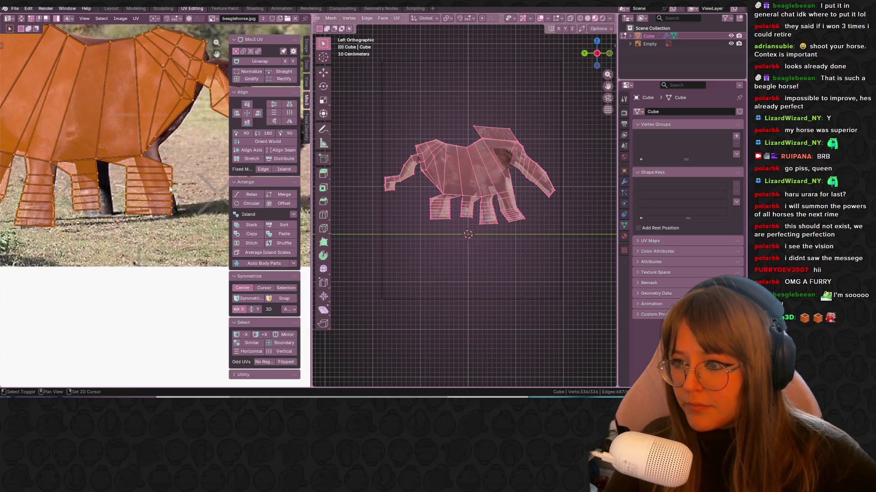
Undo the last tweak, then move and resize the front-right leg UV island onto the photo.
key("ctrl+z")
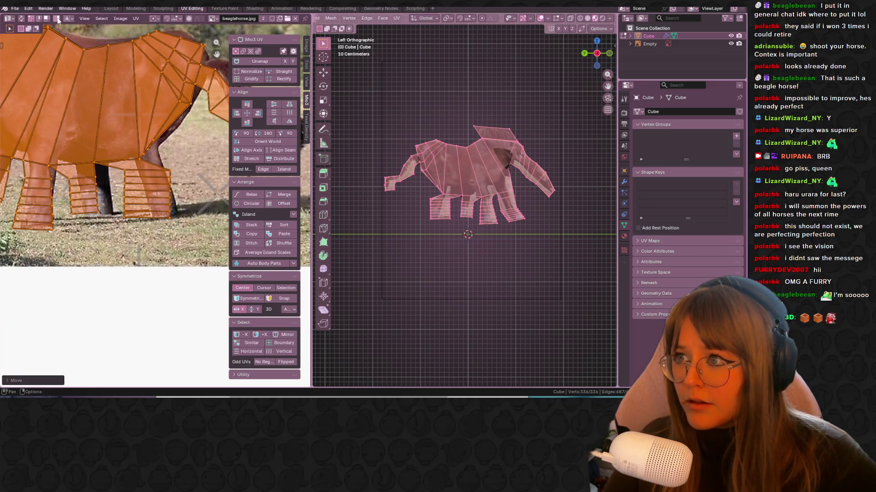
left_click_drag(127, 165, 152, 240)
key("ctrl+l")
key("g")
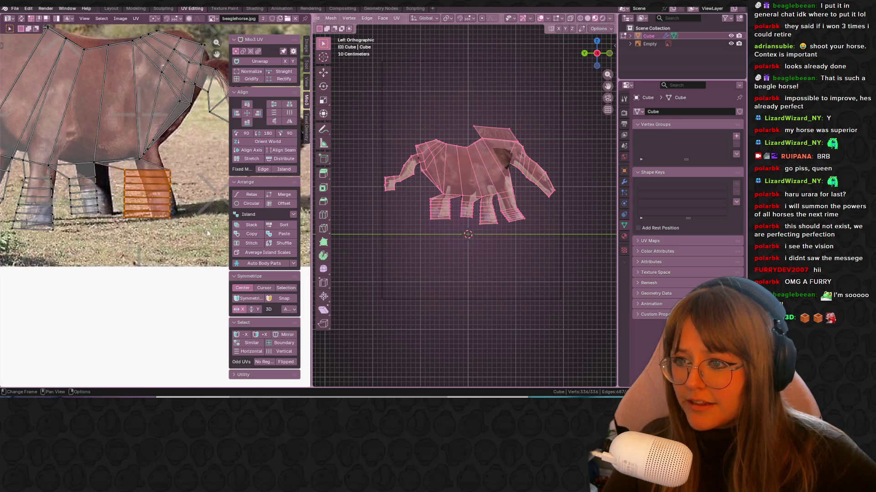
left_click(207, 193)
key("r")
key("s")
left_click(201, 192)
key("g")
left_click(190, 192)
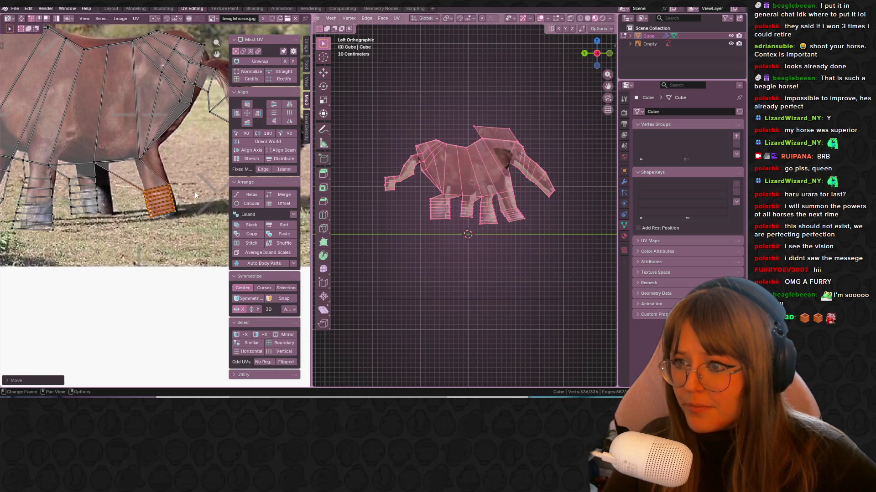
Reposition the leg-body joint vertex and raise a rear leg vertex.
left_click(140, 158)
key("g")
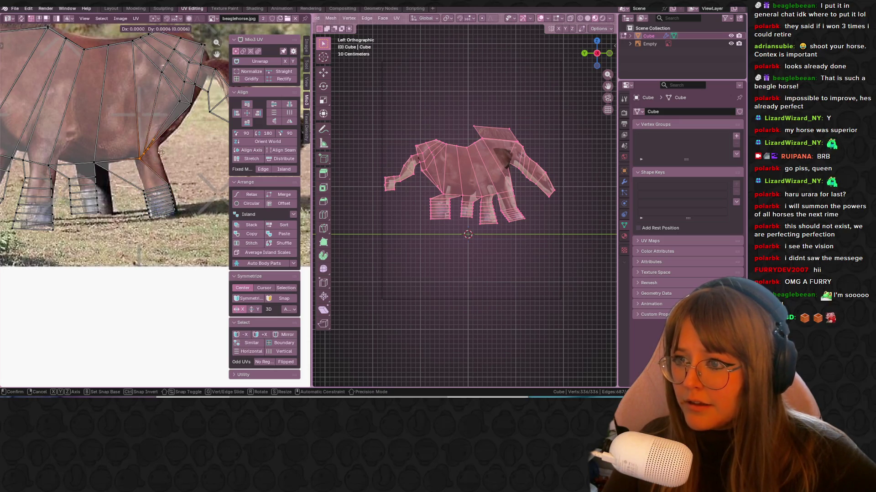
left_click(171, 145)
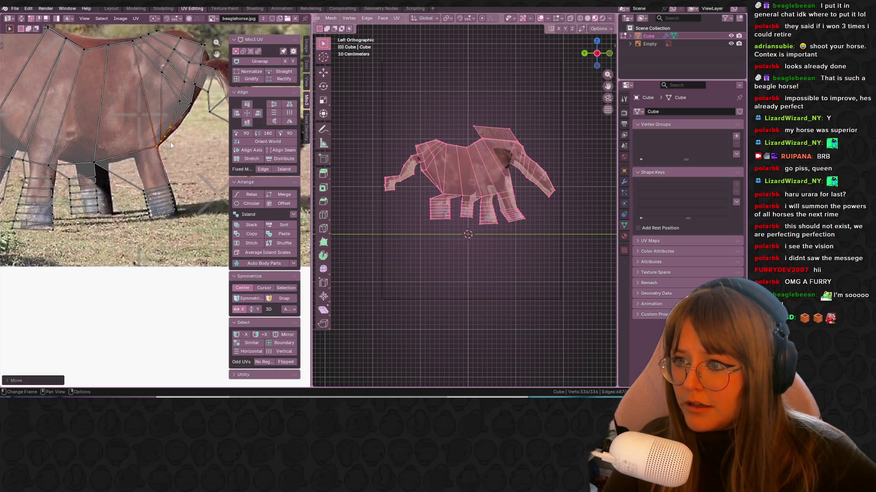
left_click(145, 193)
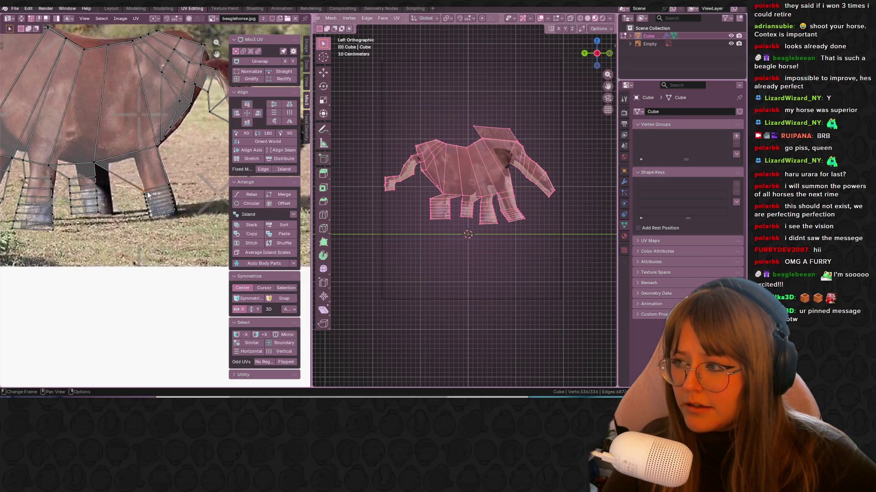
key("g")
left_click(140, 156)
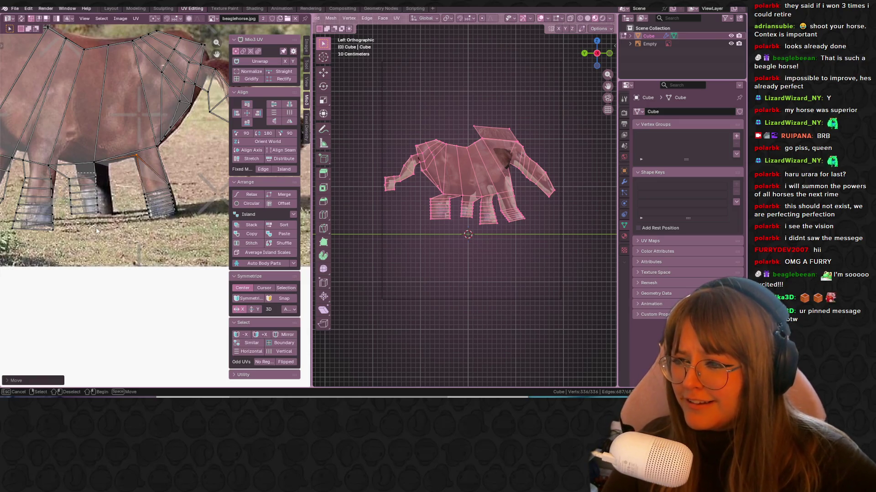
Move the front-leg UV island and a leg vertex into place over the photo's legs.
left_click(87, 191)
key("g")
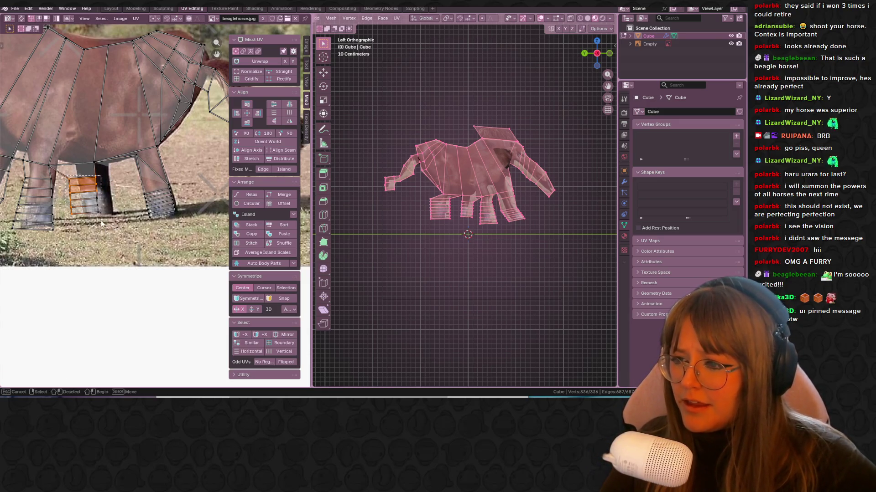
left_click(116, 210)
left_click(92, 154)
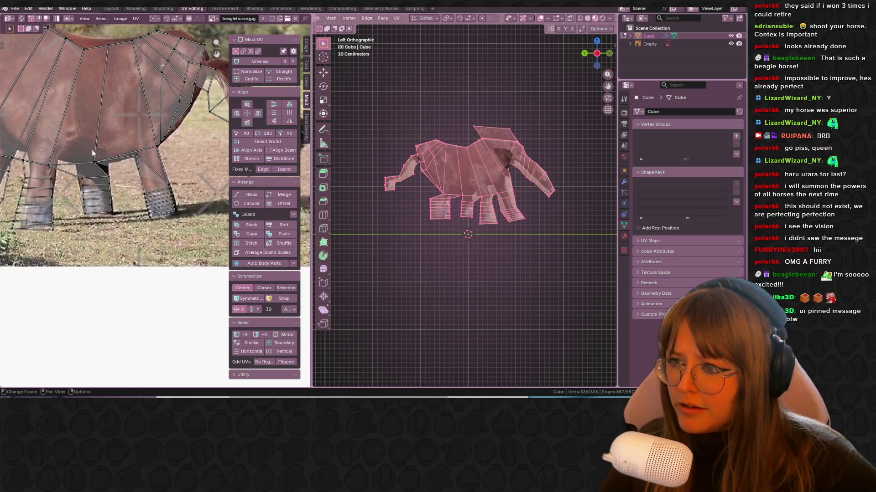
key("g")
left_click(123, 162)
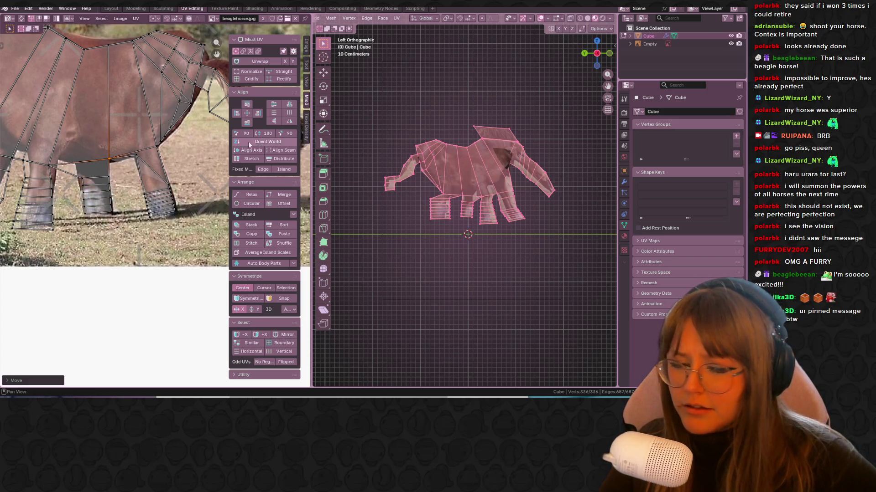
Raise a rear-leg UV vertex to match the rear leg in the photo.
scroll(464, 205, "up", 3)
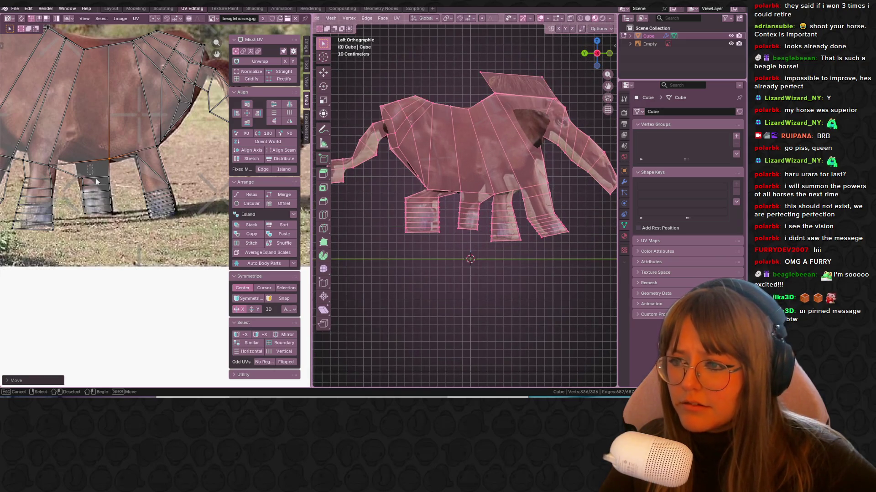
left_click(108, 192, "alt")
scroll(131, 183, "up", 1)
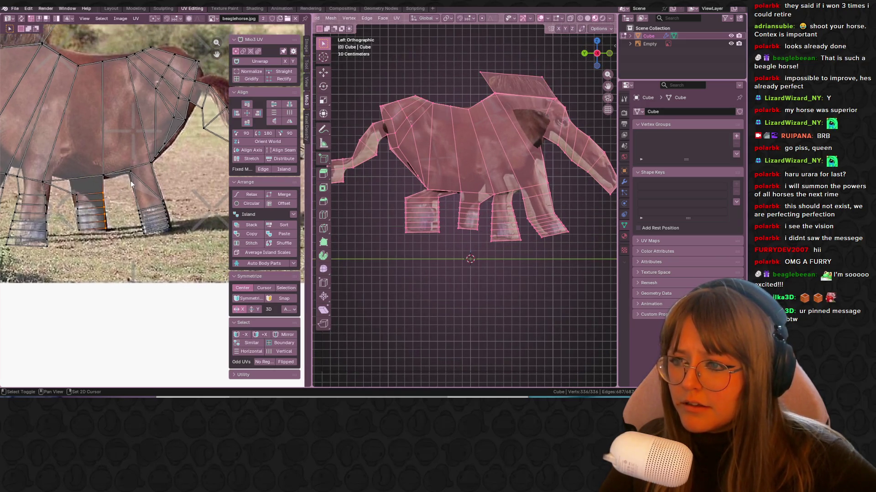
left_click(163, 197)
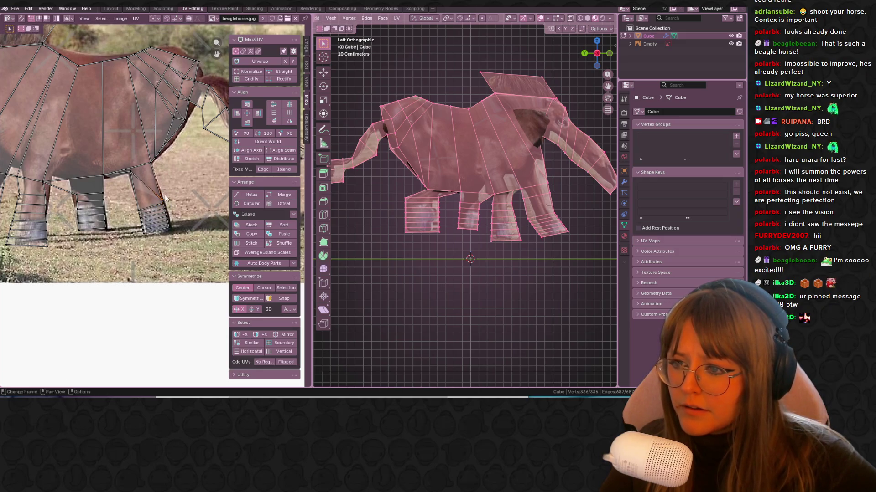
key("g")
left_click(152, 158)
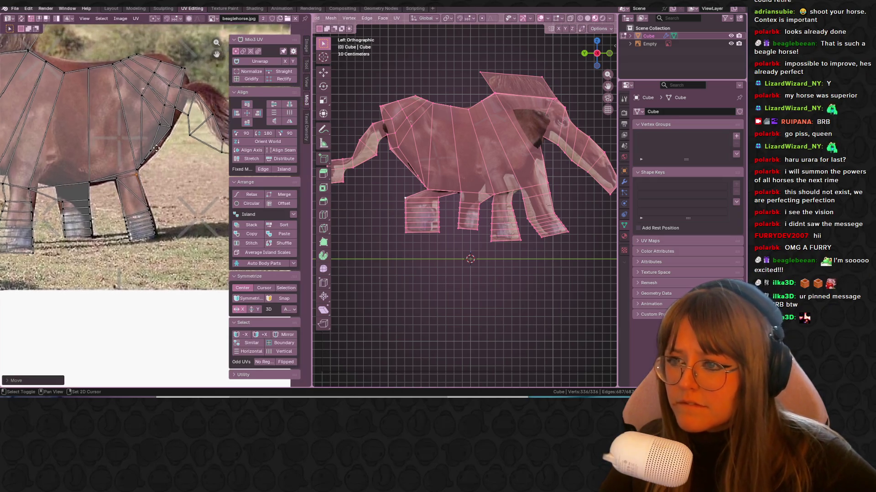
scroll(153, 164, "up", 1)
left_click(156, 167)
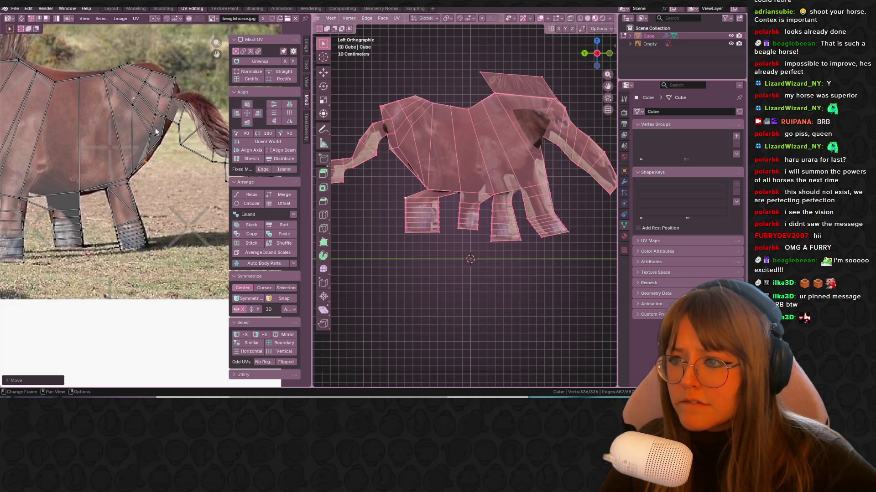
Box-select the four tail faces near the photo's tail.
middle_click_drag(167, 143, 122, 167)
left_click(175, 179)
left_click_drag(166, 155, 196, 207)
Move the tail faces and two tail vertices onto the tail in the photo.
key("g")
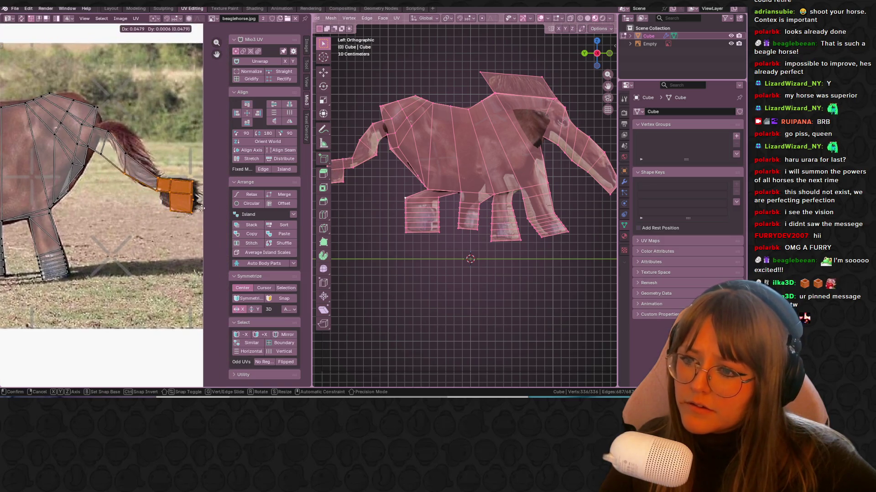
left_click(201, 210)
left_click(125, 172)
key("g")
left_click(163, 196)
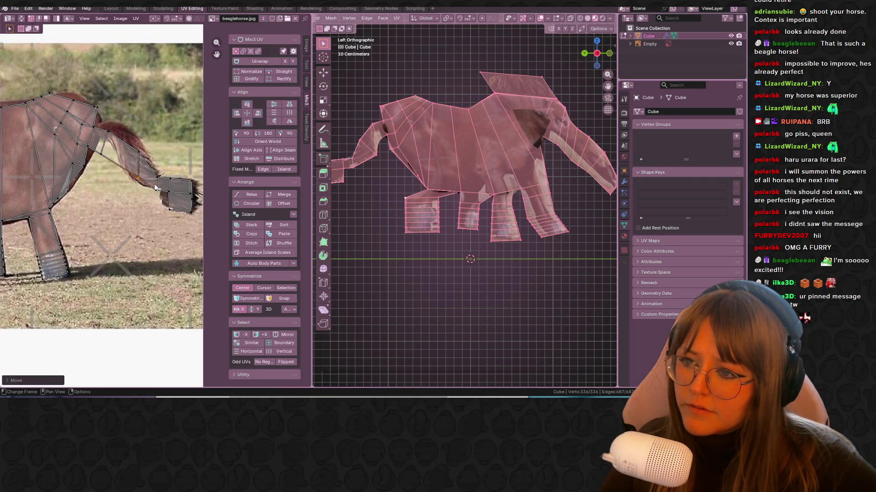
left_click(169, 212)
key("g")
left_click(187, 209)
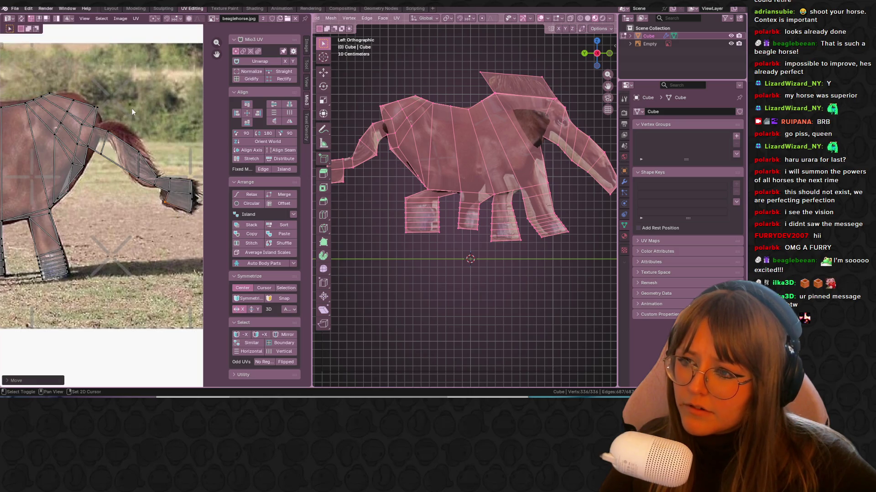
Reposition three vertices around the tail base to follow the photo's tail.
middle_click_drag(110, 140, 122, 169)
key("g")
left_click(134, 164)
left_click(149, 179)
key("g")
left_click(154, 178)
left_click(117, 179)
key("g")
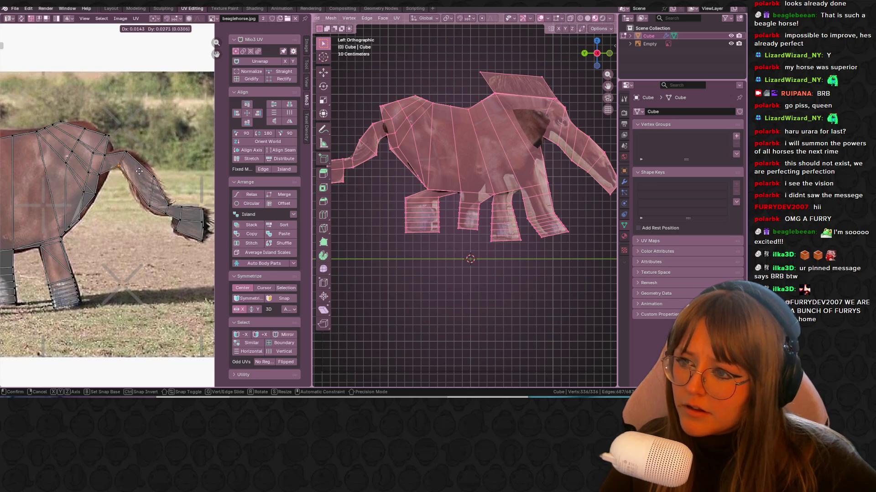
left_click(140, 168)
Zoom in and fine-tune the tail-base and tail vertices against the photo.
scroll(140, 169, "up", 2)
middle_click_drag(91, 246, 92, 182)
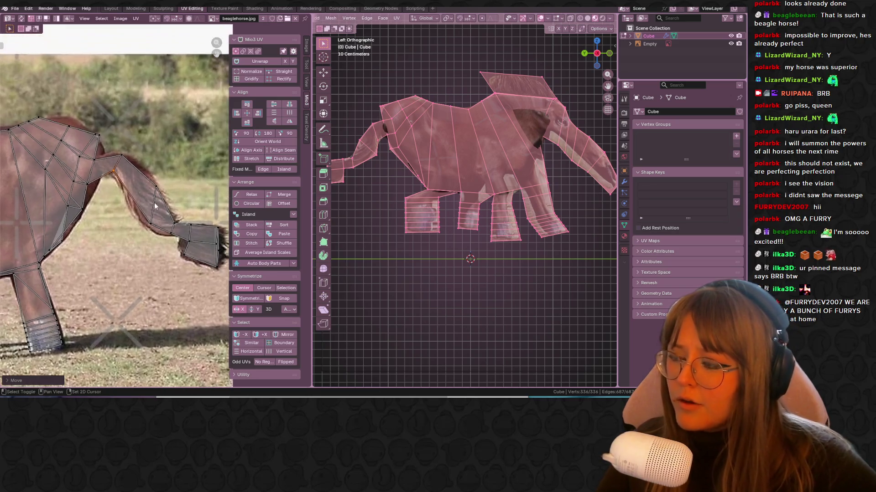
left_click(88, 183)
key("g")
left_click(110, 194)
key("g")
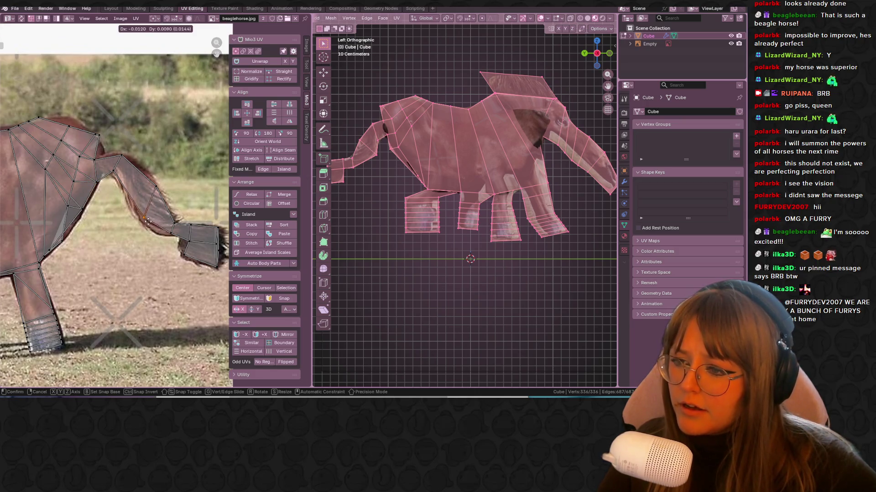
left_click(164, 231)
left_click_drag(153, 228, 185, 235)
scroll(133, 160, "down", 1)
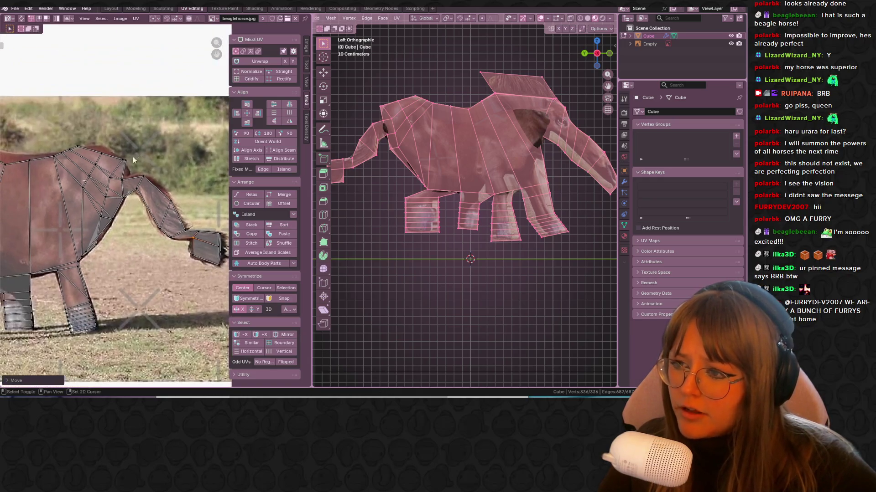
Fit the rump vertices onto the rump and back outline in the photo.
left_click_drag(134, 171, 132, 171)
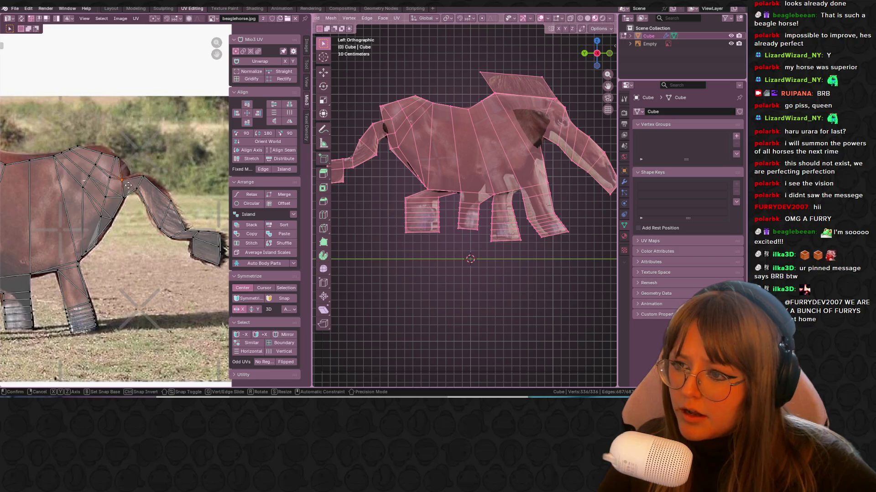
scroll(132, 171, "up", 1)
left_click(126, 161)
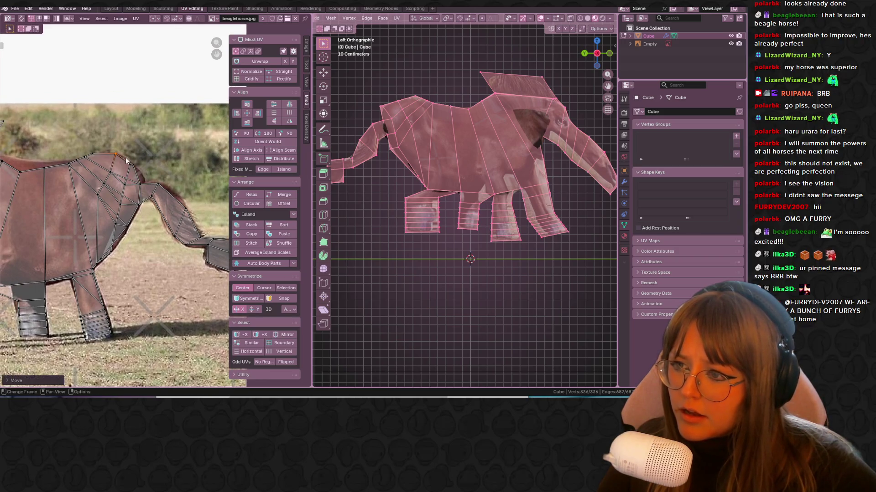
key("Escape")
scroll(99, 173, "up", 2)
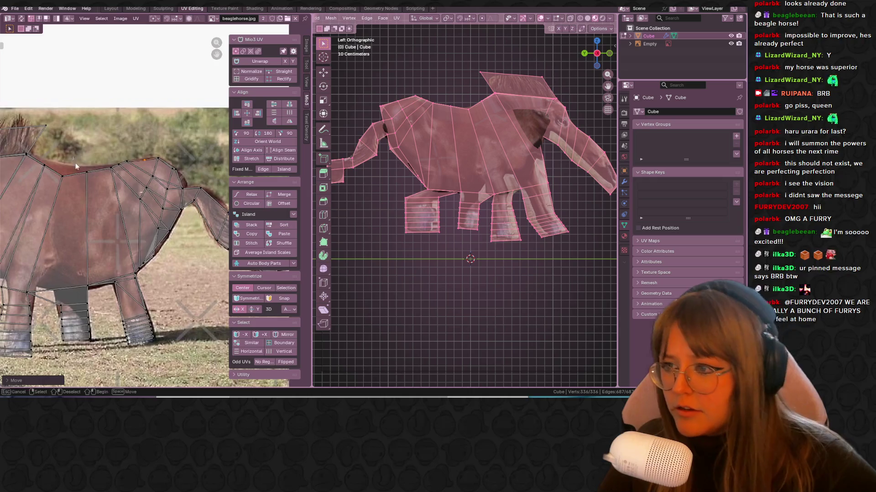
key("g")
left_click(108, 182)
left_click_drag(62, 176, 59, 168)
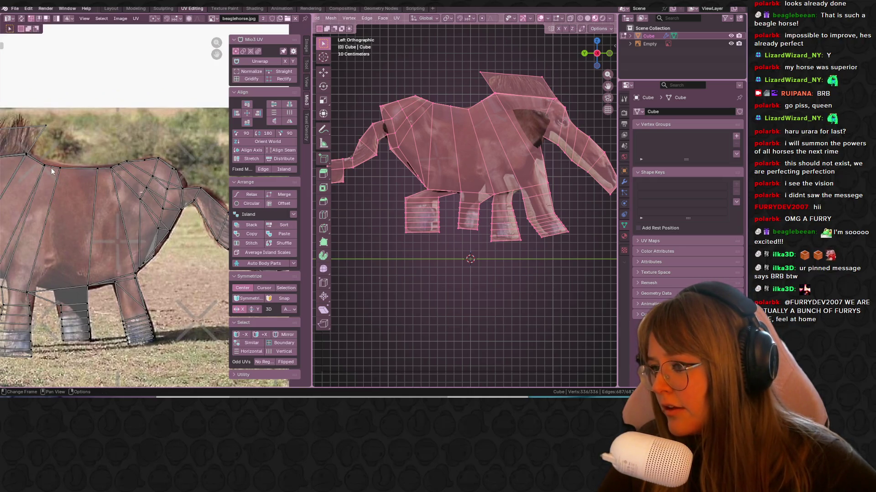
Select the back's top edge, then place the mane-front and neck vertices onto the photo.
scroll(73, 133, "left", 3, "ctrl")
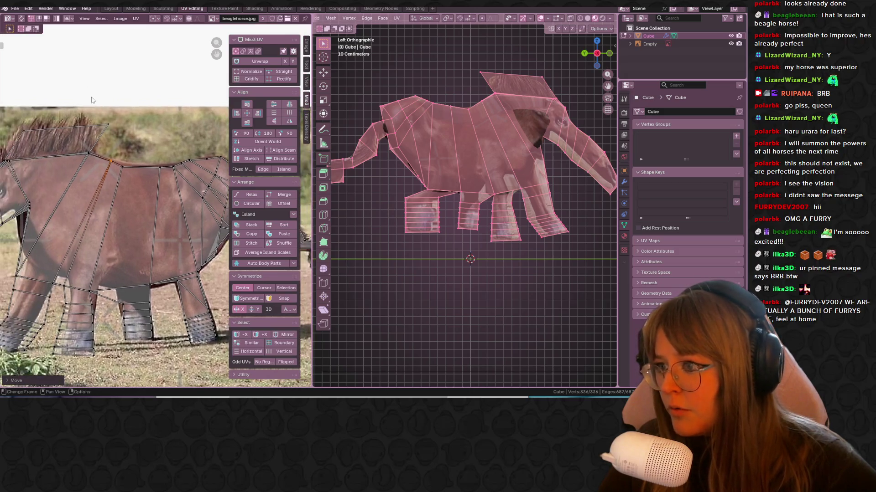
left_click_drag(129, 139, 129, 139)
middle_click_drag(129, 139, 168, 149)
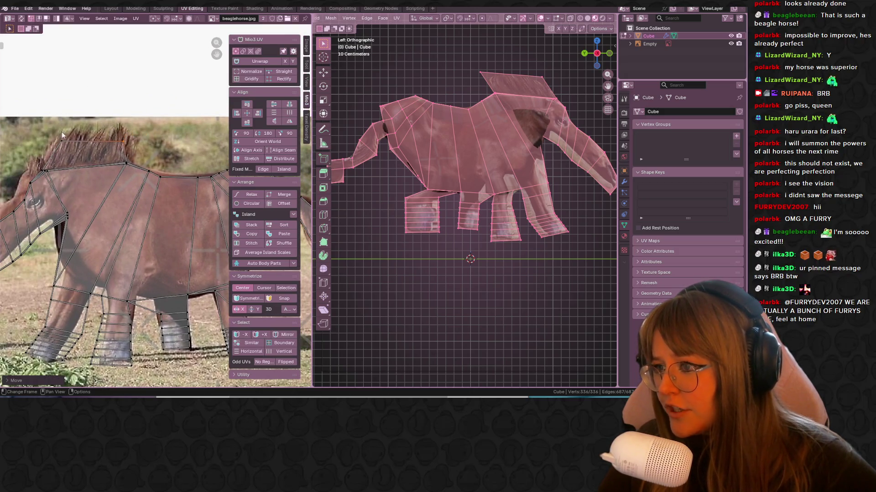
middle_click_drag(53, 169, 137, 148)
left_click(130, 151)
key("g")
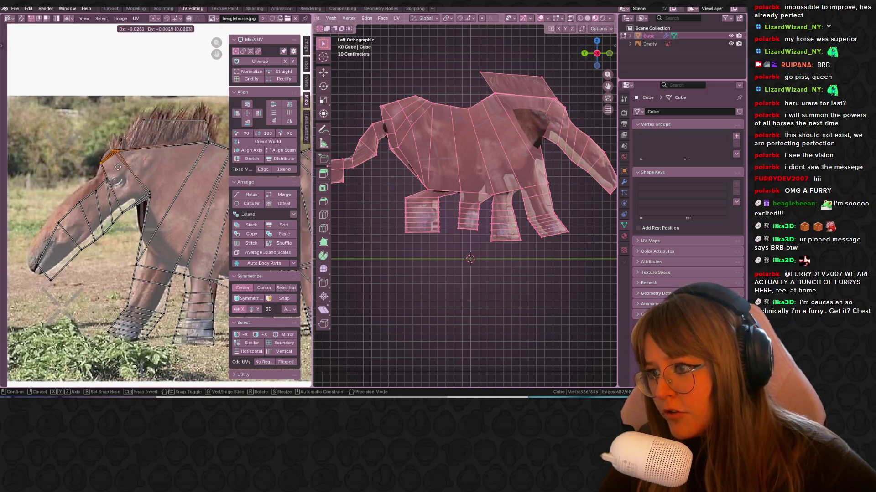
left_click(123, 166)
left_click(149, 195)
key("g")
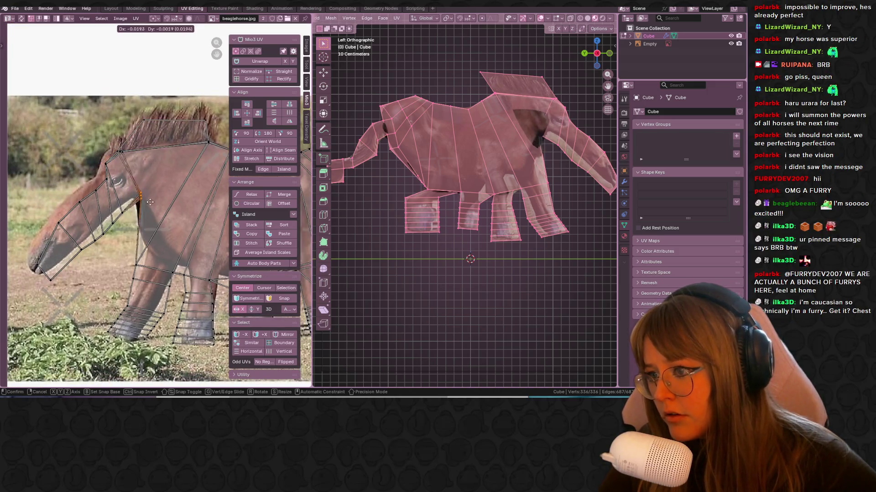
left_click(142, 205)
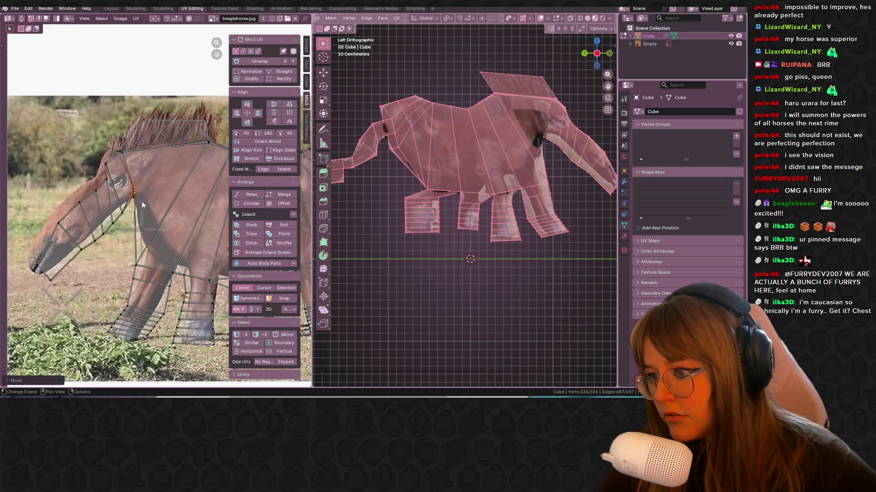
key("g")
left_click(168, 260)
Move the front-leg vertex and lower hoof edge loop onto the photo's leg and hoof.
left_click_drag(150, 287, 151, 287)
scroll(150, 286, "up", 2)
mouse_move(150, 286)
middle_mouse_down()
mouse_move(121, 201)
mouse_move(132, 166)
middle_mouse_up()
left_click(130, 212)
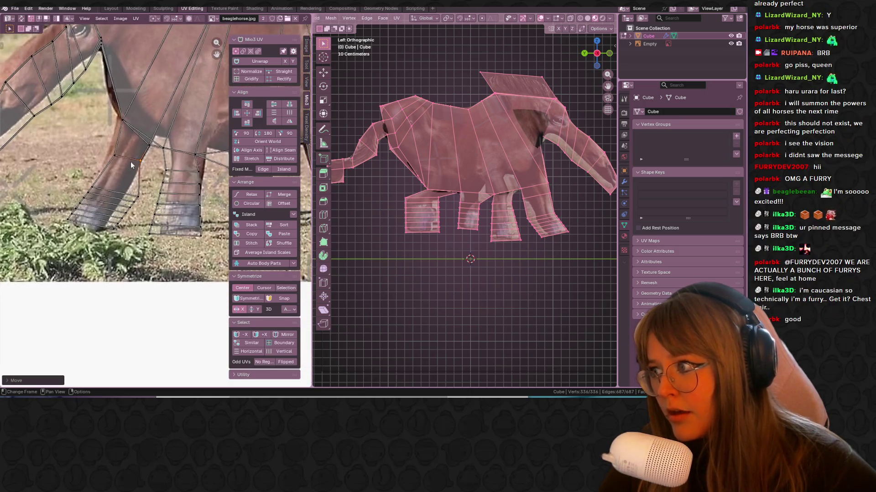
left_click(128, 194, "alt+shift")
mouse_move(139, 218)
left_mouse_down()
mouse_move(92, 195)
mouse_move(104, 197)
left_mouse_up()
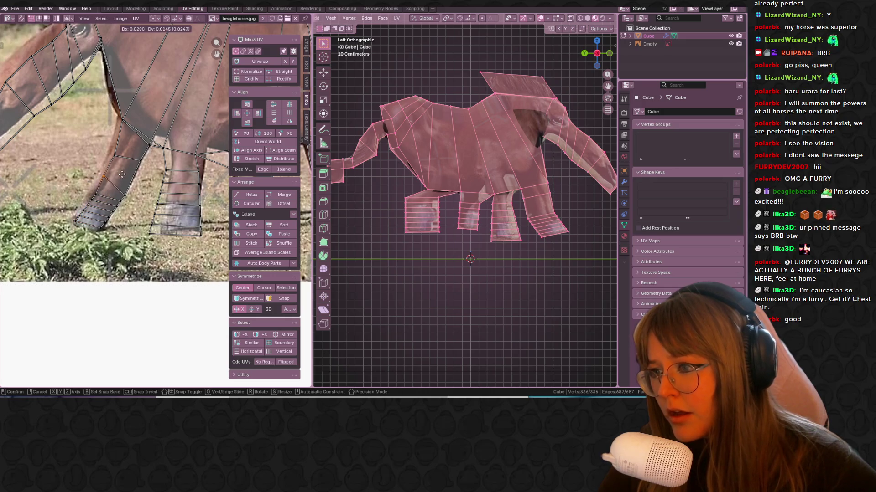
middle_click_drag(122, 141, 132, 164)
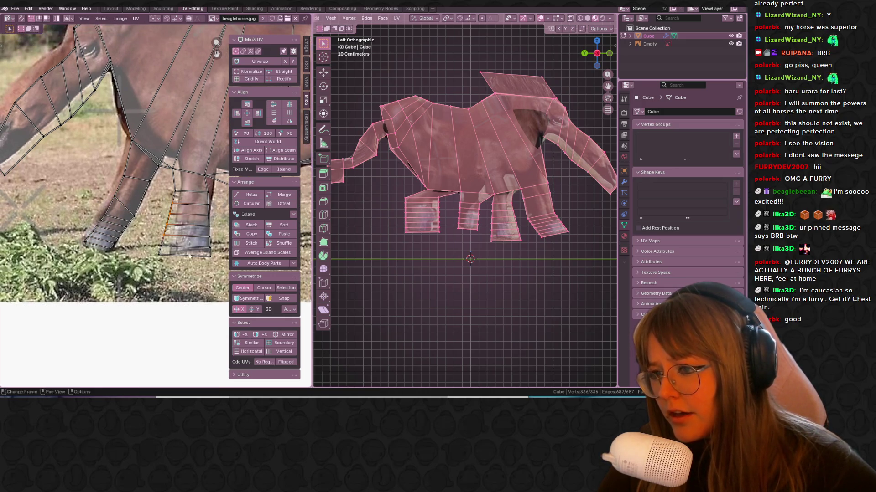
left_click_drag(173, 272, 185, 253)
Place the leg edge column, hoof loop, thigh and lower-leg vertices over the photo's leg.
left_click(202, 201, "alt")
left_click_drag(202, 200, 209, 249)
left_click(208, 249)
middle_click_drag(208, 249, 186, 277)
left_click_drag(154, 186, 142, 196)
middle_click_drag(148, 239, 150, 193)
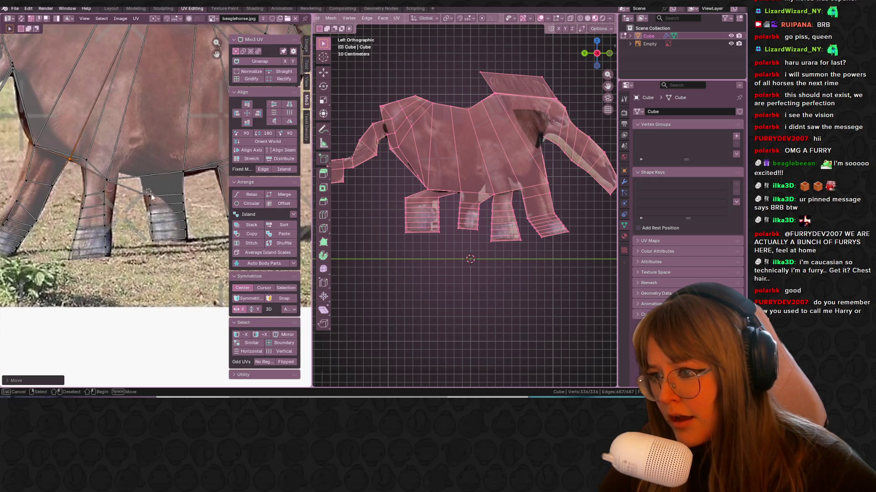
mouse_move(138, 190)
left_mouse_down()
mouse_move(116, 174)
mouse_move(134, 173)
left_mouse_up()
left_click_drag(104, 199, 109, 214)
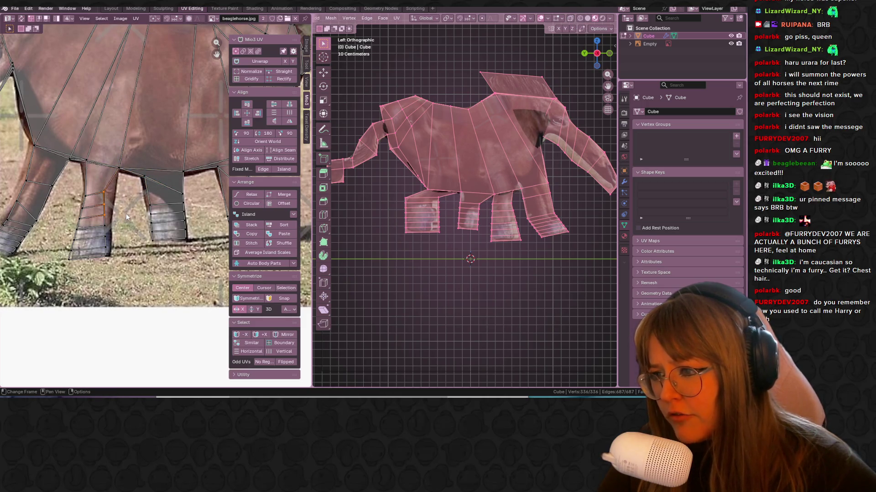
Move the snout edges onto the horse's head, then select and grab a strip of snout faces.
middle_click_drag(93, 148, 182, 206)
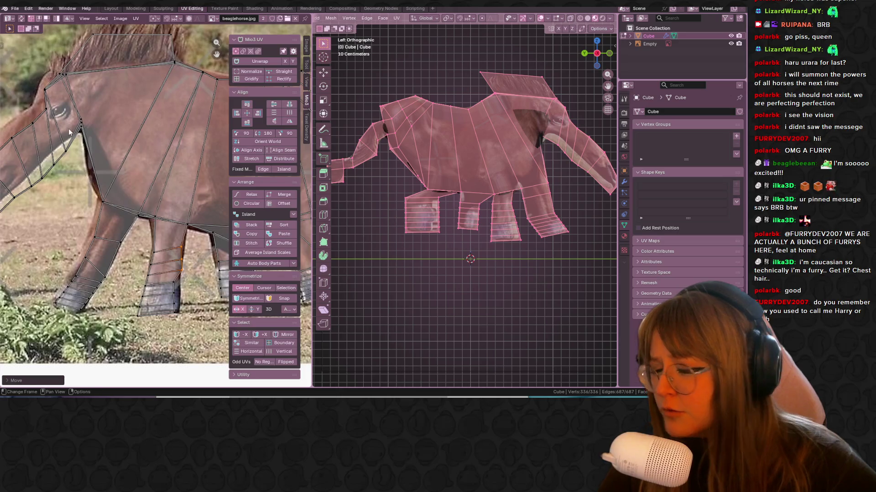
middle_click_drag(55, 148, 98, 176)
left_click(99, 174)
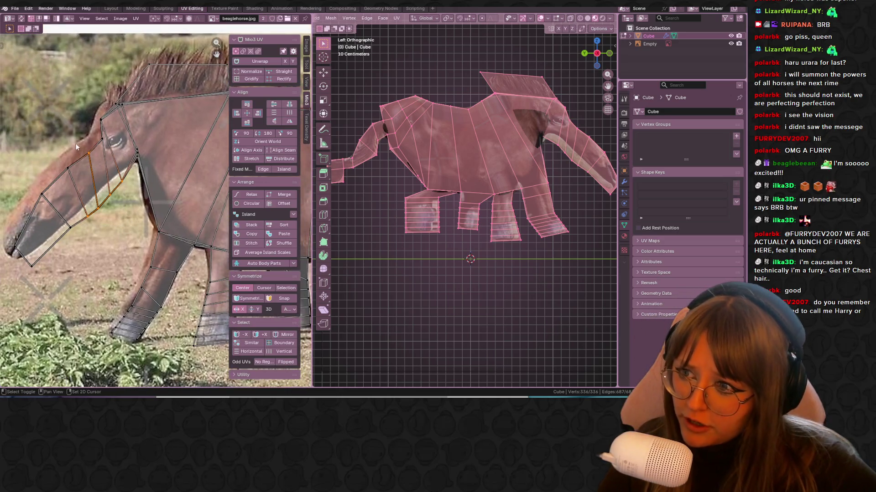
key("g")
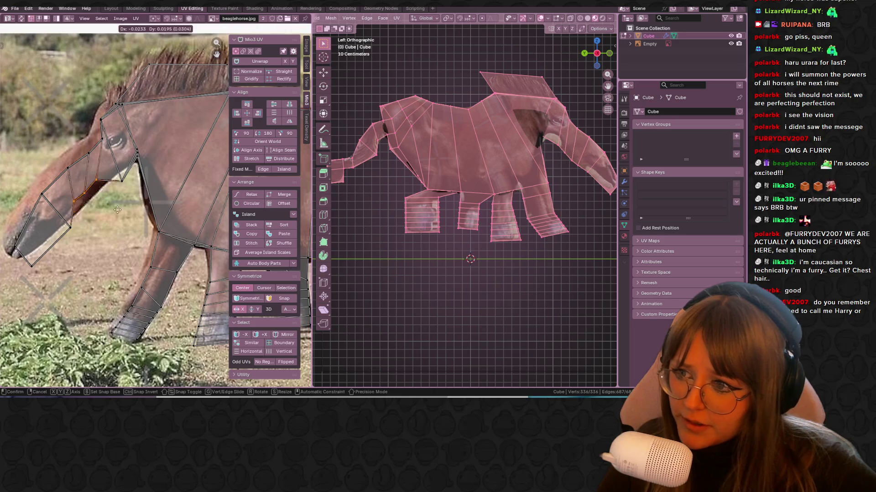
left_click(135, 177)
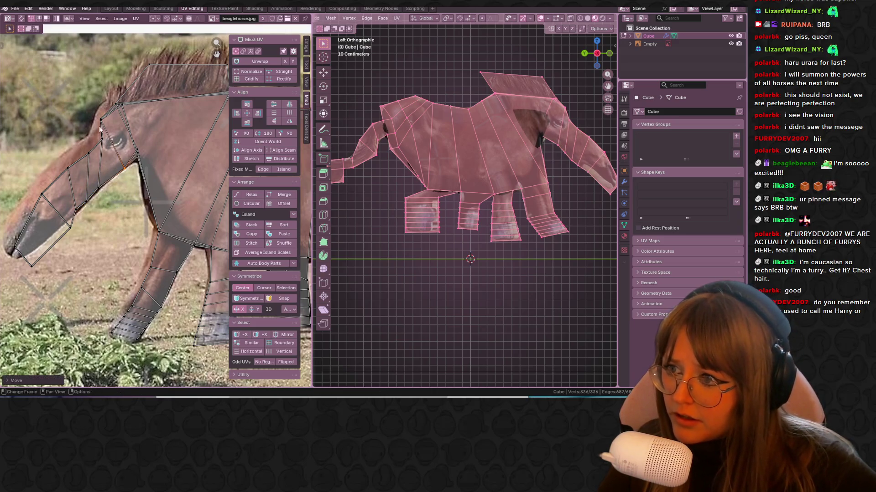
left_click_drag(98, 162, 97, 161)
left_click(100, 111)
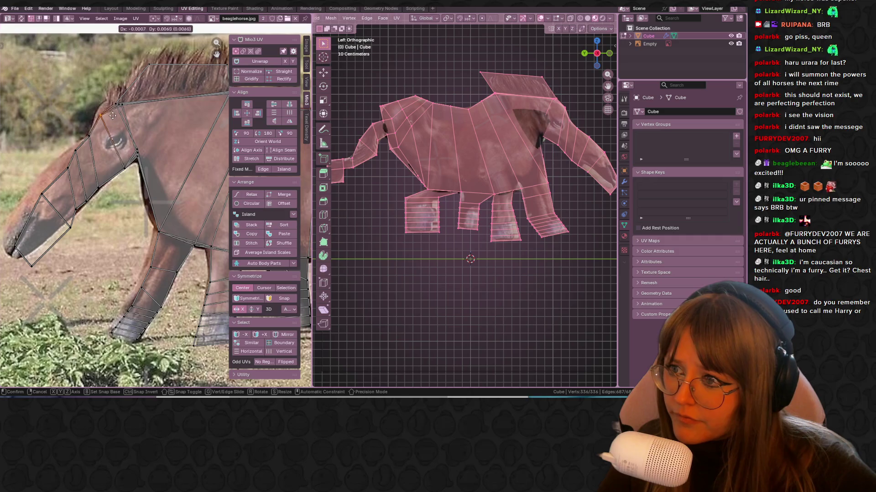
middle_click_drag(86, 159, 117, 148)
left_click(73, 200, "alt")
key("g")
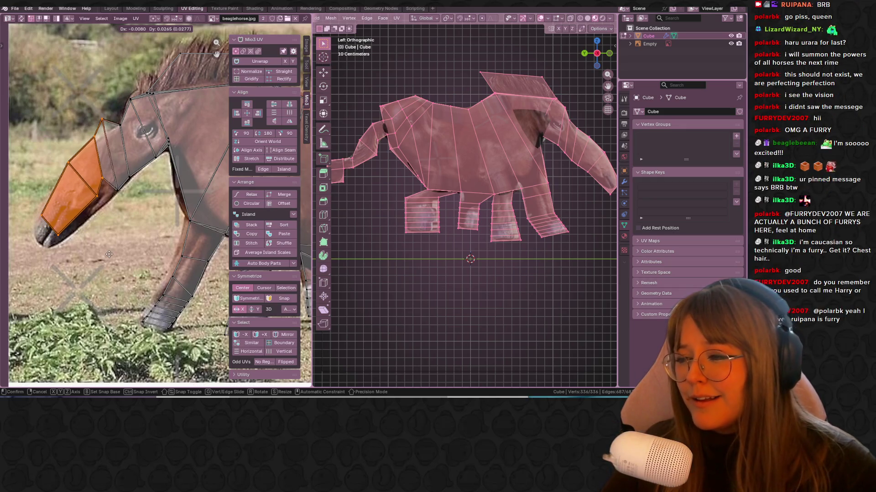
Drop the snout faces onto the muzzle and adjust two individual snout vertices.
left_click(104, 270)
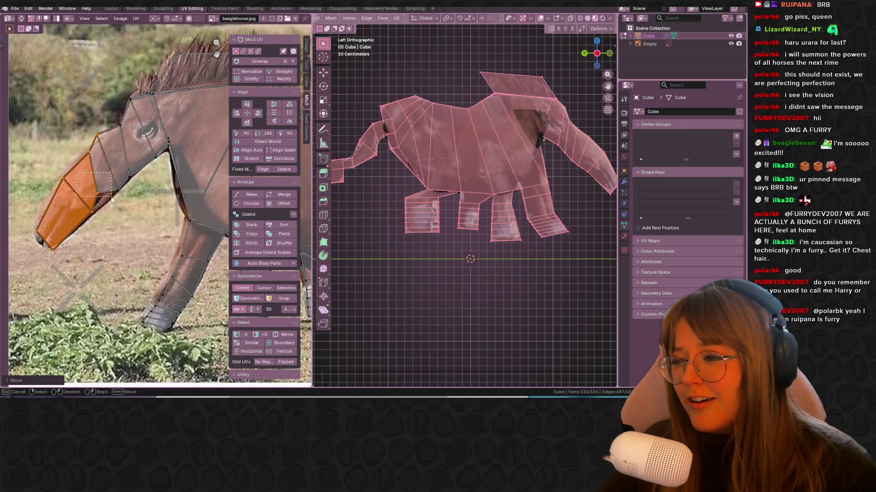
left_click(102, 196)
key("g")
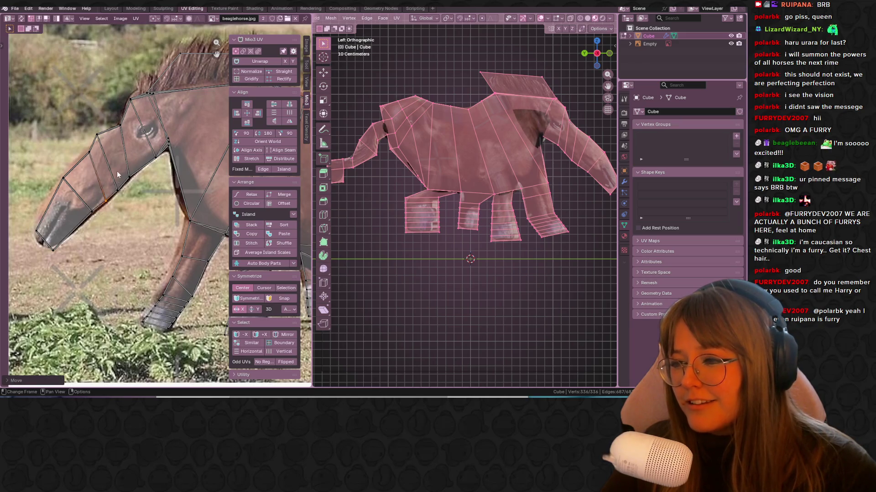
left_click(127, 196)
left_click(97, 134)
key("g")
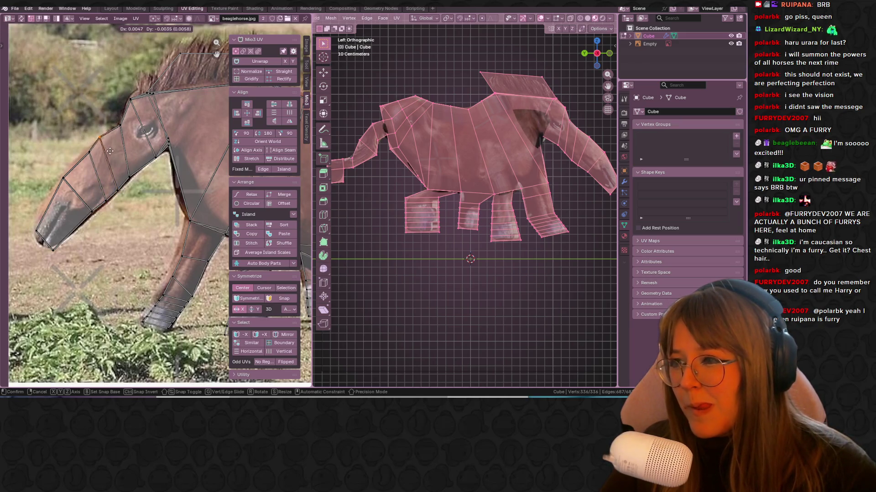
left_click(115, 127)
Box-select the vertices along the top of the head, then return to Object Mode.
scroll(117, 137, "up", 2)
key("b")
left_click_drag(123, 158, 103, 130)
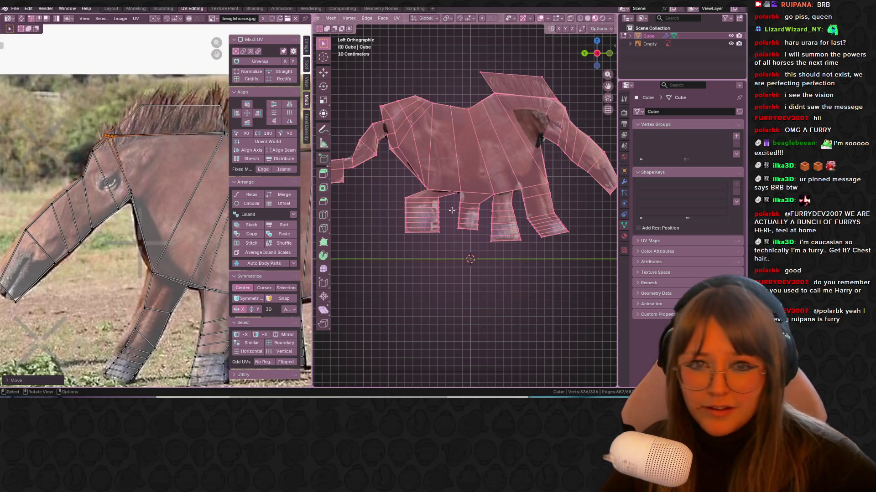
key("Tab")
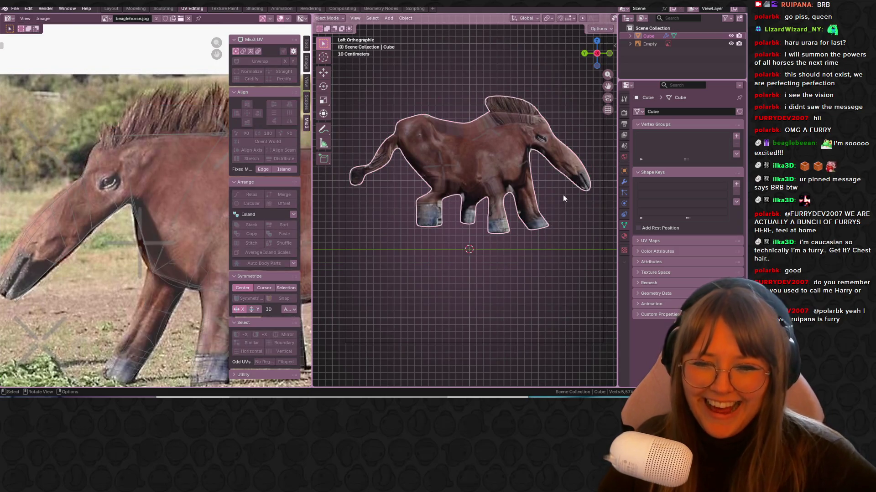
Orbit the horse into perspective and return to the Layout workspace.
scroll(136, 205, "down", 4)
mouse_move(423, 149)
middle_mouse_down()
mouse_move(577, 148)
mouse_move(567, 174)
mouse_move(348, 172)
mouse_move(528, 134)
mouse_move(433, 155)
middle_mouse_up()
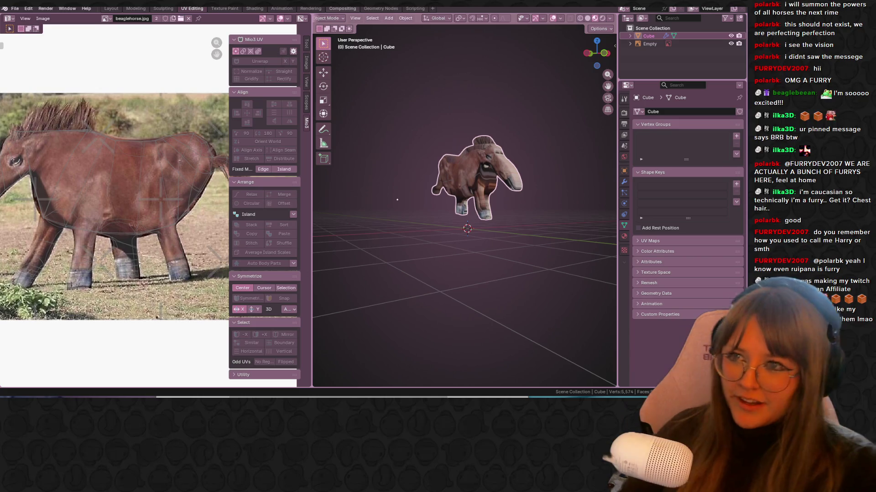
left_click(110, 9)
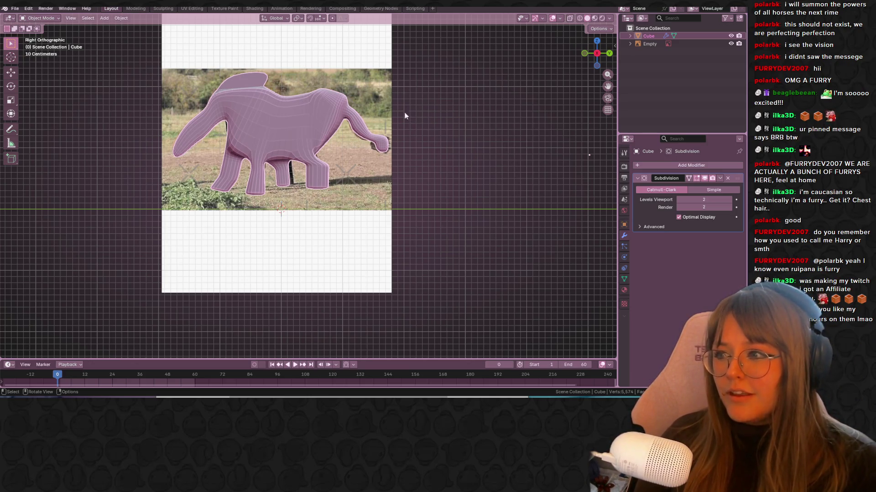
Hide the reference image Empty and show the horse in Material Preview with its photo texture.
left_click(731, 43)
mouse_move(588, 63)
middle_mouse_down()
mouse_move(365, 151)
mouse_move(570, 52)
middle_mouse_up()
left_click(594, 18)
middle_click_drag(456, 91, 399, 88)
Apply Shade Smooth to the horse and orbit to a near-front view.
right_click(306, 112)
left_click(306, 112)
mouse_move(313, 114)
middle_mouse_down()
mouse_move(268, 161)
mouse_move(220, 142)
mouse_move(31, 193)
mouse_move(598, 152)
mouse_move(535, 163)
mouse_move(455, 250)
mouse_move(284, 182)
mouse_move(233, 129)
mouse_move(176, 94)
mouse_move(122, 162)
mouse_move(56, 133)
mouse_move(387, 82)
mouse_move(353, 88)
mouse_move(250, 74)
mouse_move(222, 102)
mouse_move(182, 114)
mouse_move(113, 76)
mouse_move(63, 83)
mouse_move(377, 97)
mouse_move(351, 93)
mouse_move(368, 114)
mouse_move(291, 68)
mouse_move(198, 105)
mouse_move(97, 99)
mouse_move(567, 92)
mouse_move(86, 103)
mouse_move(152, 109)
mouse_move(230, 131)
middle_mouse_up()
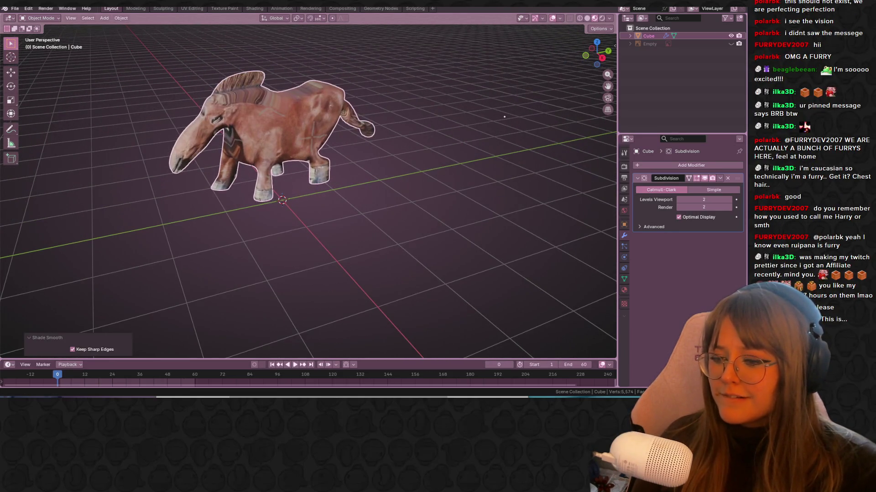
key("alt+Tab")
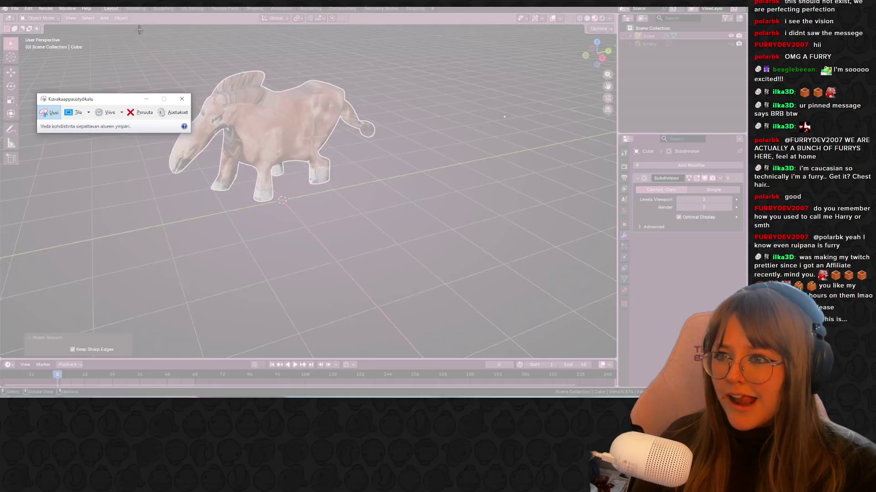
Snip the region around the textured horse, cancel the Save As, and close the snip choosing Ei.
left_click_drag(132, 25, 423, 249)
right_click(313, 151)
left_click(345, 173)
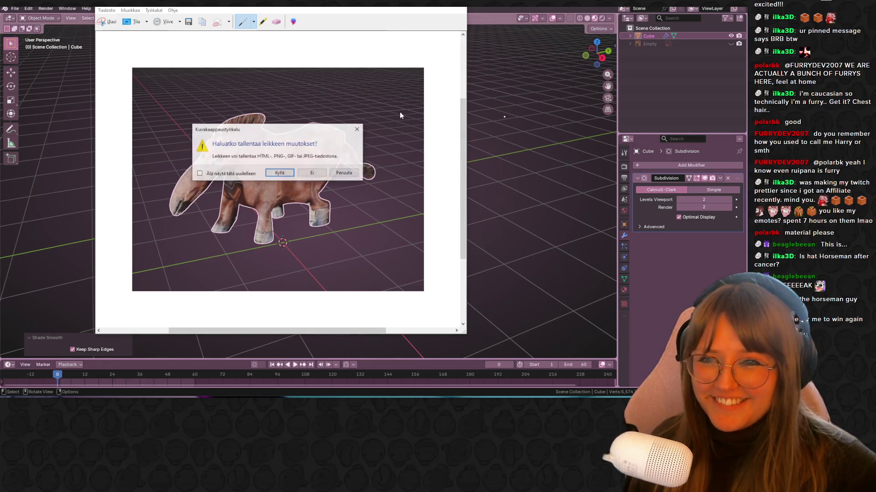
left_click(340, 173)
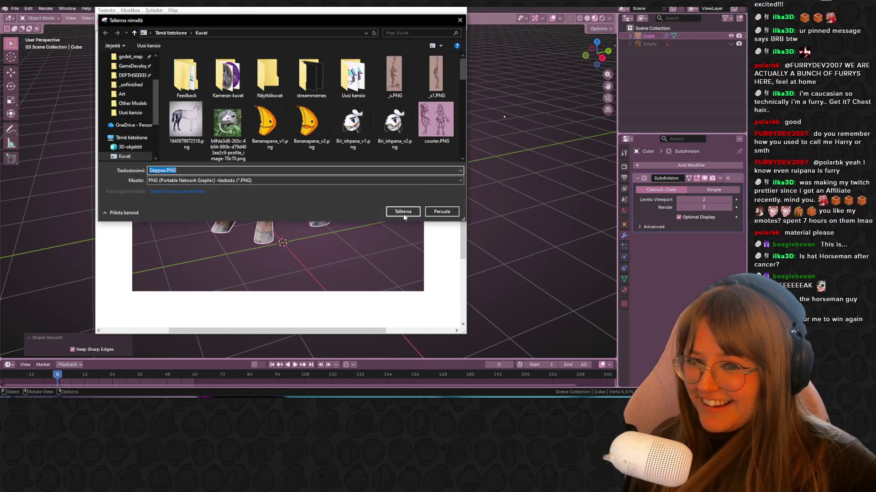
left_click(441, 212)
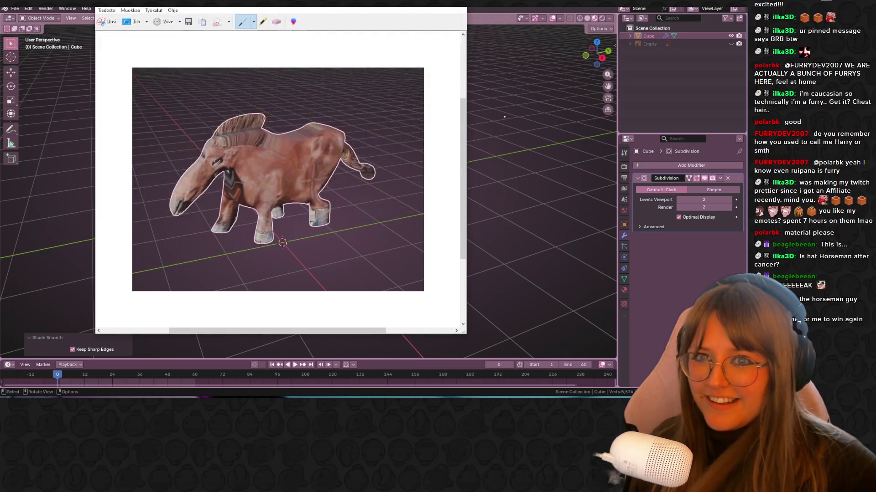
left_click(310, 175)
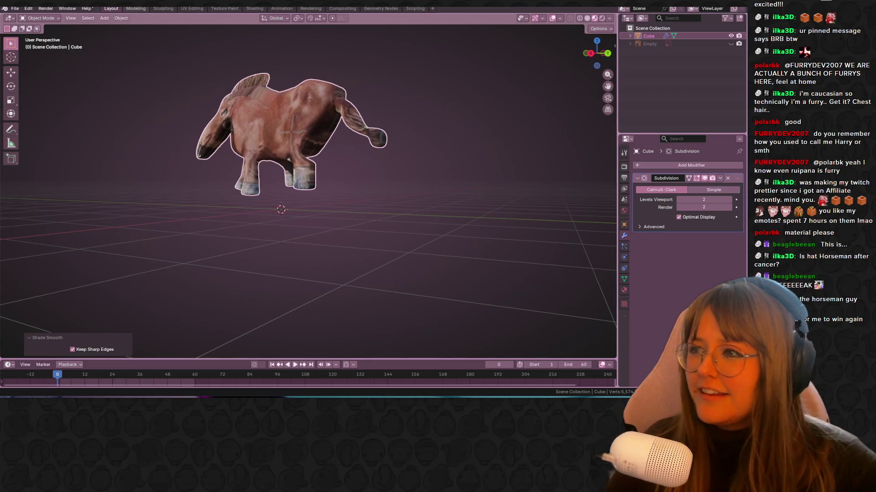
Save, pack the horse photo via External Data > Pack Resources, and save beagle.blend.
left_click(15, 8)
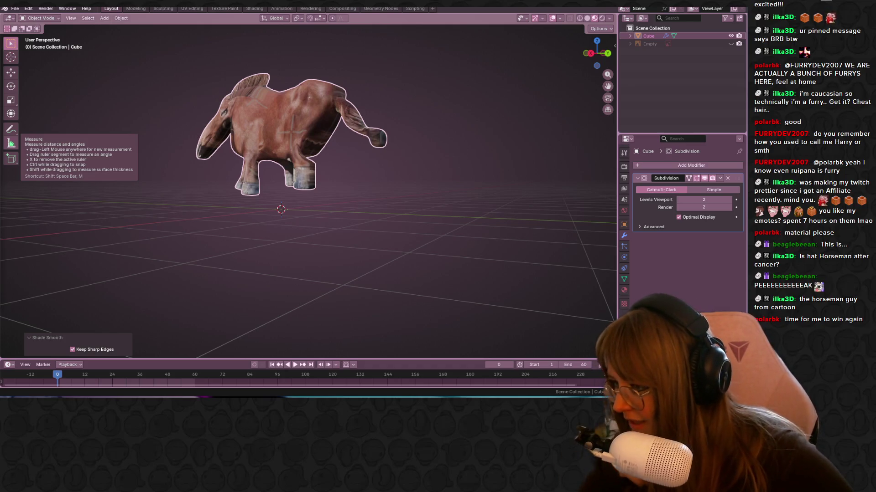
key("ctrl+s")
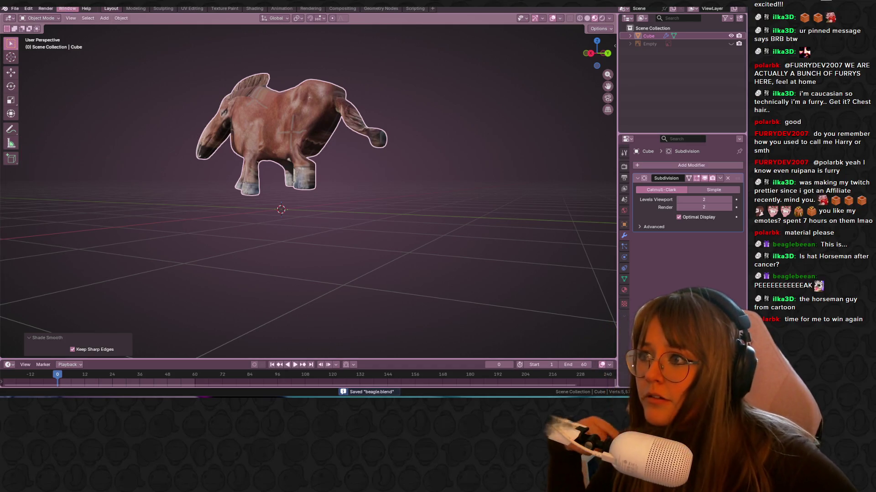
left_click(17, 9)
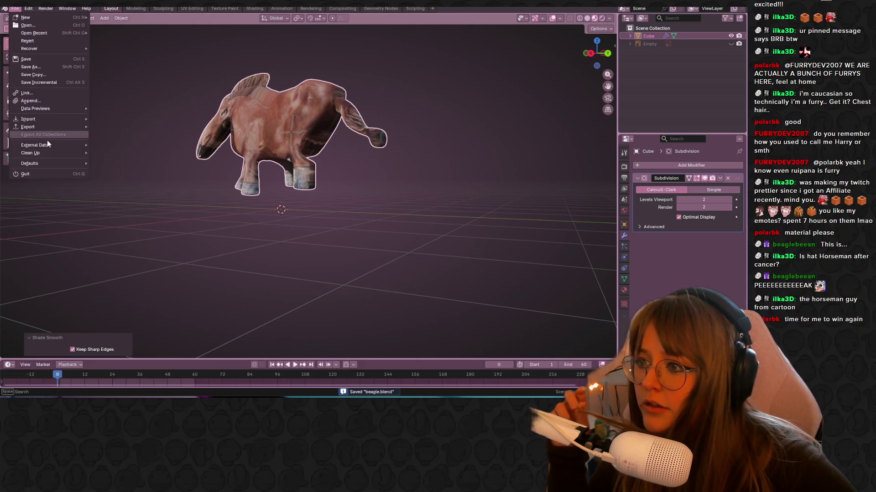
mouse_move(48, 145)
left_click(119, 154)
left_click(15, 8)
left_click(28, 57)
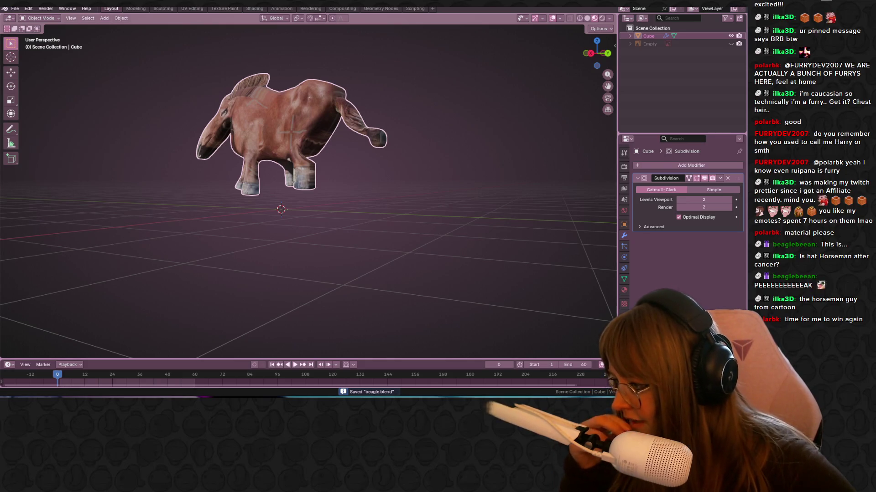